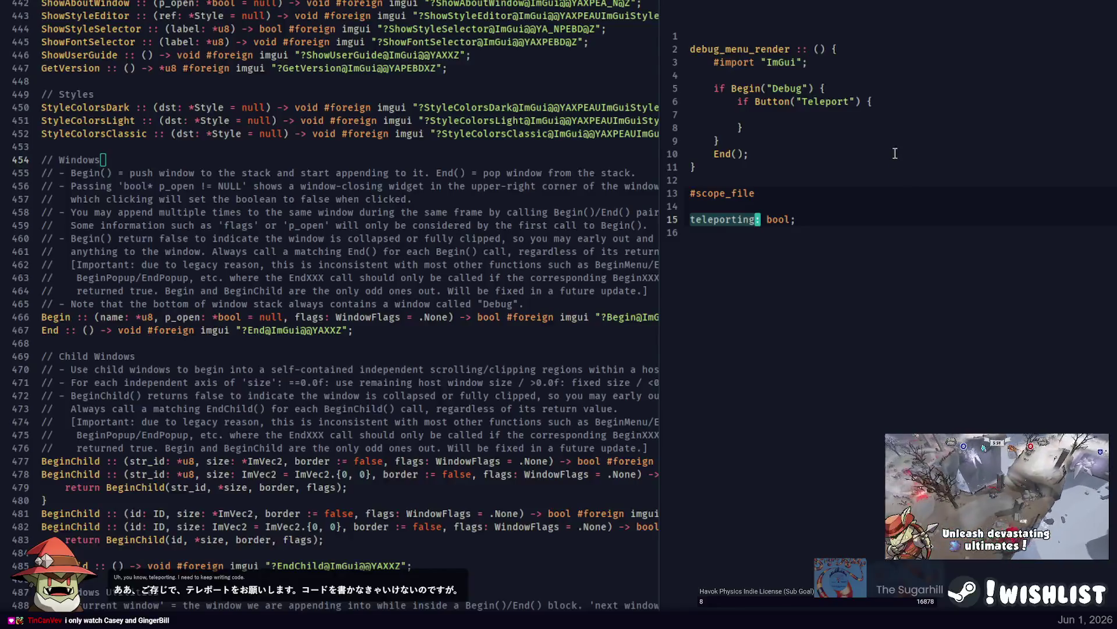
Finish line 7 of the Teleport block as 'teleporting = true;'.
{"action": "key", "text": "Tab"}
{"action": "key", "text": "Tab"}
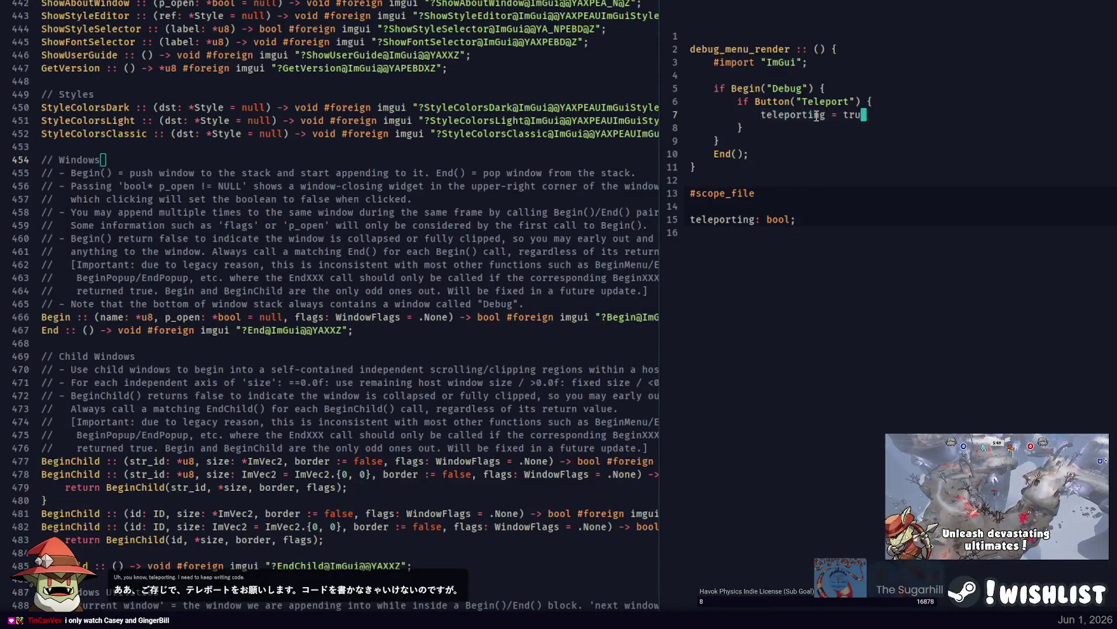
{"action": "type", "text": "ue;"}
{"action": "double_click", "coordinate": [791, 114]}
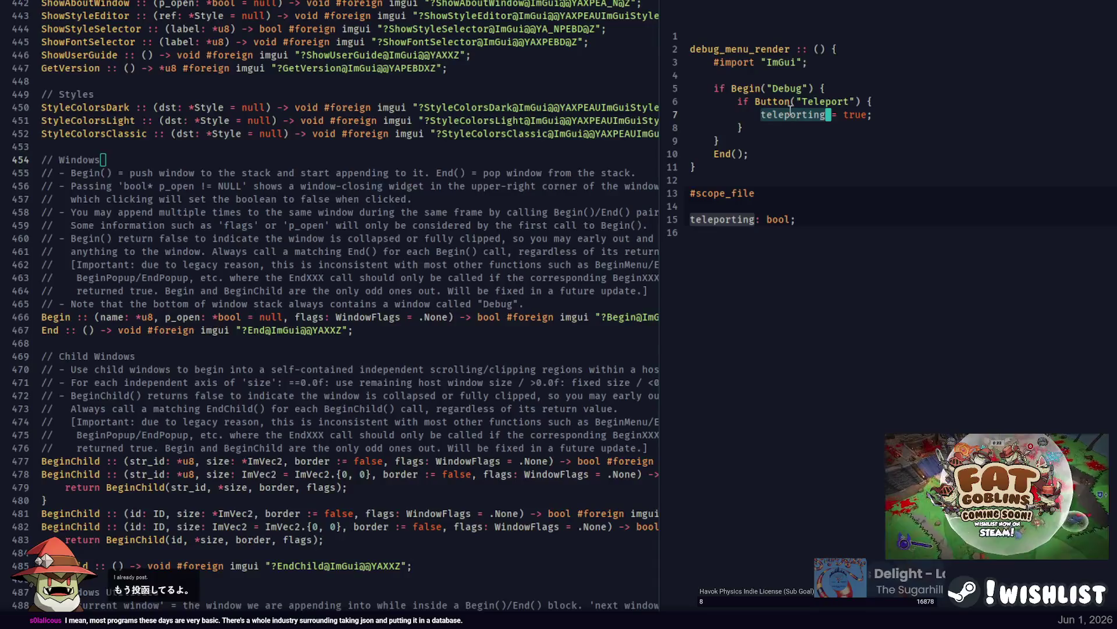
{"action": "left_click", "coordinate": [791, 114]}
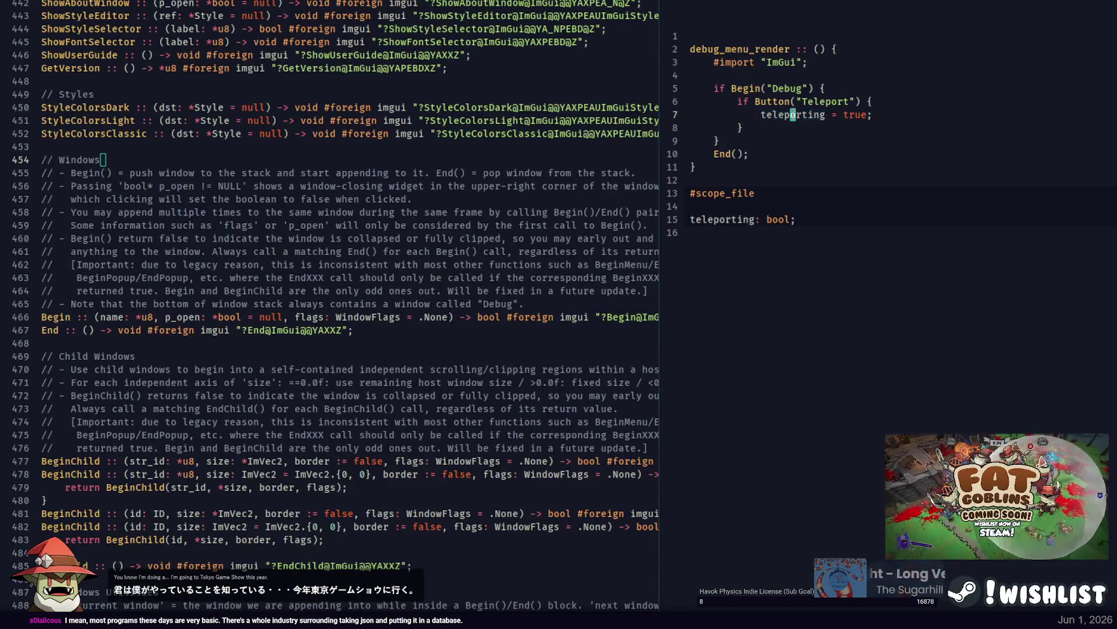
{"action": "double_click", "coordinate": [793, 115]}
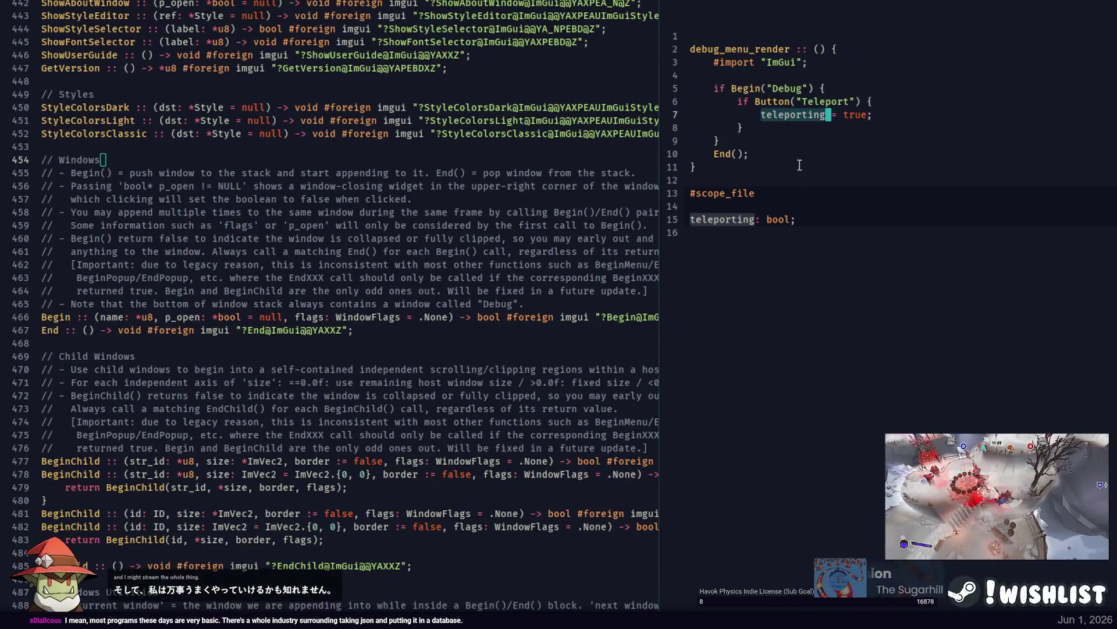
Start a new line after End() reading 'if teleporting &&'.
{"action": "key", "text": "Down"}
{"action": "key", "text": "Down"}
{"action": "key", "text": "Down"}
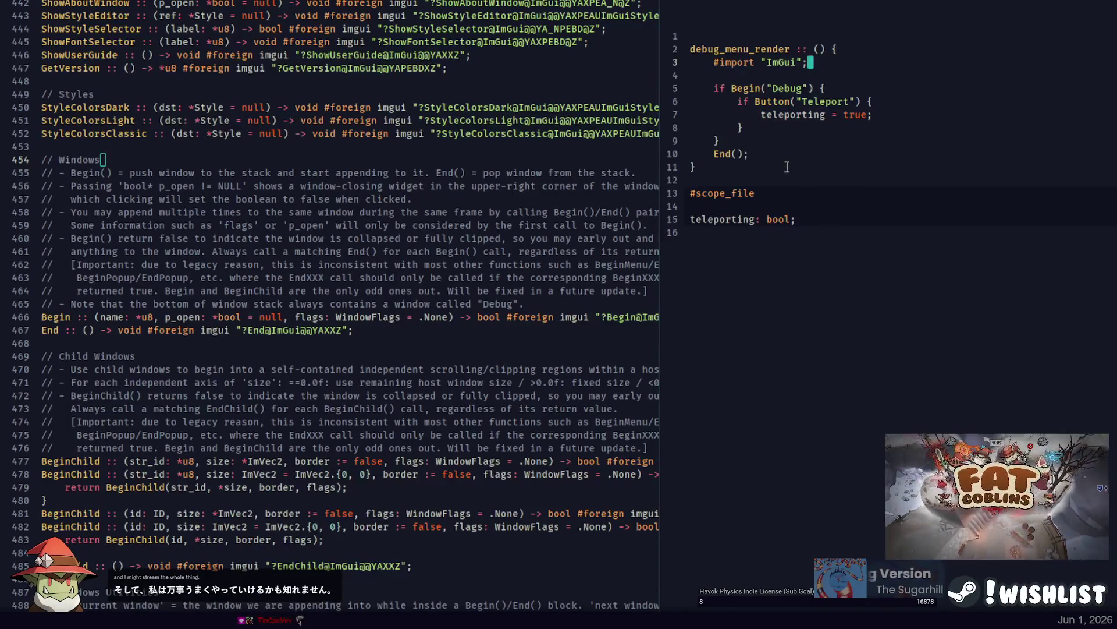
{"action": "key", "text": "Return"}
{"action": "key", "text": "Return"}
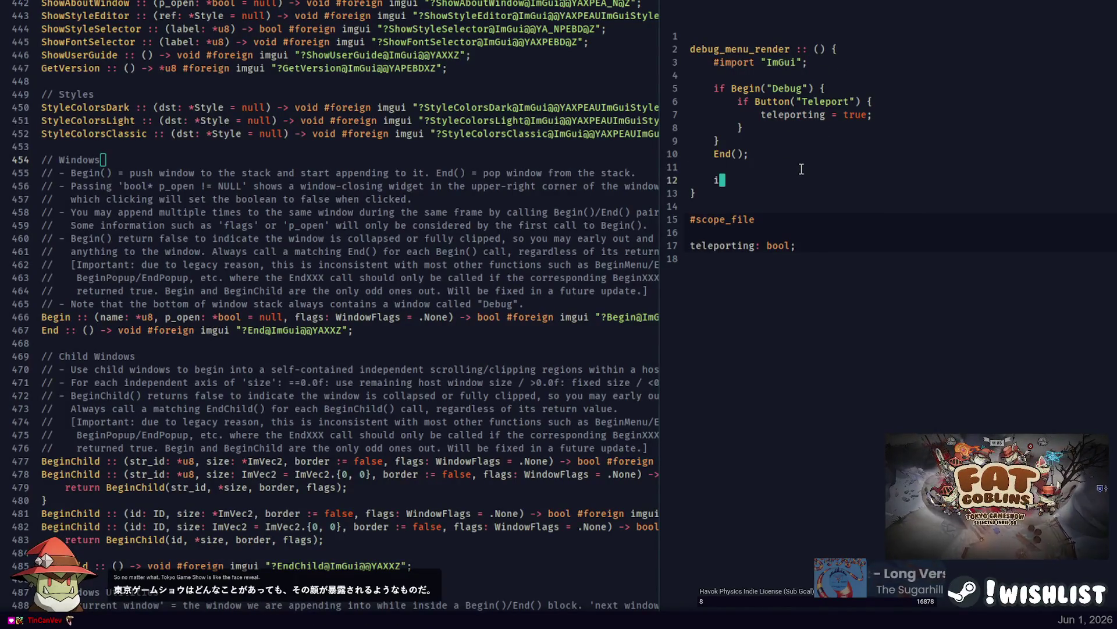
{"action": "type", "text": "f teleporting &&"}
{"action": "key", "text": "Up"}
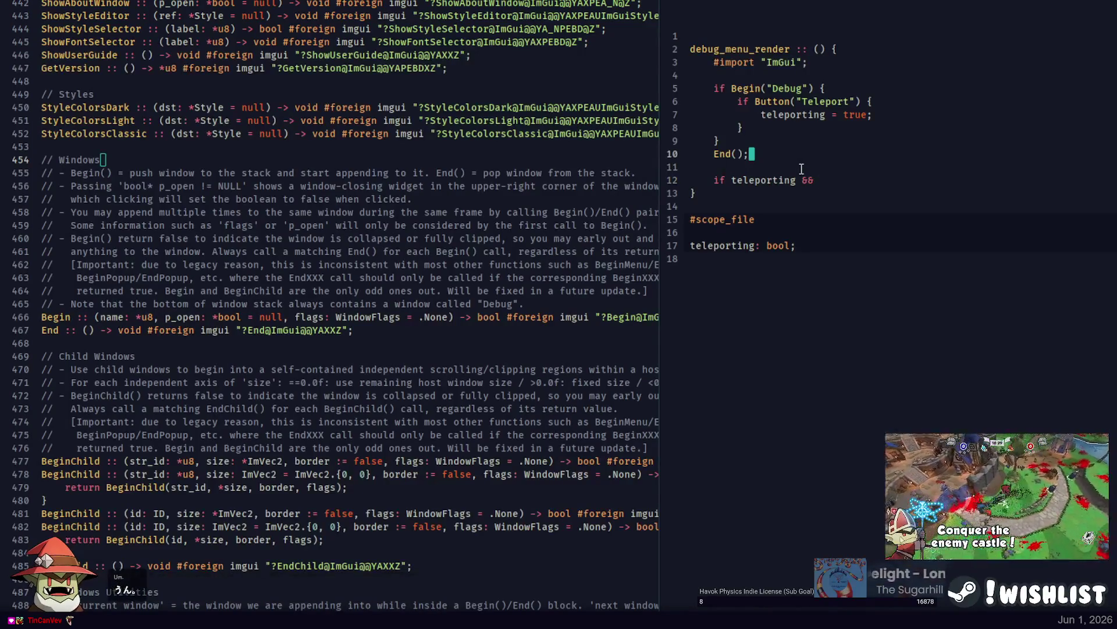
Add 'input := get_input();' on a new line above the if statement.
{"action": "key", "text": "Return"}
{"action": "key", "text": "Return"}
{"action": "key", "text": "Up"}
{"action": "type", "text": "input := get_input();"}
{"action": "key", "text": "Down"}
{"action": "key", "text": "Down"}
Complete the condition with input's mouse_left.START and open an empty, indented if body.
{"action": "type", "text": "inp"}
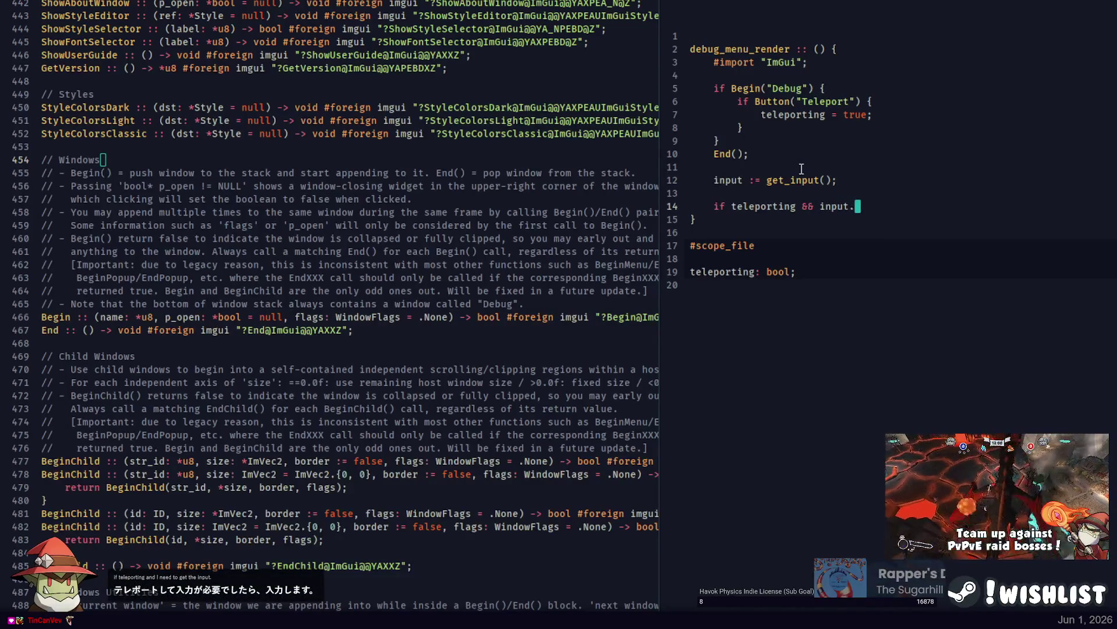
{"action": "type", "text": "mouse_"}
{"action": "type", "text": "ART"}
{"action": "key", "text": "ctrl+Left"}
{"action": "key", "text": "ctrl+Left"}
{"action": "key", "text": "ctrl+Left"}
{"action": "type", "text": "*("}
{"action": "key", "text": "BackSpace"}
{"action": "key", "text": "BackSpace"}
{"action": "type", "text": "("}
{"action": "key", "text": "End"}
{"action": "type", "text": ") {"}
{"action": "key", "text": "Return"}
{"action": "key", "text": "Return"}
{"action": "type", "text": "}"}
{"action": "key", "text": "Up"}
{"action": "key", "text": "Tab"}
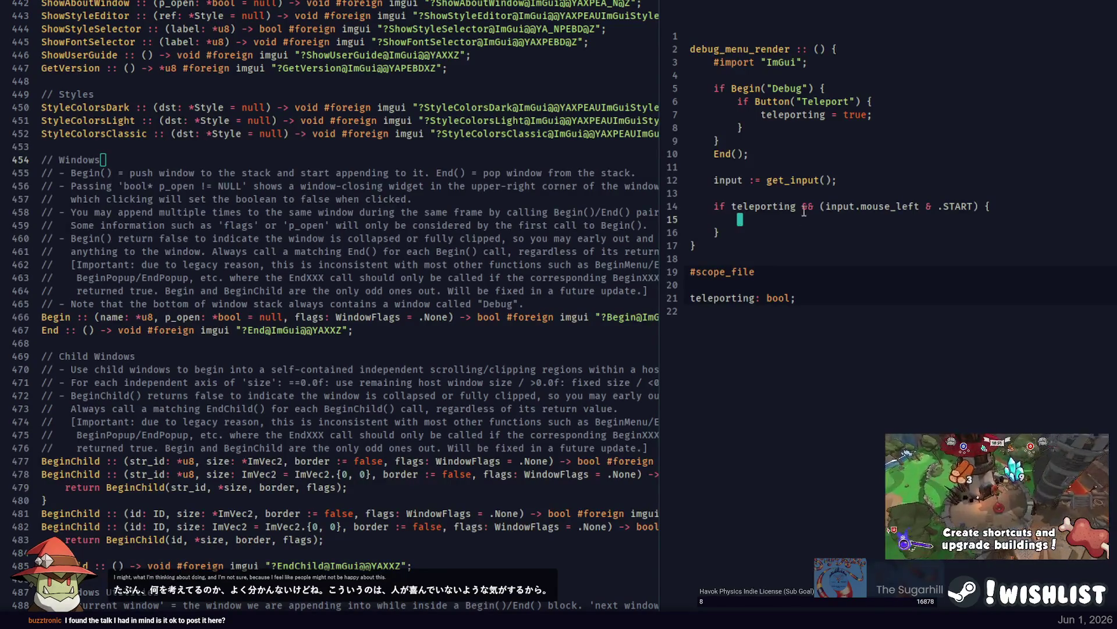
Fill the body with 'teleporting = false;' and 'character.position = get_mouse_position(camera);', then build.
{"action": "type", "text": "teleporting = false;"}
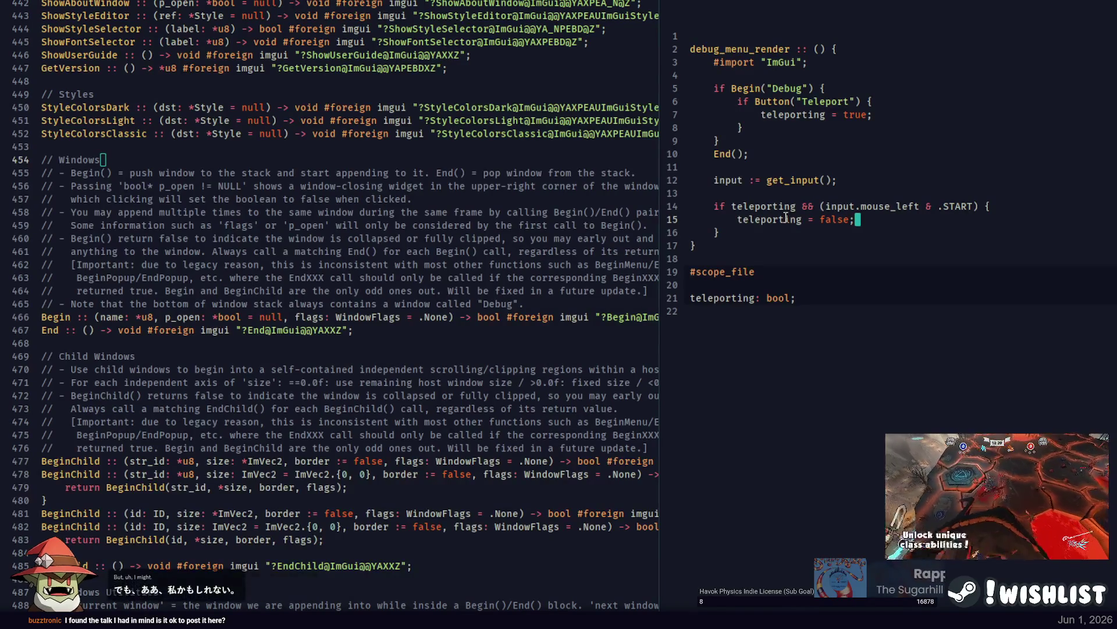
{"action": "double_click", "coordinate": [887, 207]}
{"action": "key", "text": "ctrl+Left"}
{"action": "key", "text": "ctrl+Left"}
{"action": "key", "text": "ctrl+Left"}
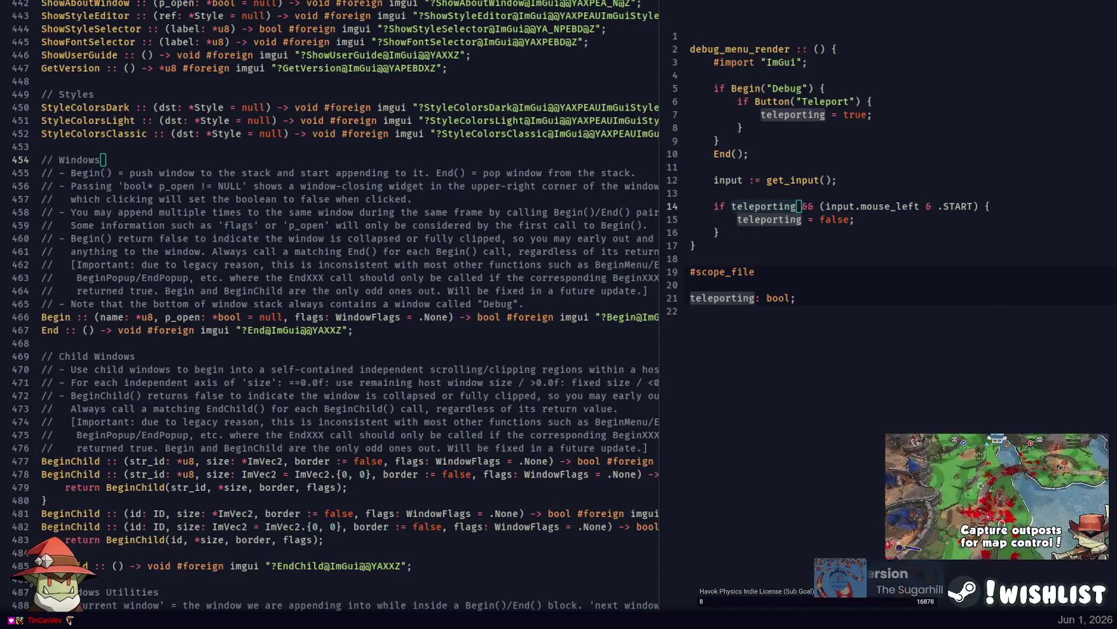
{"action": "left_click", "coordinate": [805, 219]}
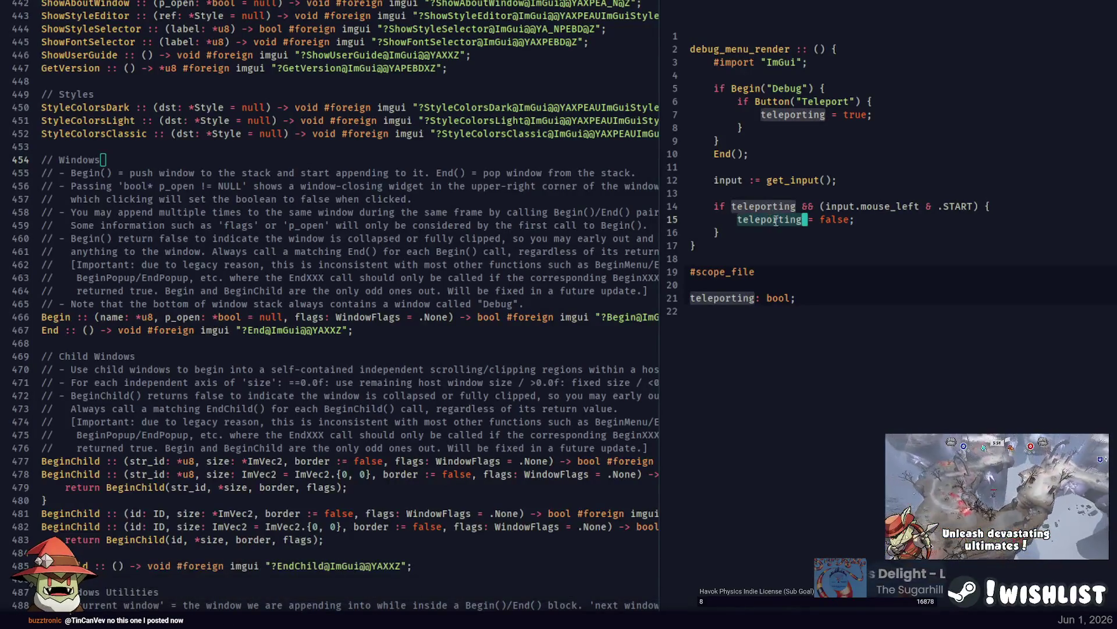
{"action": "left_click", "coordinate": [782, 219]}
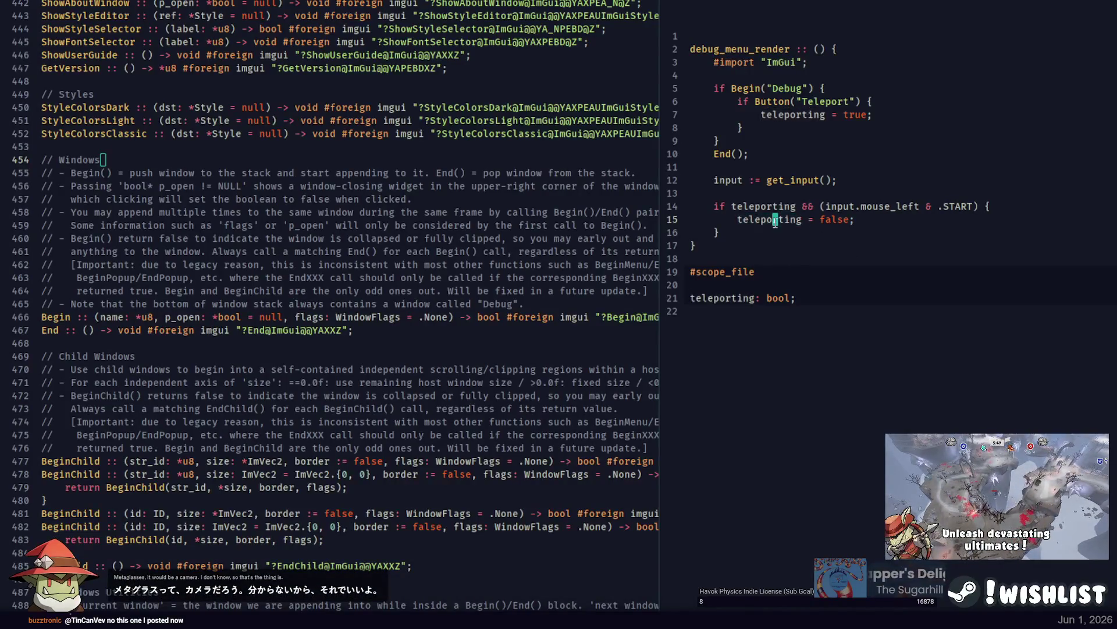
{"action": "left_click", "coordinate": [896, 221]}
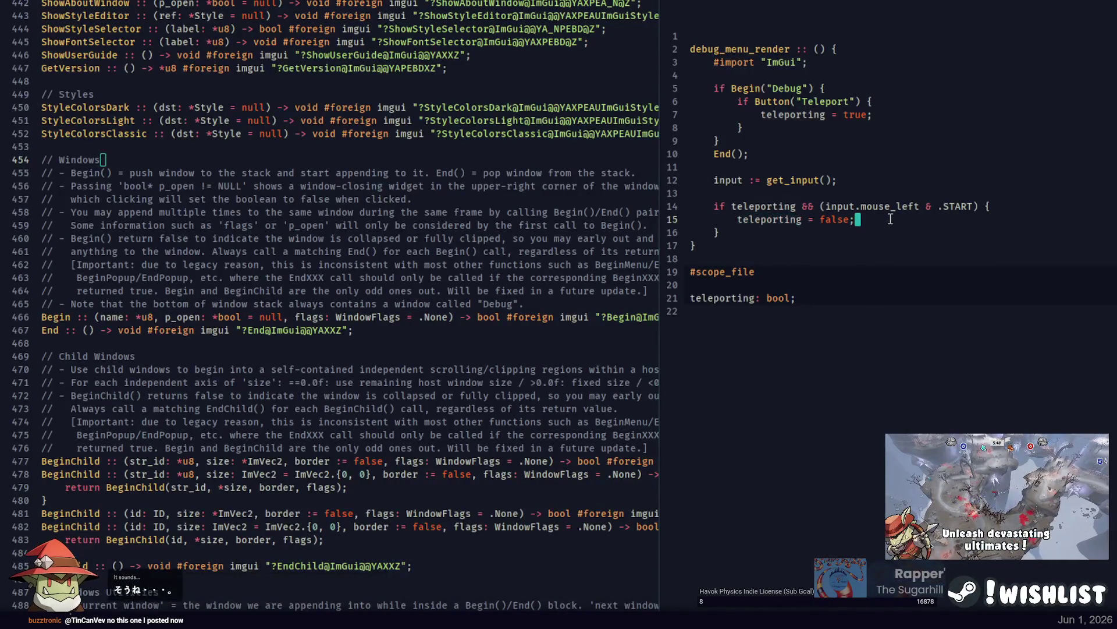
{"action": "key", "text": "Return"}
{"action": "key", "text": "Return"}
{"action": "type", "text": "chara"}
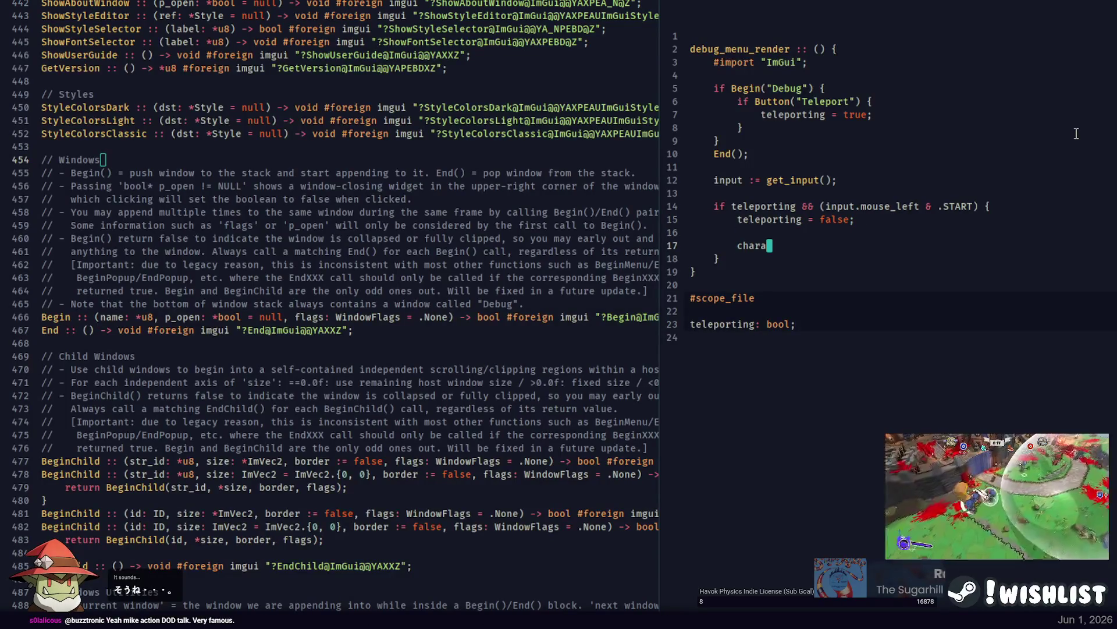
{"action": "type", "text": "cter.position = get_m"}
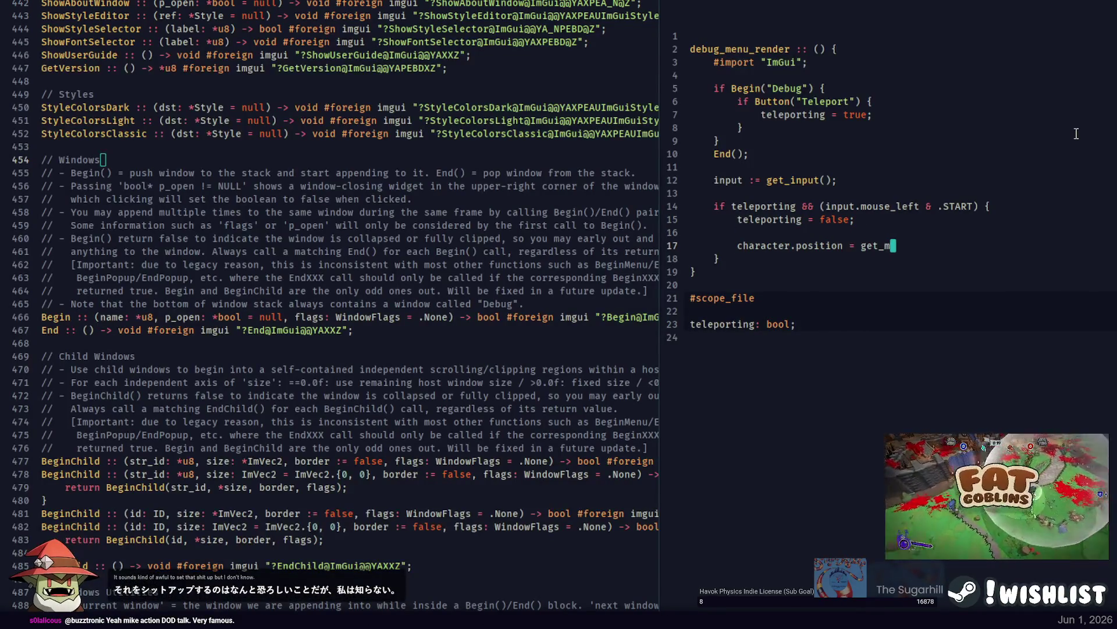
{"action": "type", "text": "ouse_position(camera);"}
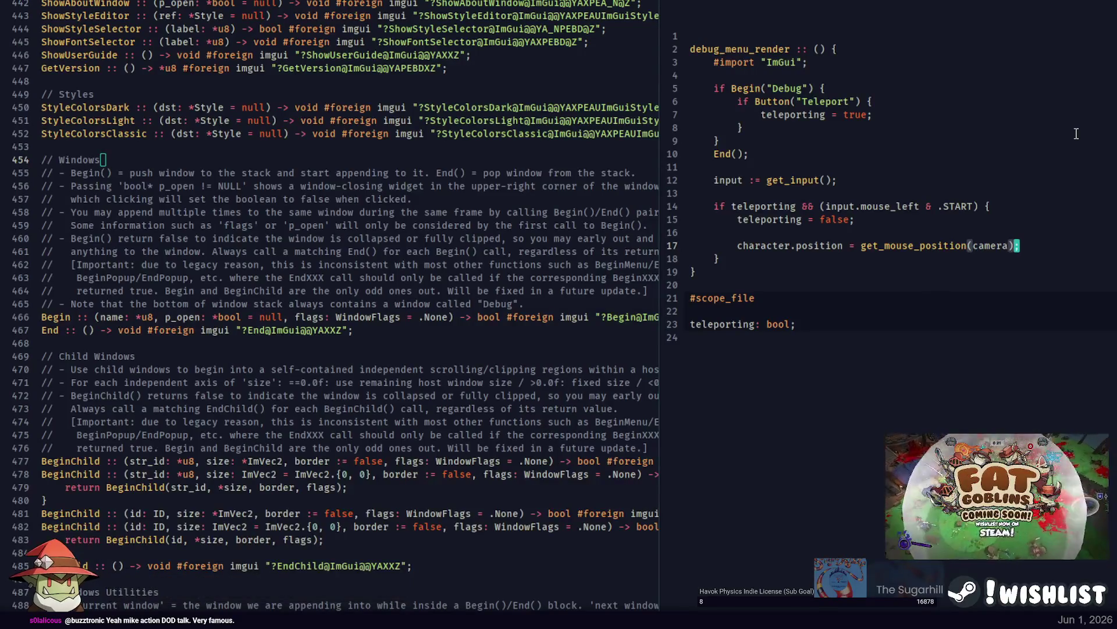
{"action": "key", "text": "alt+Tab"}
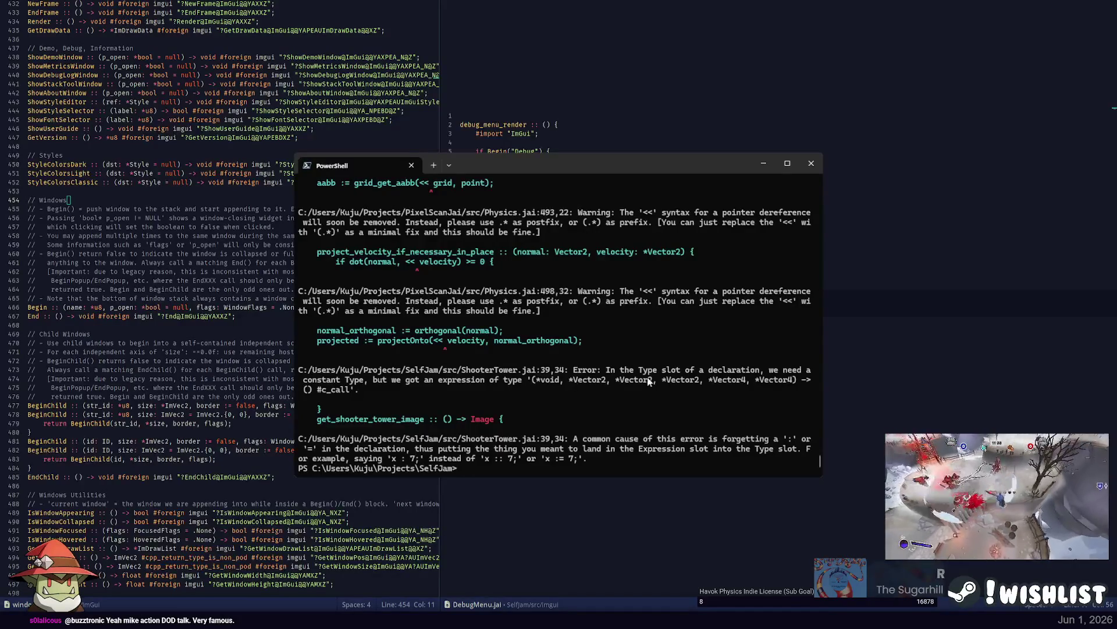
Read the compile error, open ShooterTower.jai, and inspect get_shooter_tower_image and render.
{"action": "key", "text": "alt+Tab"}
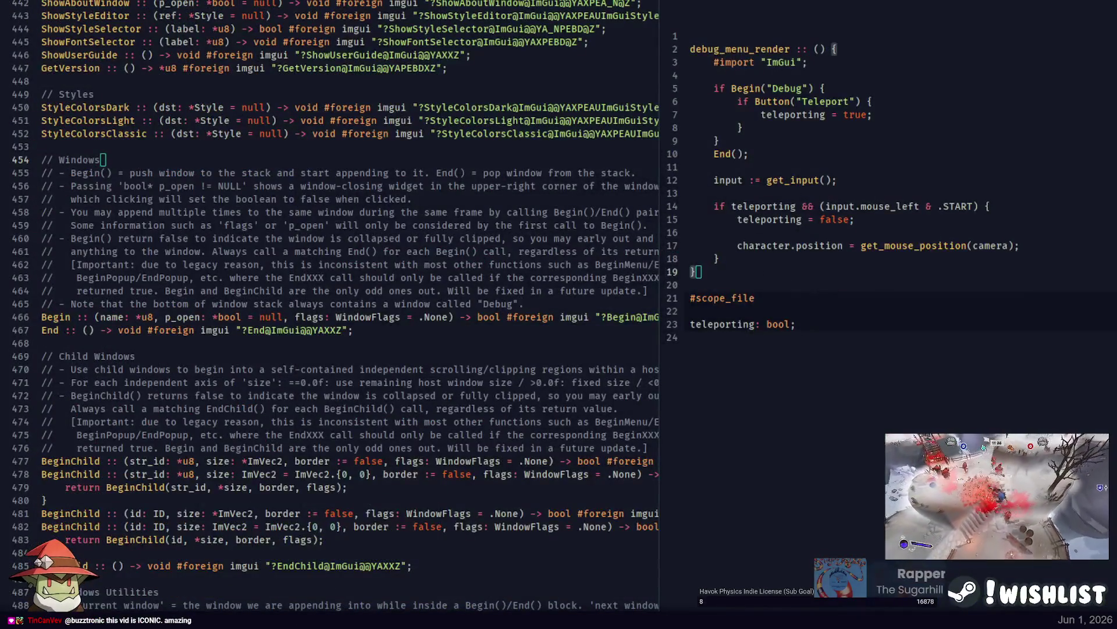
{"action": "key", "text": "alt+Tab"}
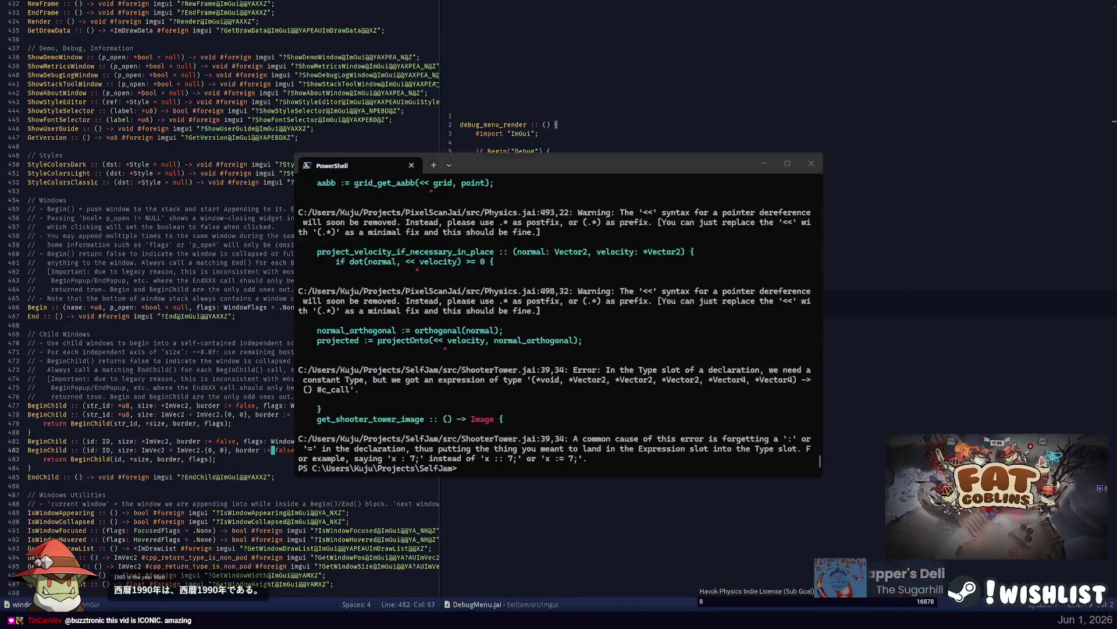
{"action": "key", "text": "alt+Tab"}
{"action": "key", "text": "ctrl+p"}
{"action": "key", "text": "Return"}
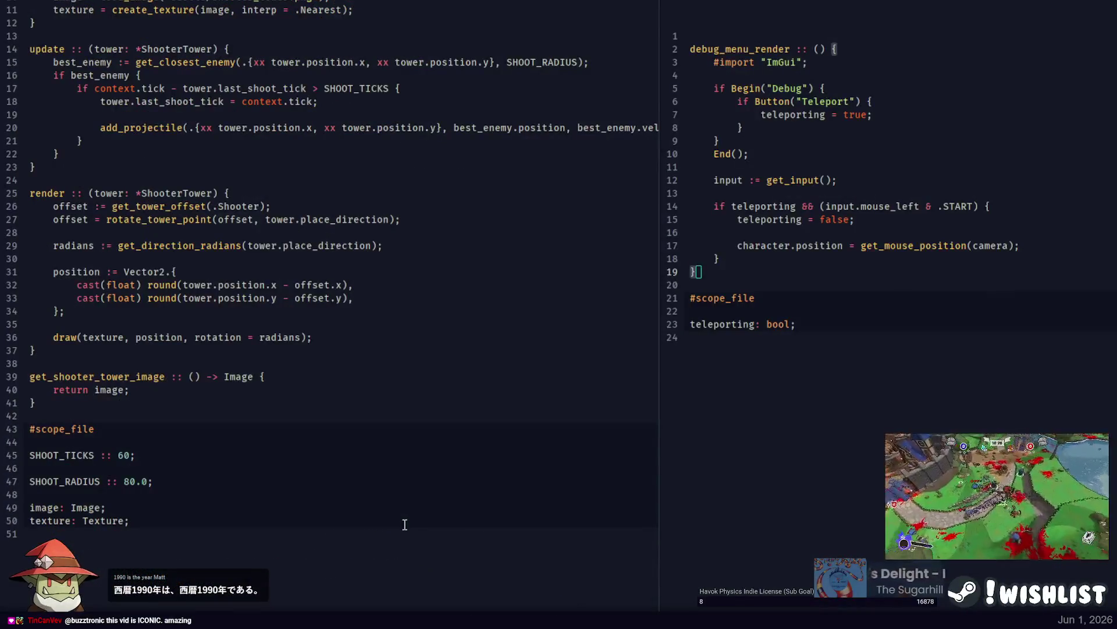
{"action": "left_click", "coordinate": [150, 376]}
{"action": "double_click", "coordinate": [107, 390]}
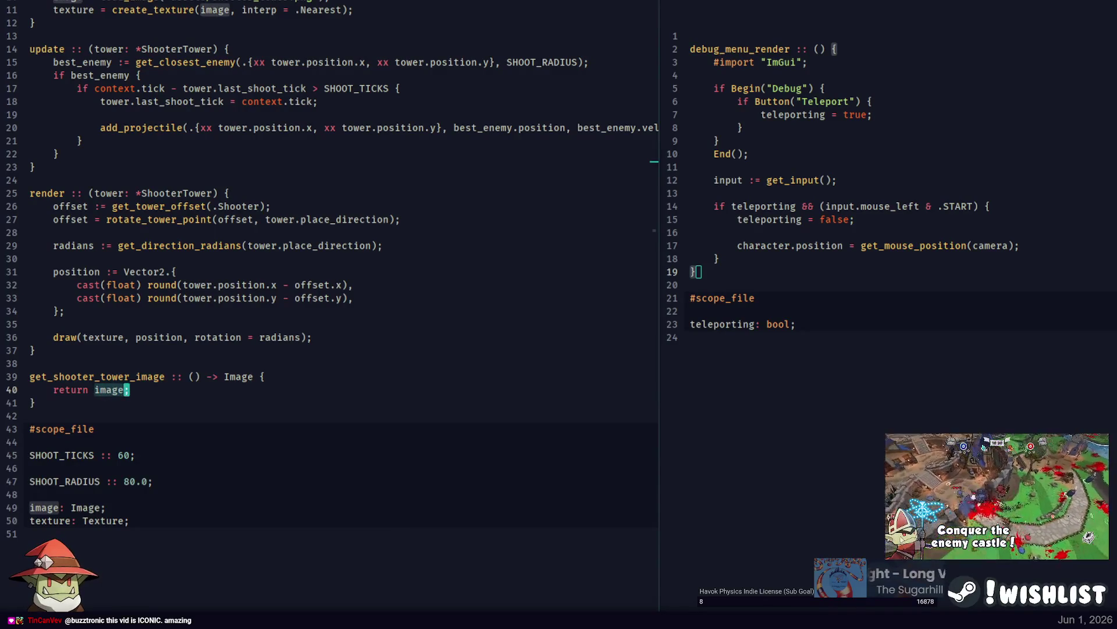
{"action": "left_click", "coordinate": [347, 350]}
{"action": "left_click", "coordinate": [228, 192]}
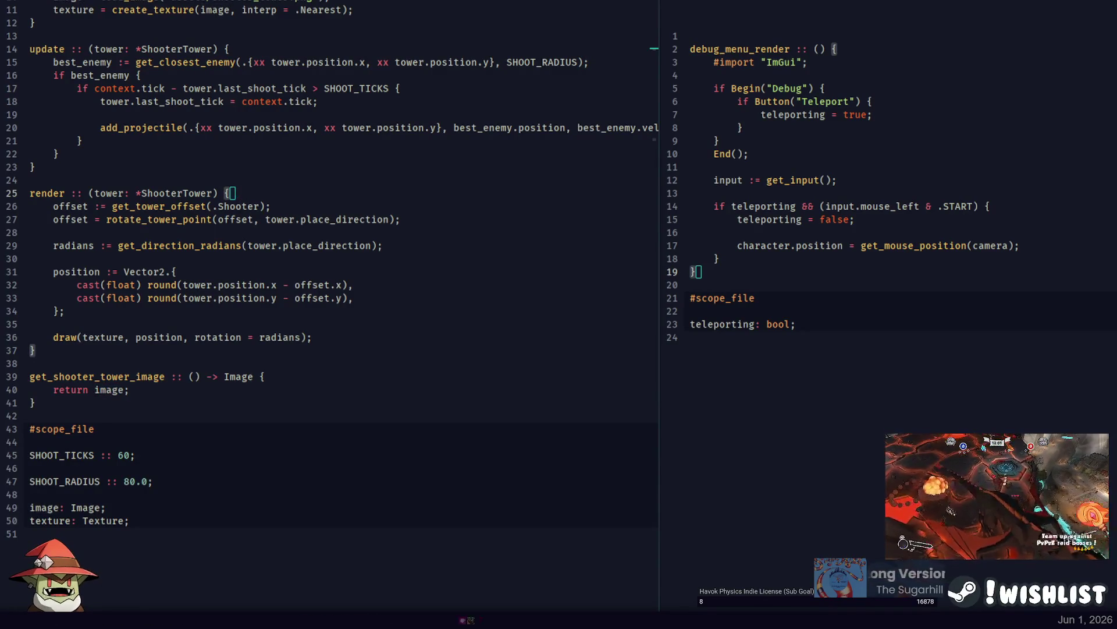
Rerun the build, check the get_shooter_tower_image error, then examine the braces in the editor.
{"action": "key", "text": "alt+Tab"}
{"action": "key", "text": "Up"}
{"action": "key", "text": "Return"}
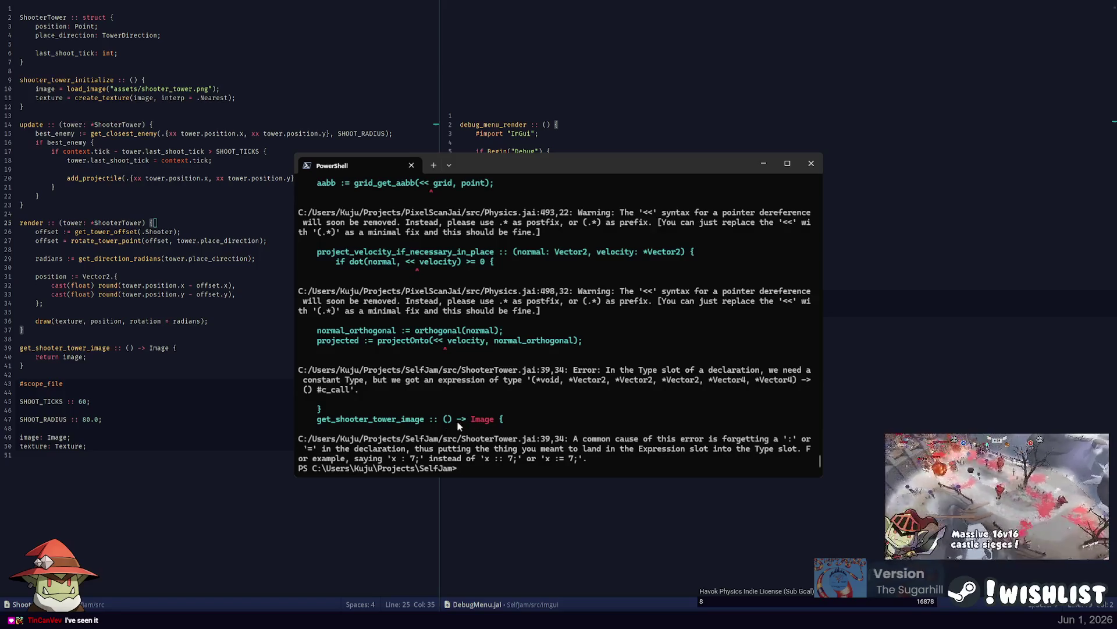
{"action": "double_click", "coordinate": [396, 421]}
{"action": "key", "text": "alt+Tab"}
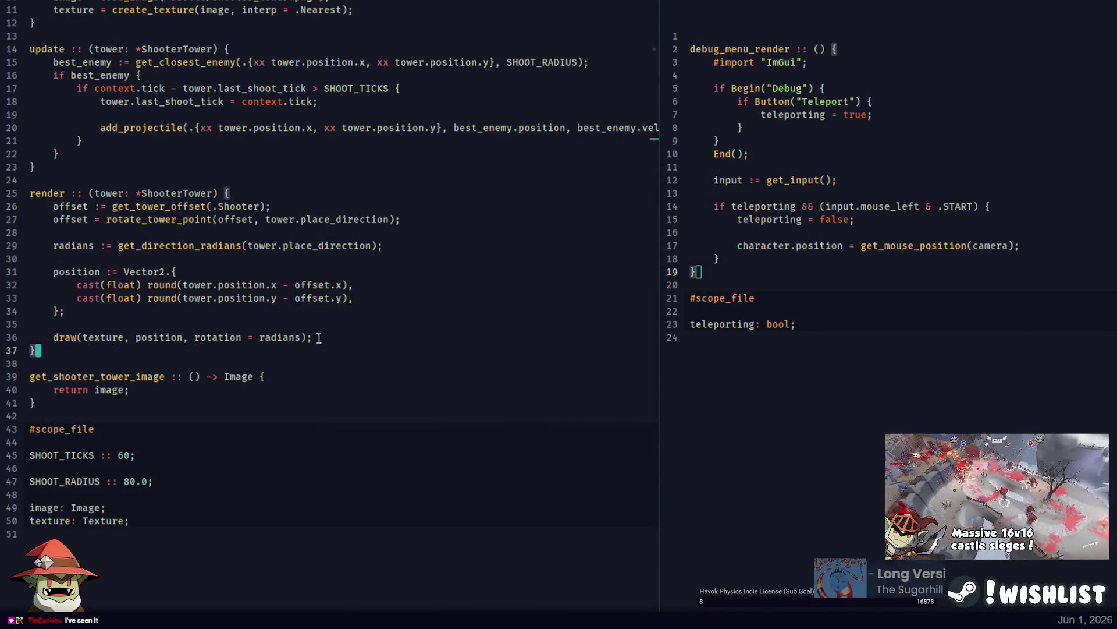
{"action": "key", "text": "Down"}
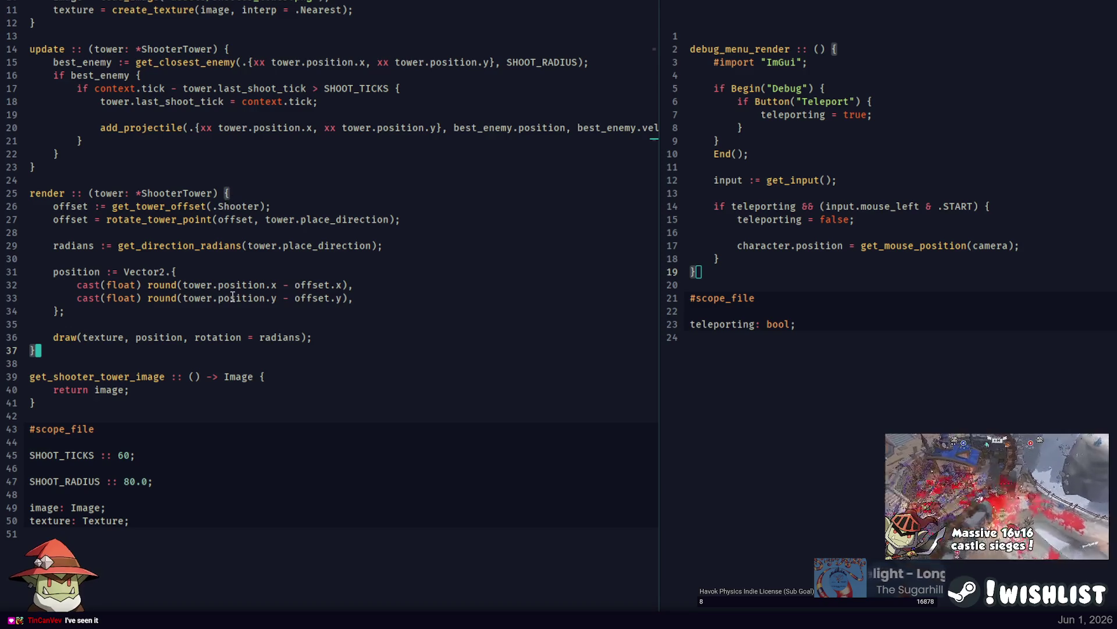
{"action": "key", "text": "End"}
{"action": "key", "text": "Down"}
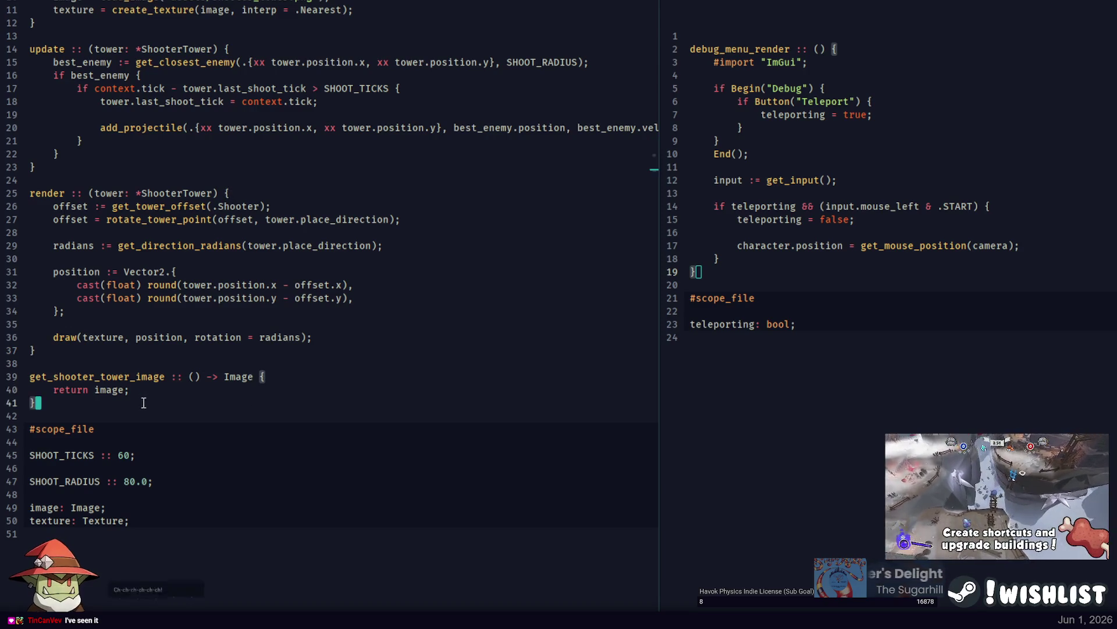
{"action": "scroll", "coordinate": [154, 399], "scroll_direction": "up", "scroll_amount": 4}
{"action": "key", "text": "ctrl+m"}
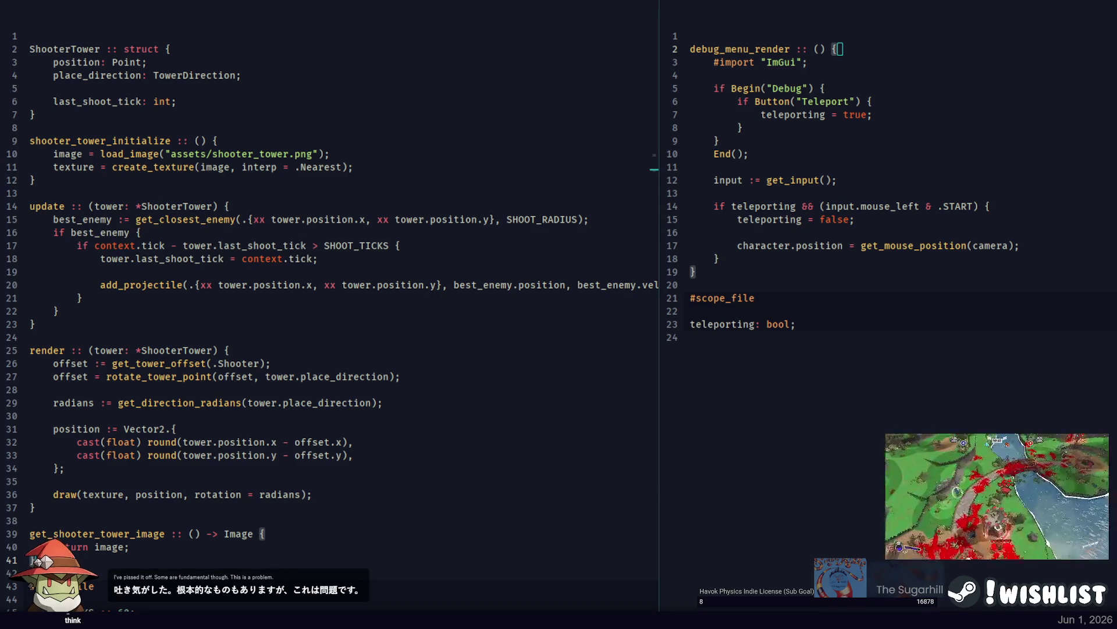
Comment out lines 3–18 of debug_menu_render and rebuild the project with F5.
{"action": "left_click", "coordinate": [728, 180]}
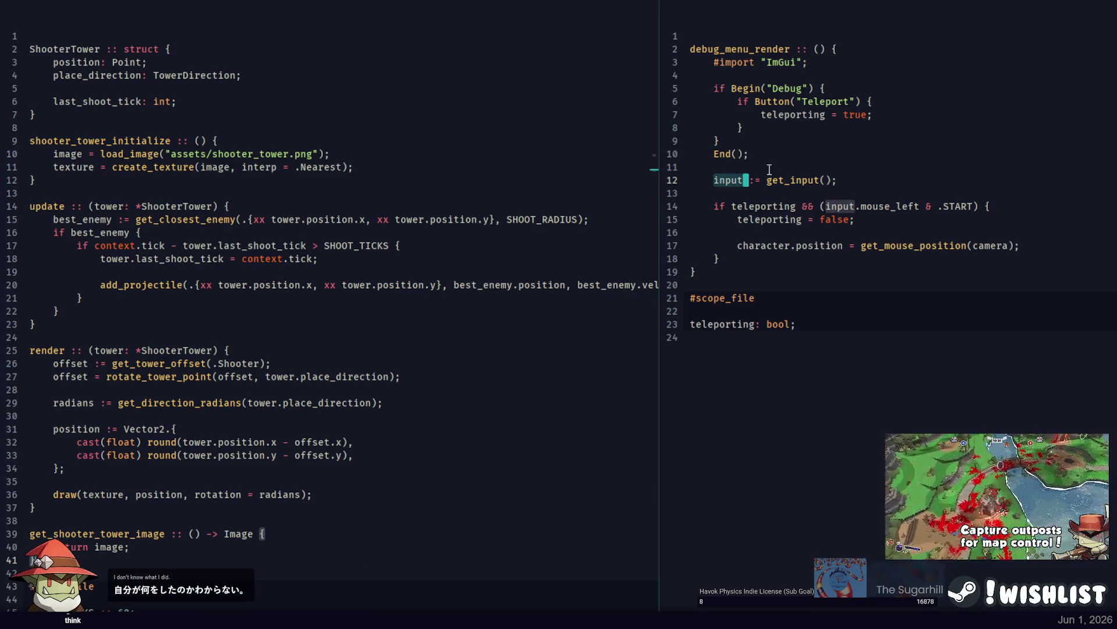
{"action": "left_click", "coordinate": [751, 153]}
{"action": "key", "text": "Left"}
{"action": "key", "text": "Left"}
{"action": "key", "text": "Left"}
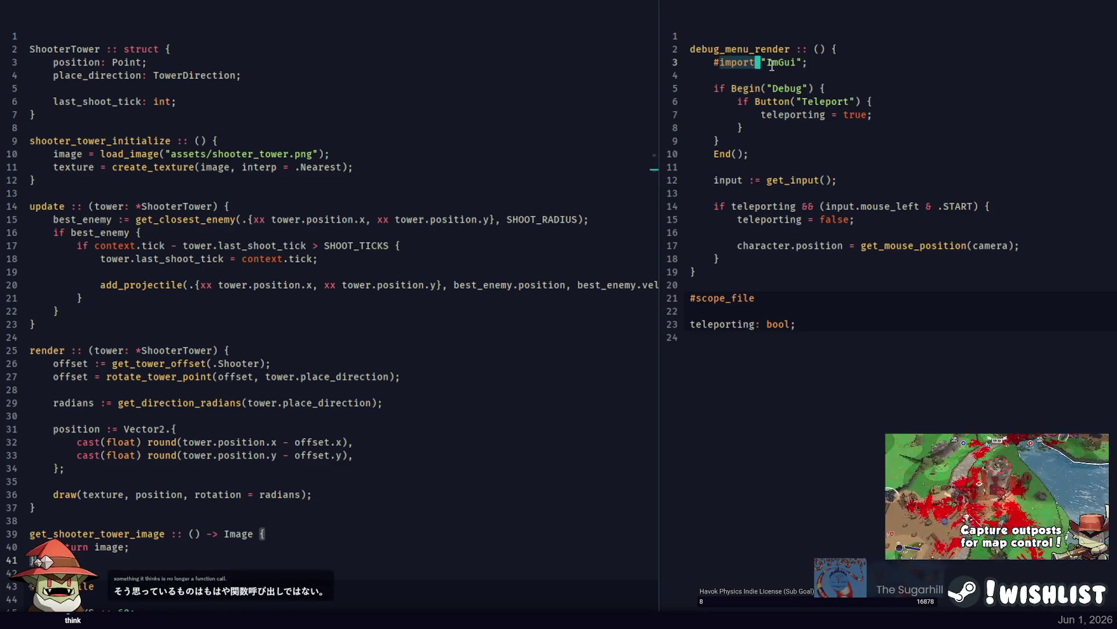
{"action": "left_click_drag", "start_coordinate": [769, 62], "coordinate": [772, 261]}
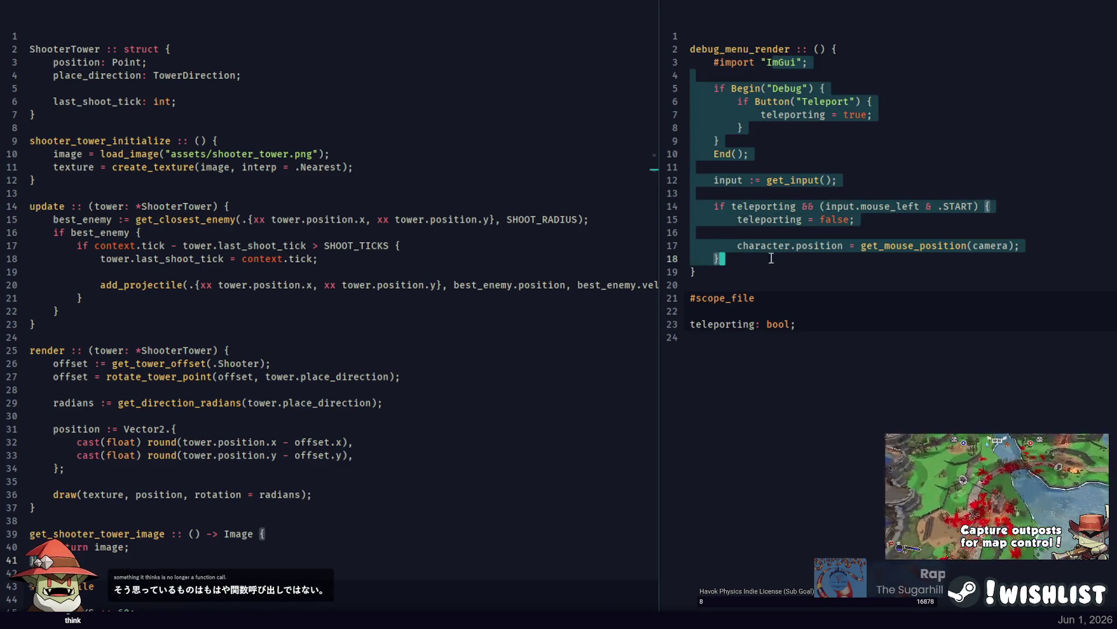
{"action": "key", "text": "ctrl+slash"}
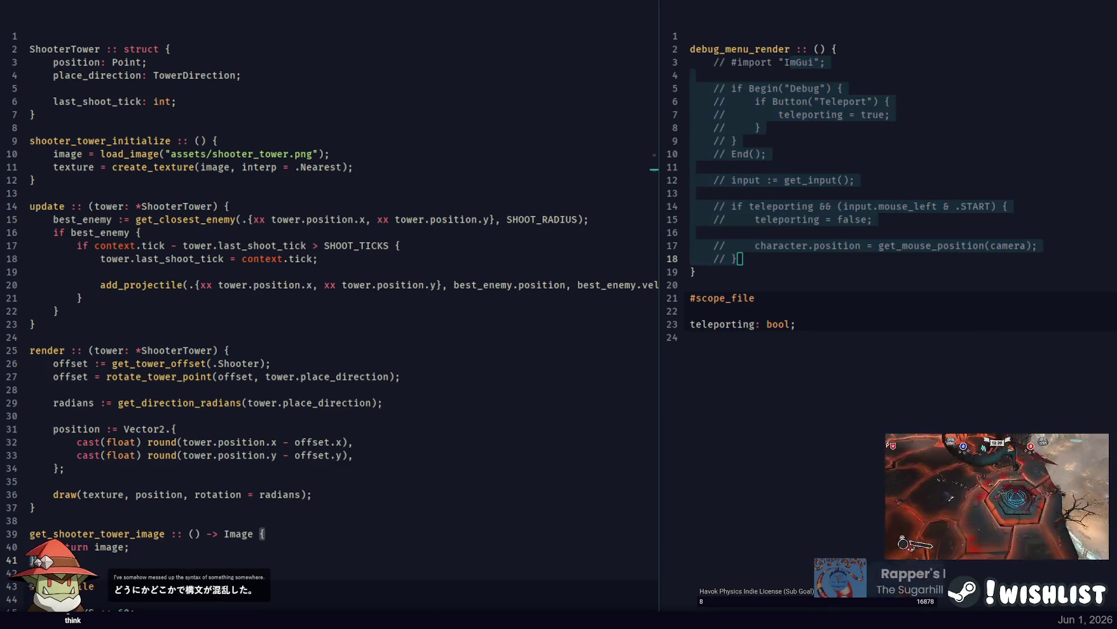
{"action": "key", "text": "F5"}
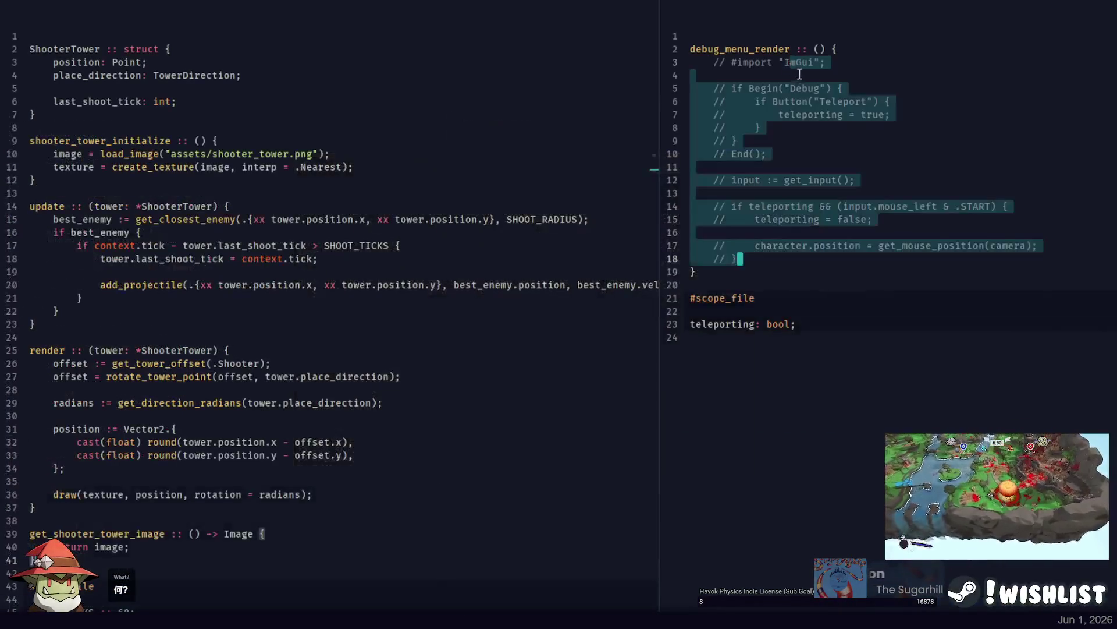
Uncomment lines 3–18 and review the End(), Begin Debug and Teleport lines.
{"action": "key", "text": "ctrl+slash"}
{"action": "left_click", "coordinate": [799, 73]}
{"action": "key", "text": "Down"}
{"action": "key", "text": "Down"}
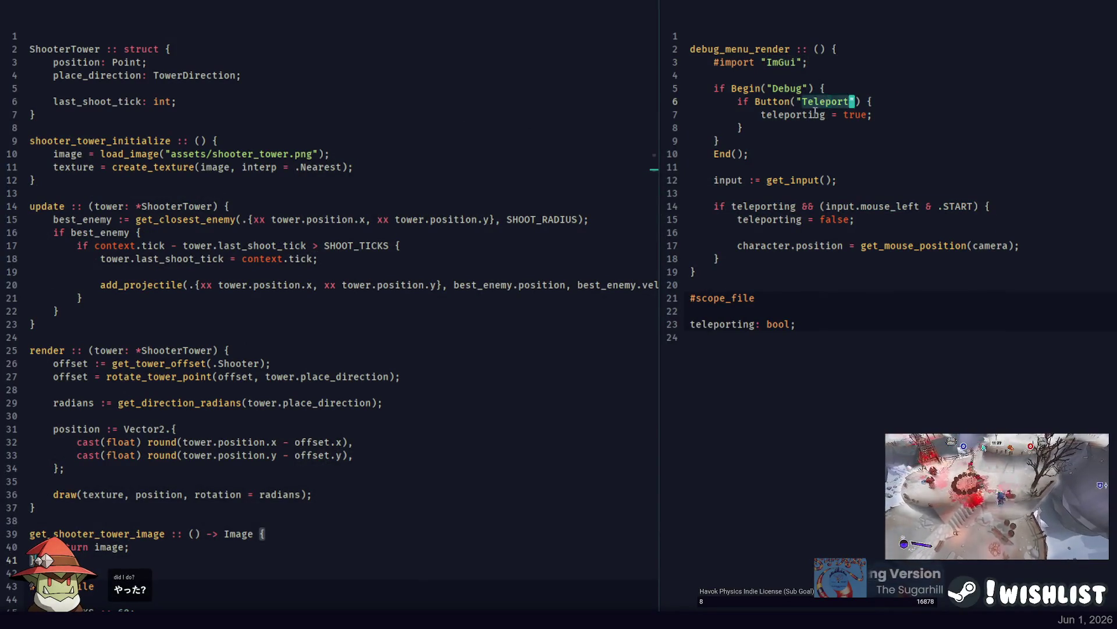
{"action": "left_click", "coordinate": [733, 155]}
{"action": "left_click", "coordinate": [735, 89]}
{"action": "left_click", "coordinate": [843, 88]}
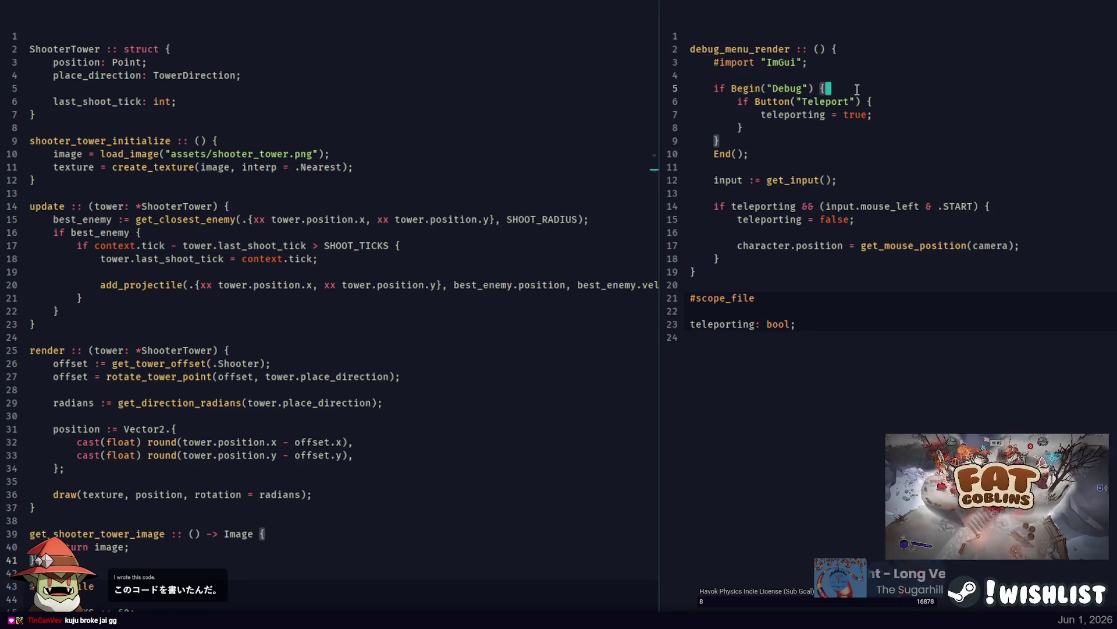
{"action": "left_click", "coordinate": [906, 100]}
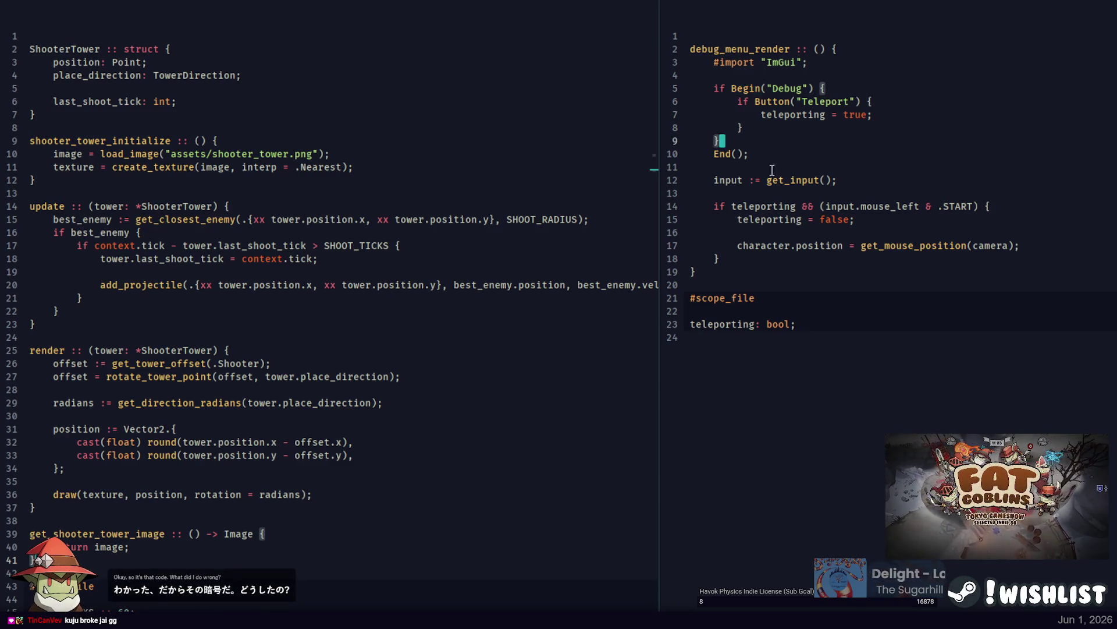
Review the input, mouse_left.START, teleporting and character.position code on lines 12–17.
{"action": "double_click", "coordinate": [731, 181]}
{"action": "left_click", "coordinate": [873, 183]}
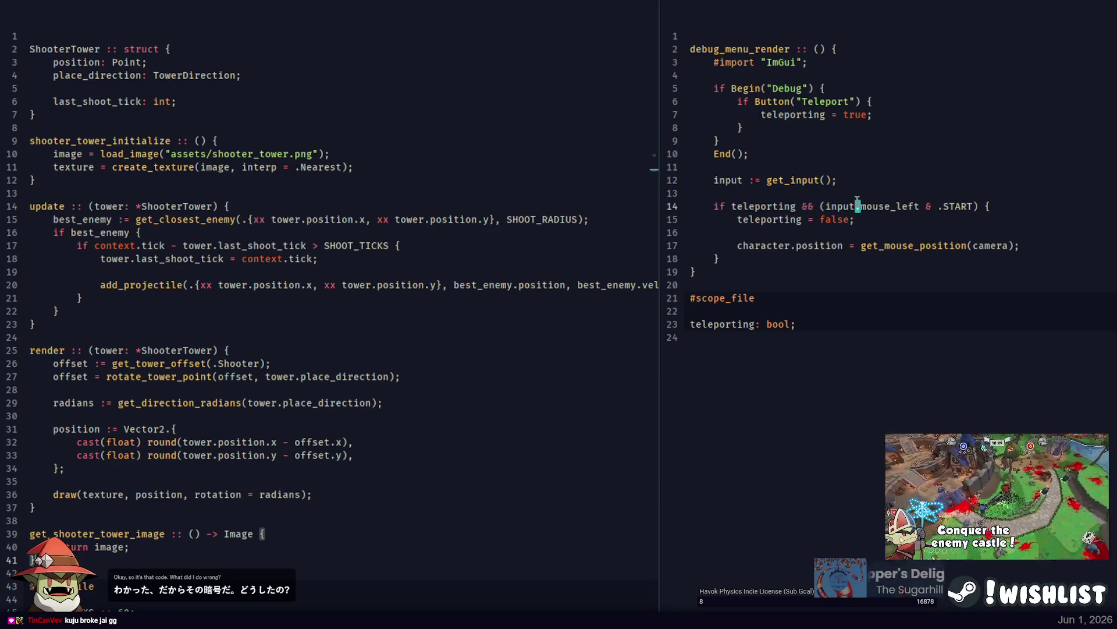
{"action": "left_click", "coordinate": [976, 205]}
{"action": "left_click", "coordinate": [982, 207]}
{"action": "double_click", "coordinate": [766, 207]}
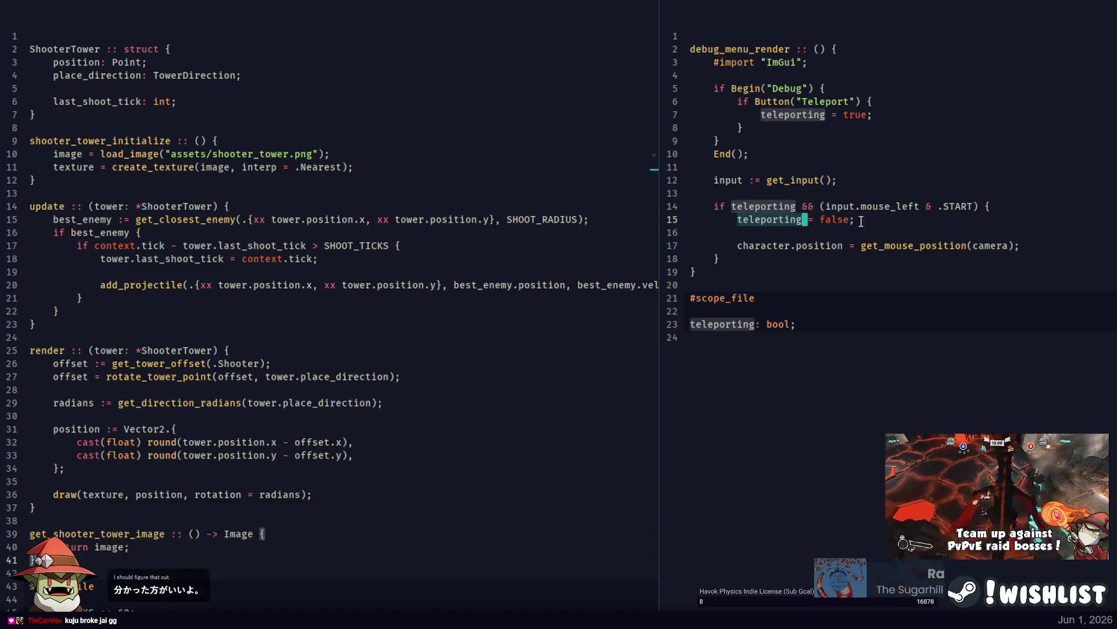
{"action": "double_click", "coordinate": [936, 245]}
{"action": "double_click", "coordinate": [763, 245]}
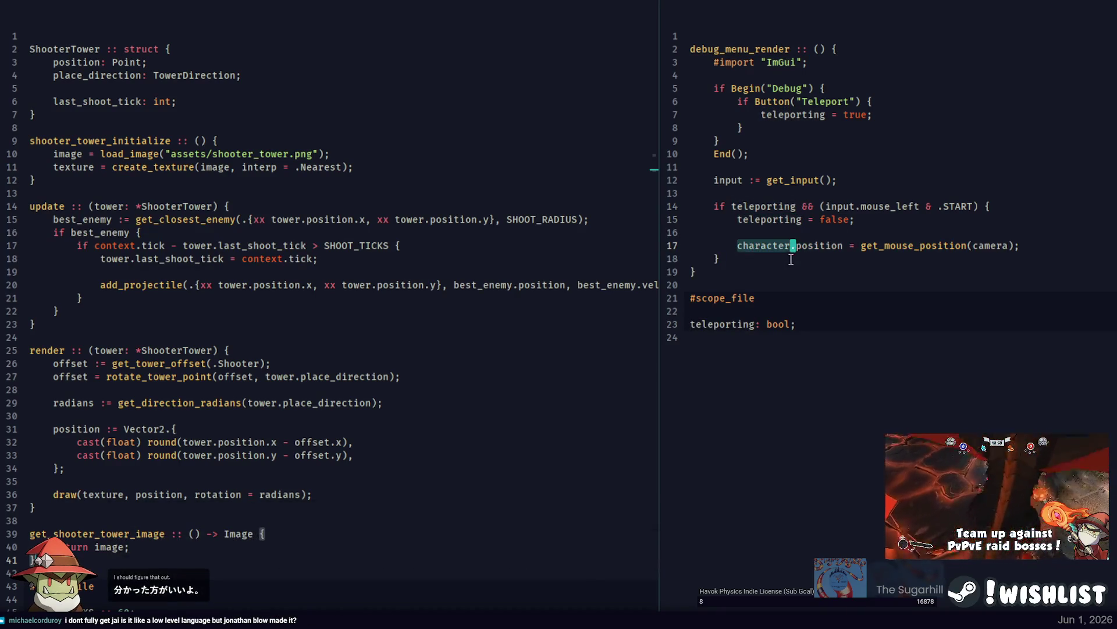
{"action": "left_click", "coordinate": [845, 245]}
{"action": "left_click", "coordinate": [1015, 245]}
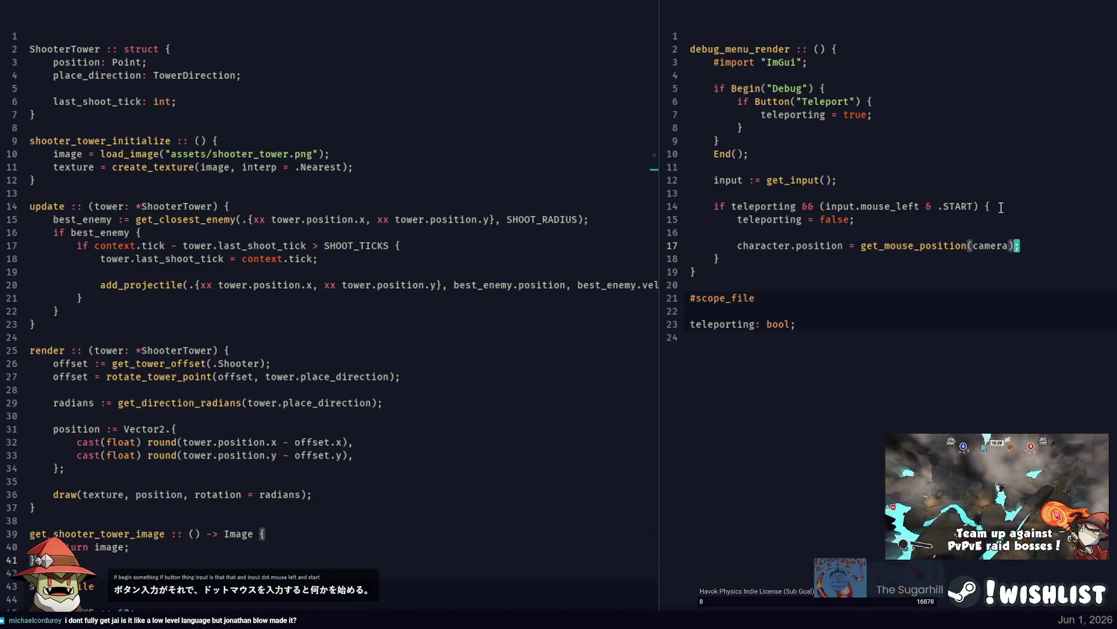
Check the braces of debug_menu_render and select its name.
{"action": "left_click", "coordinate": [856, 52]}
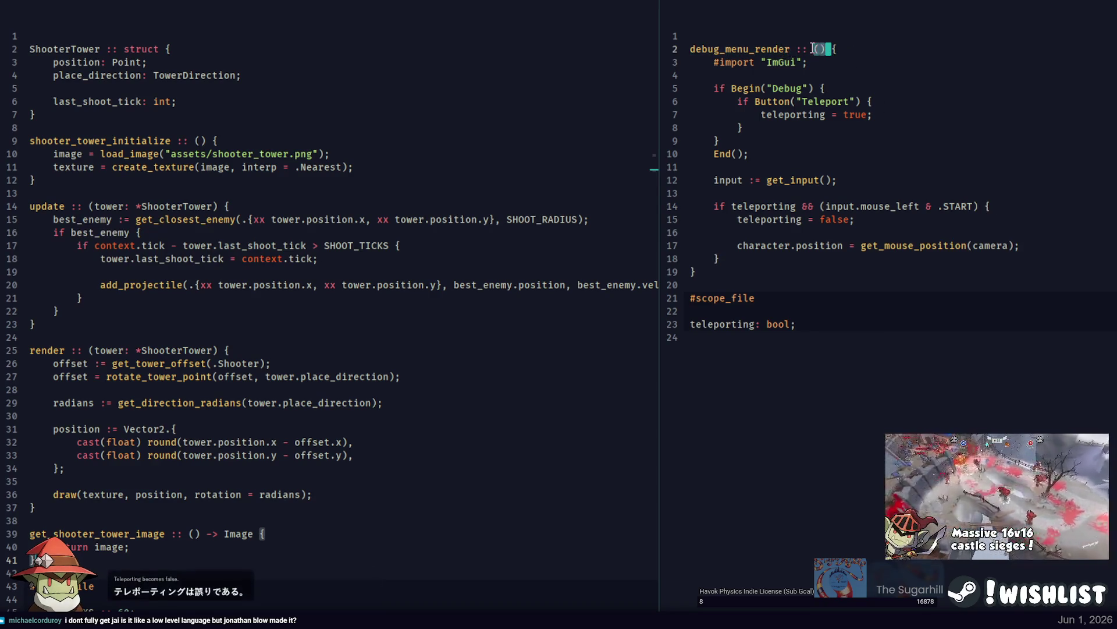
{"action": "left_click", "coordinate": [828, 48]}
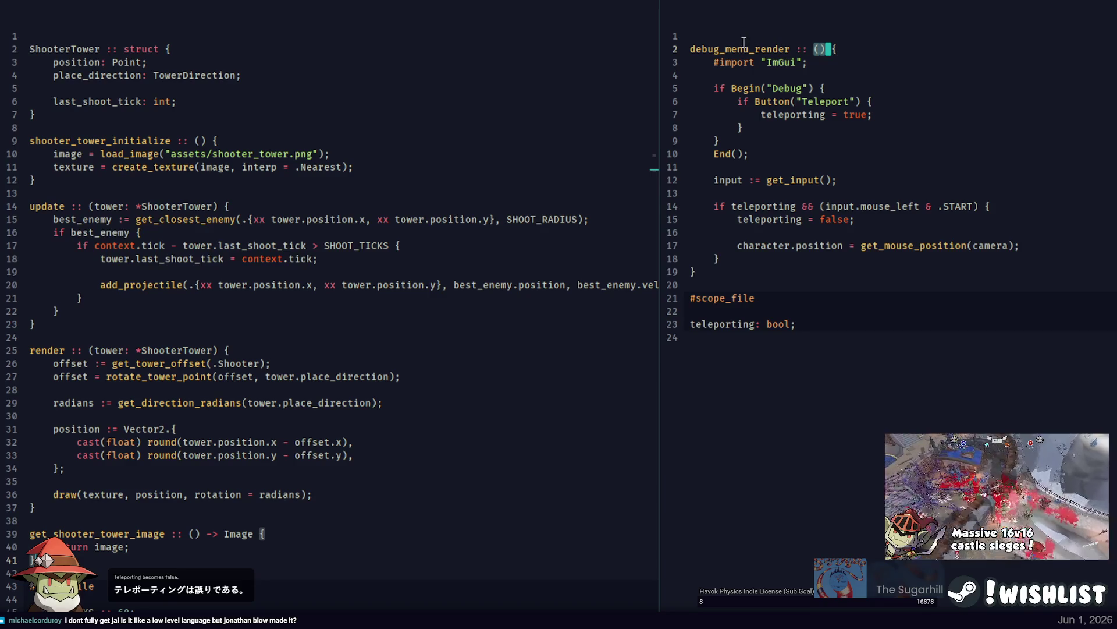
{"action": "left_click", "coordinate": [774, 43]}
{"action": "double_click", "coordinate": [764, 49]}
{"action": "key", "text": "alt+Tab"}
{"action": "key", "text": "Up"}
{"action": "key", "text": "Return"}
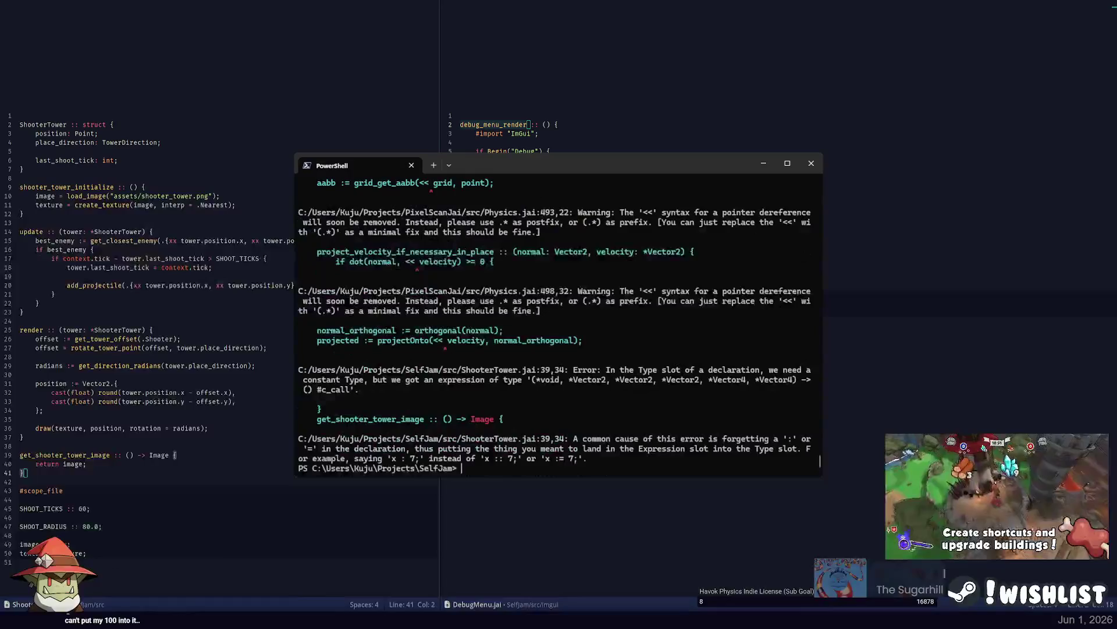
{"action": "key", "text": "alt+Tab"}
{"action": "left_click", "coordinate": [939, 140]}
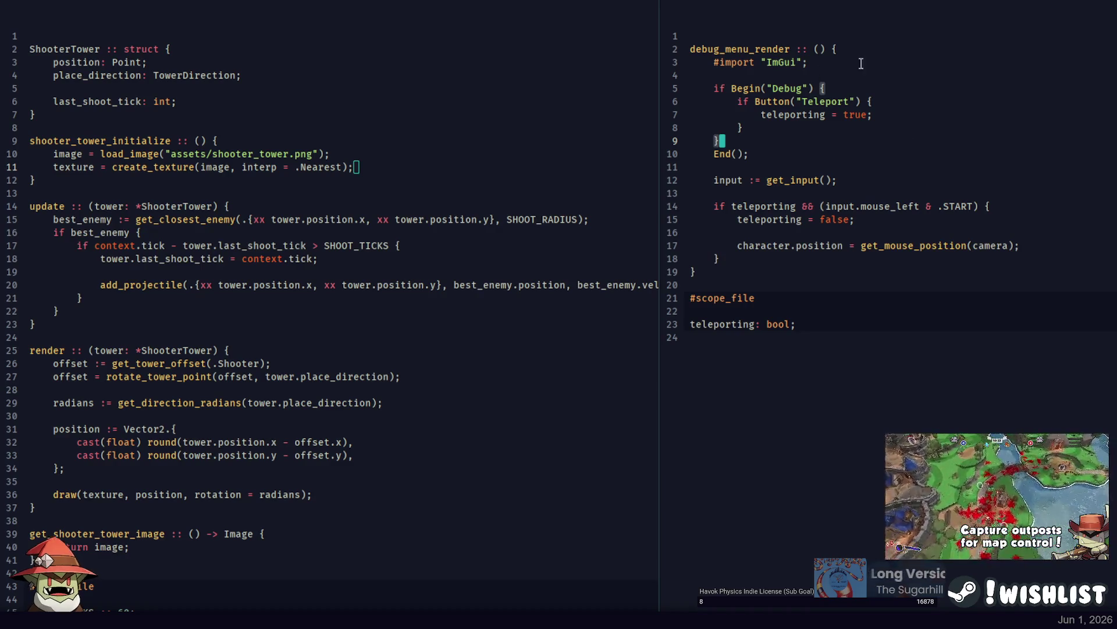
{"action": "key", "text": "Down"}
{"action": "left_click", "coordinate": [891, 88]}
{"action": "left_click", "coordinate": [883, 102]}
{"action": "left_click", "coordinate": [901, 87]}
{"action": "left_click", "coordinate": [916, 101]}
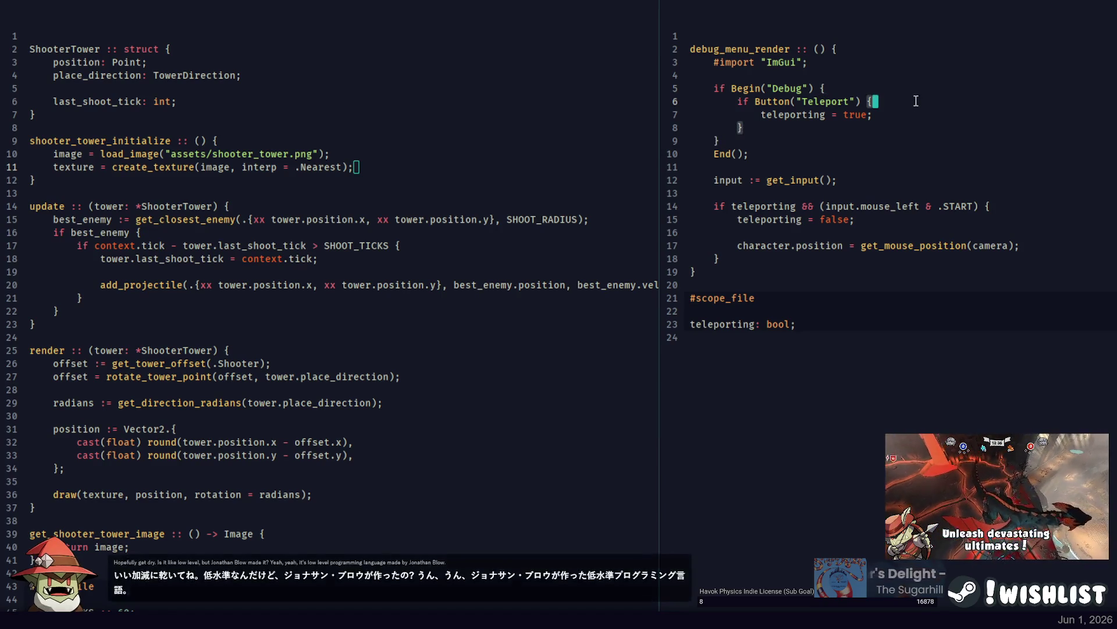
{"action": "key", "text": "Down"}
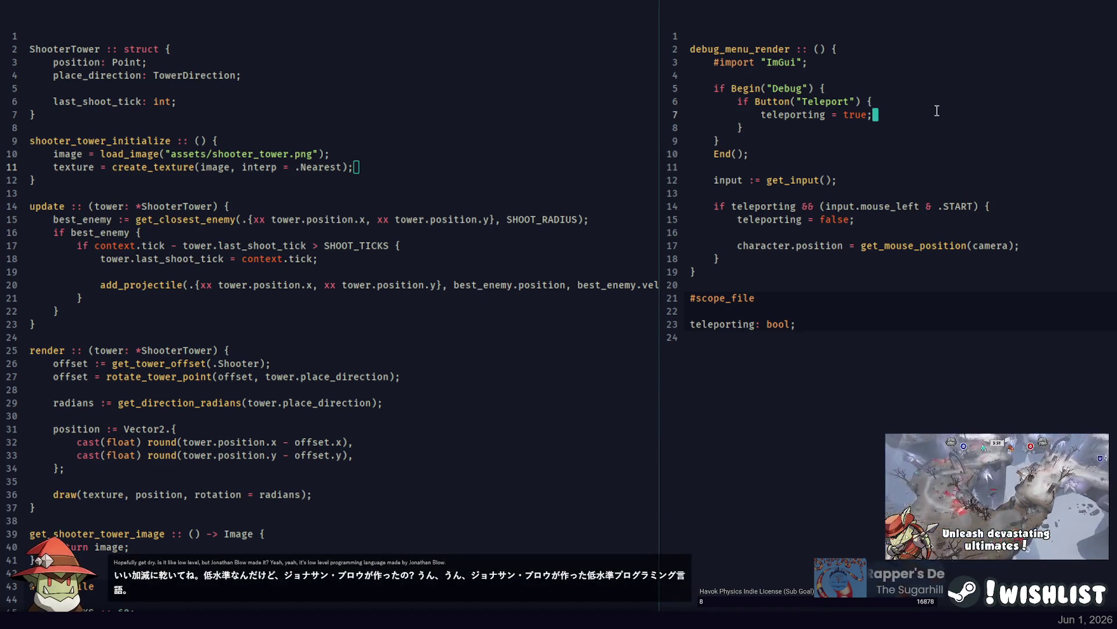
{"action": "left_click", "coordinate": [937, 94]}
{"action": "left_click", "coordinate": [937, 101]}
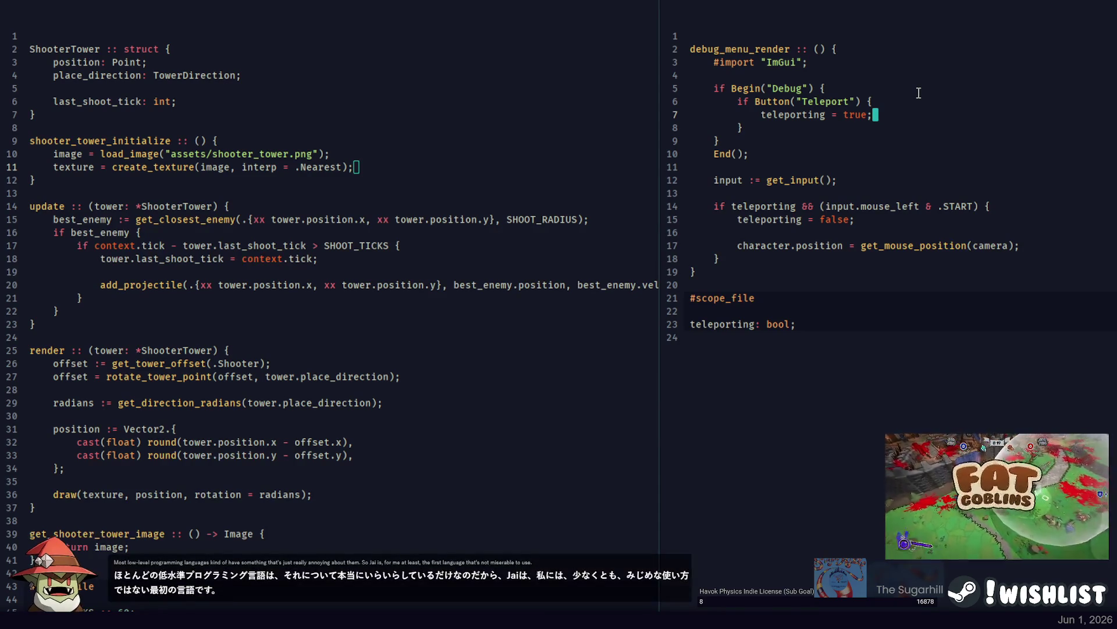
{"action": "double_click", "coordinate": [792, 114]}
{"action": "left_click", "coordinate": [748, 144]}
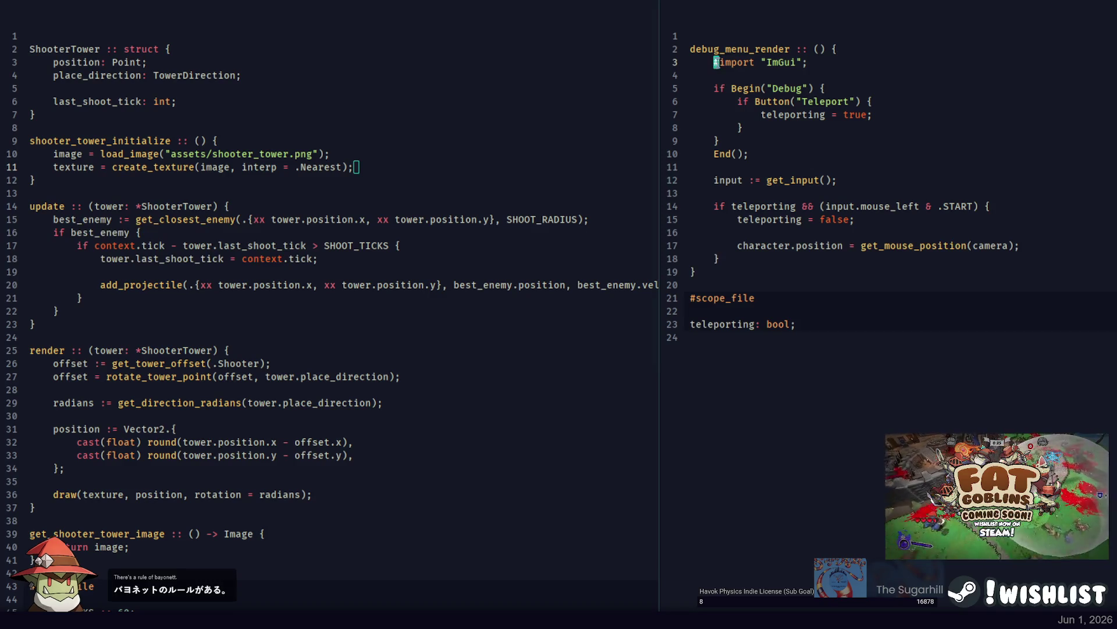
Bind the import as 'ImGui :: #import', add 'using ImGui;' below it, and rebuild.
{"action": "type", "text": "ImGui "}
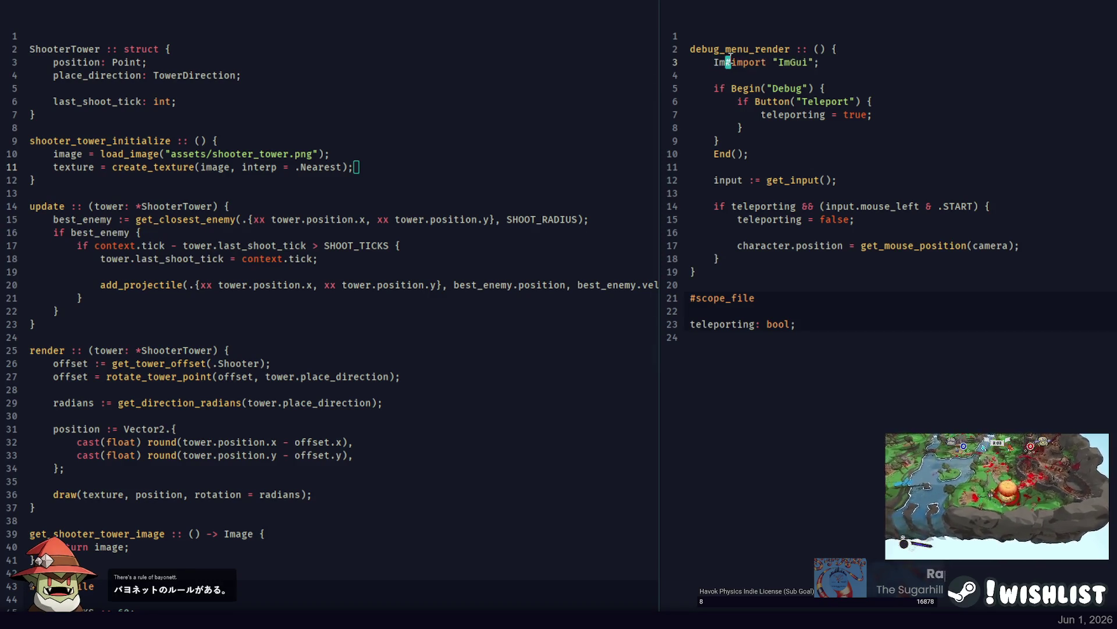
{"action": "type", "text": "::"}
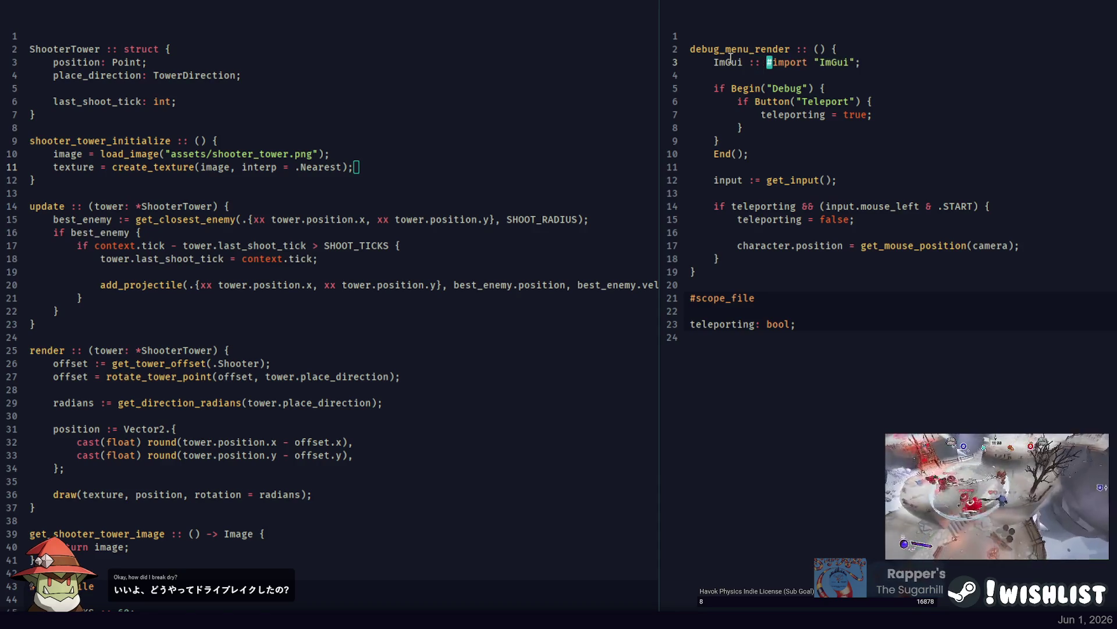
{"action": "key", "text": "End"}
{"action": "key", "text": "Return"}
{"action": "type", "text": "using ImGui;"}
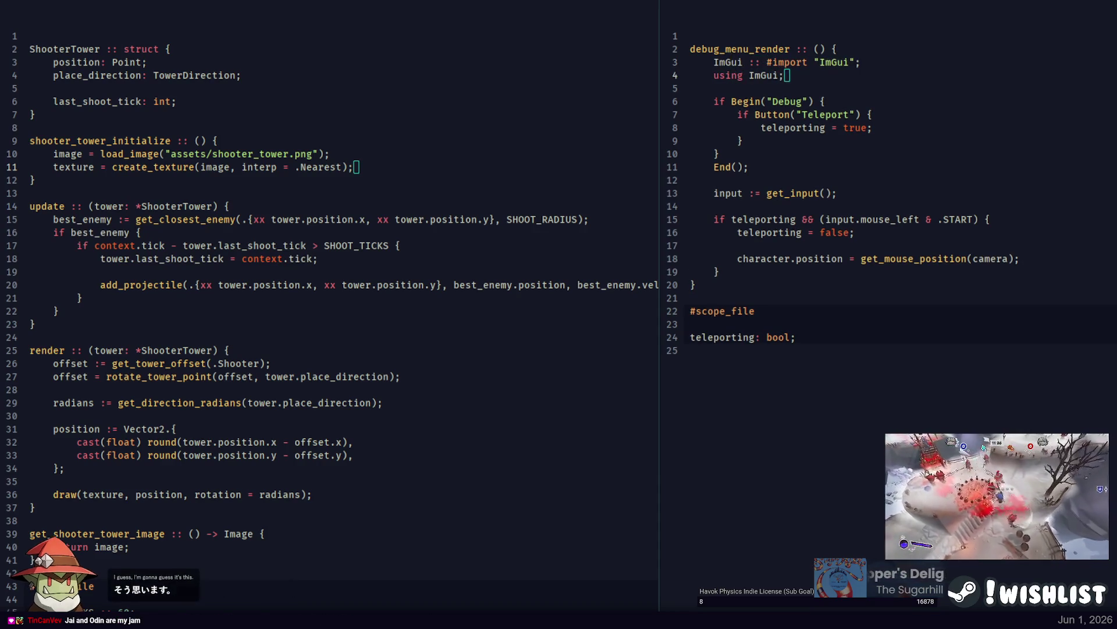
{"action": "key", "text": "F5"}
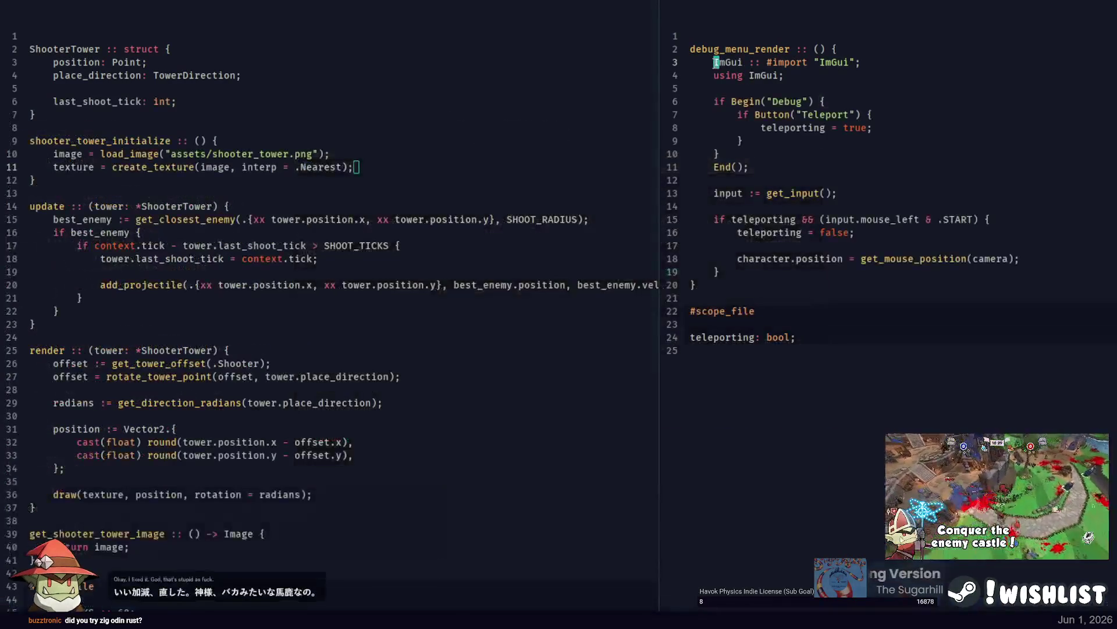
Back in the code, inspect the #import and using ImGui lines and select debug_menu_render.
{"action": "left_click", "coordinate": [757, 75]}
{"action": "left_click_drag", "start_coordinate": [861, 62], "coordinate": [768, 64]}
{"action": "left_click", "coordinate": [809, 83]}
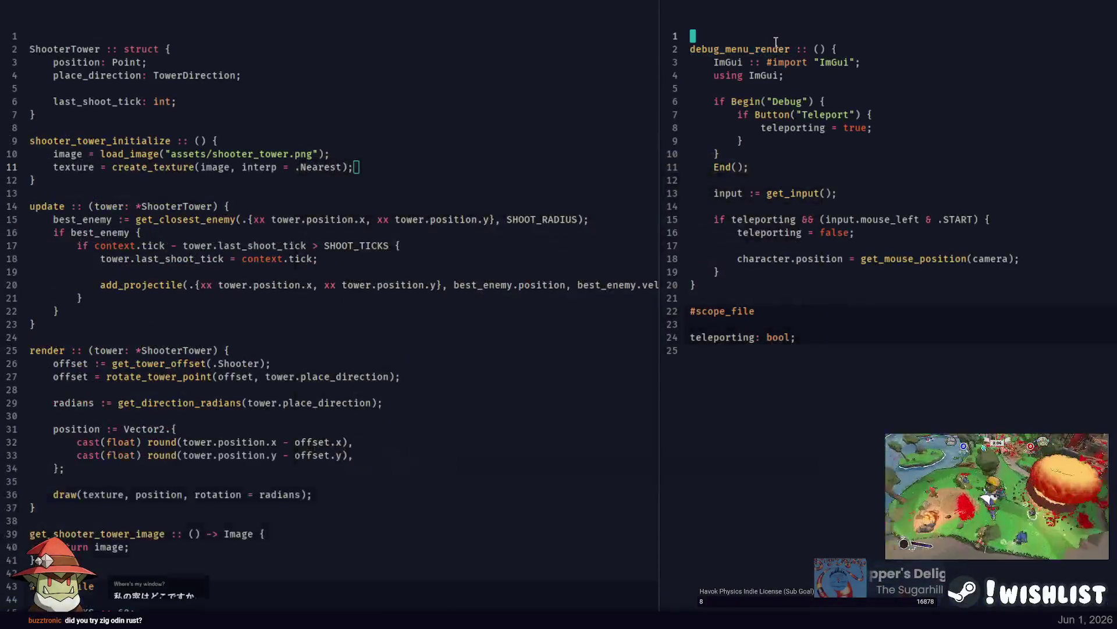
{"action": "double_click", "coordinate": [775, 47]}
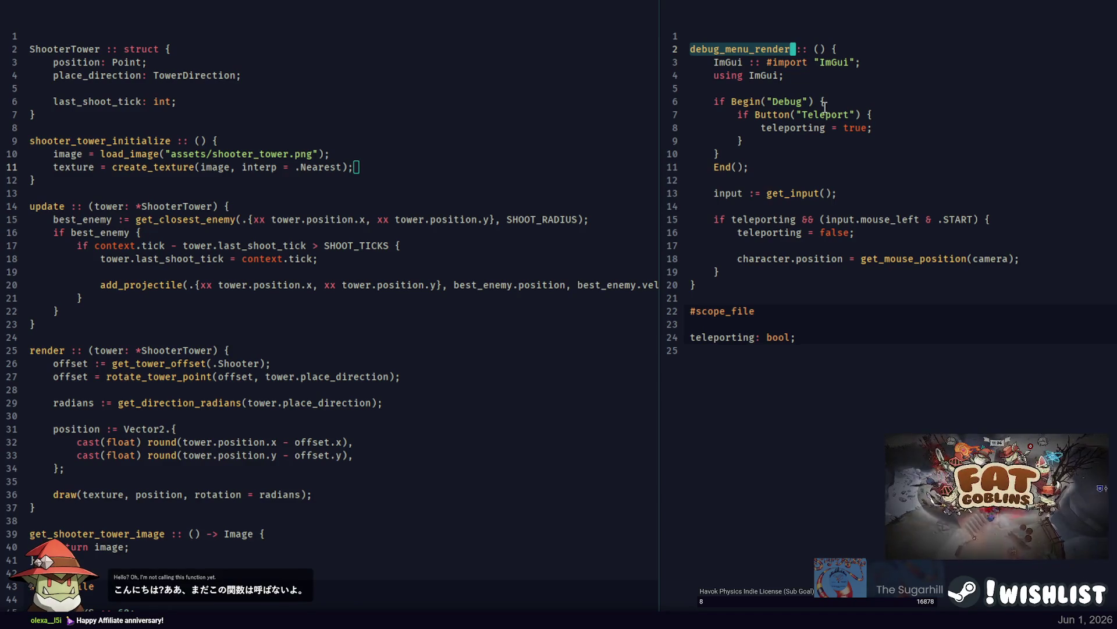
Switch the left pane to the file containing the main loop.
{"action": "left_click", "coordinate": [745, 49]}
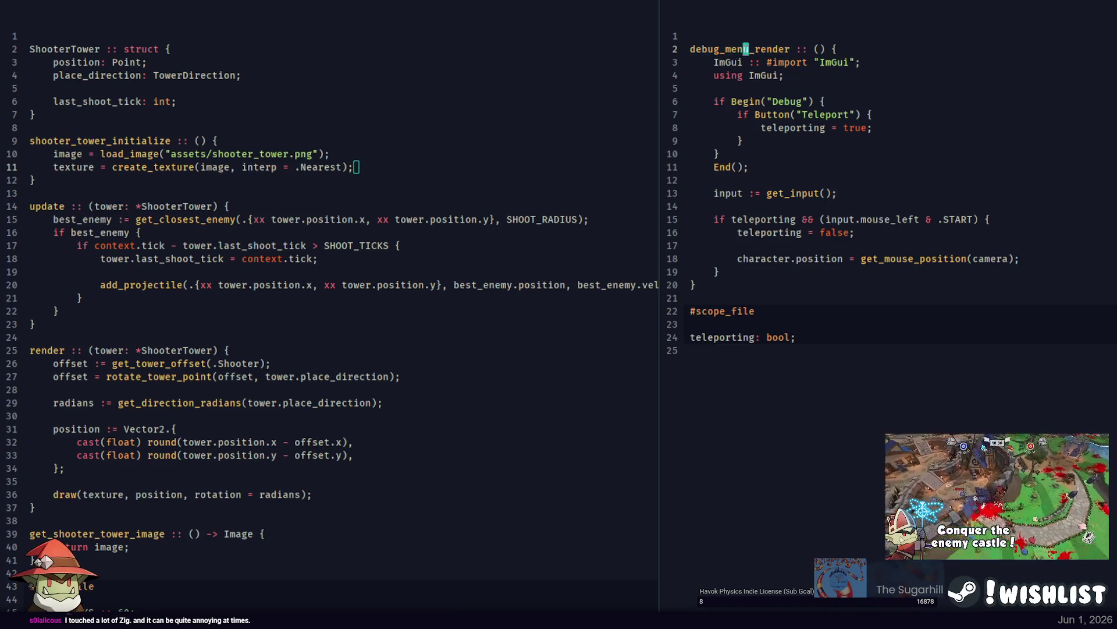
{"action": "left_click", "coordinate": [36, 179]}
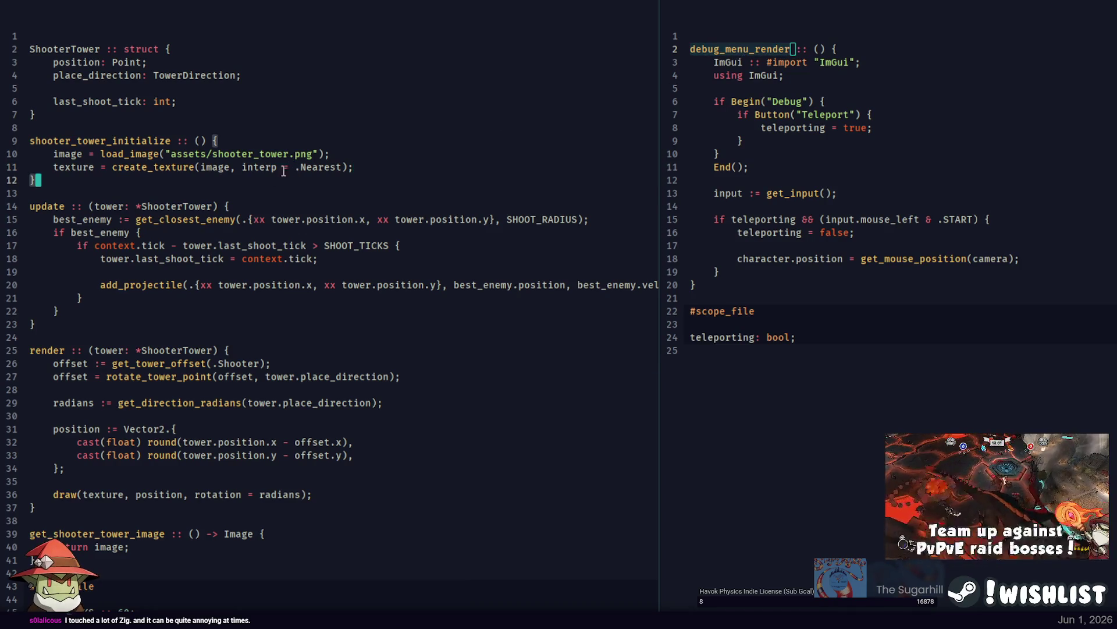
{"action": "key", "text": "ctrl+p"}
{"action": "left_click", "coordinate": [582, 50]}
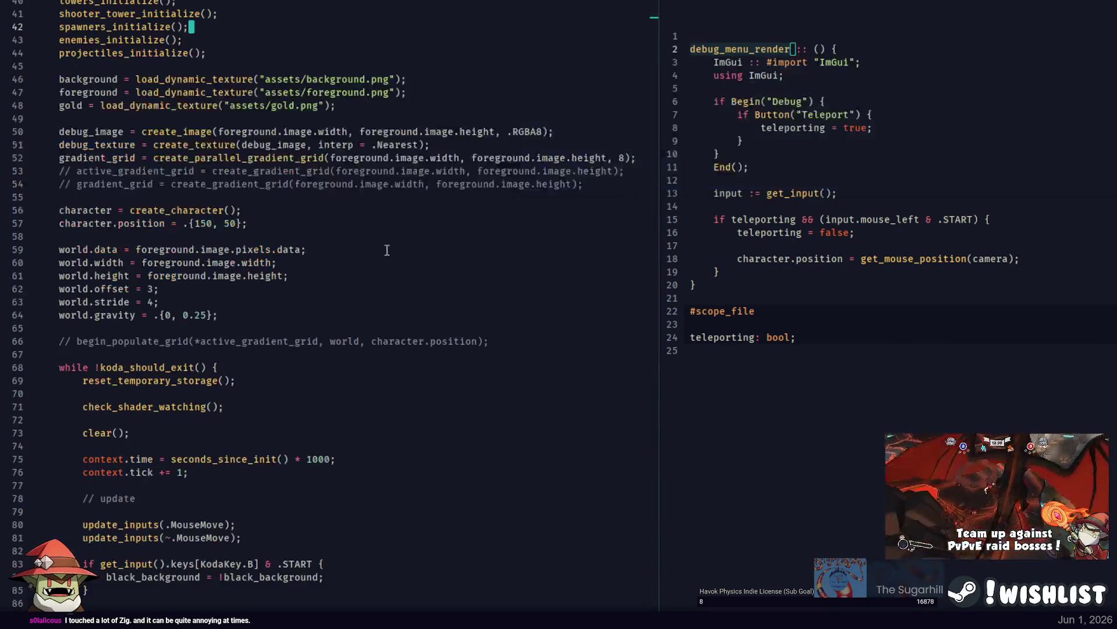
Add 'debug_menu_render();' after pickaxe_render() in render_gameplay and build the game.
{"action": "scroll", "coordinate": [196, 267], "scroll_direction": "down", "scroll_amount": 10}
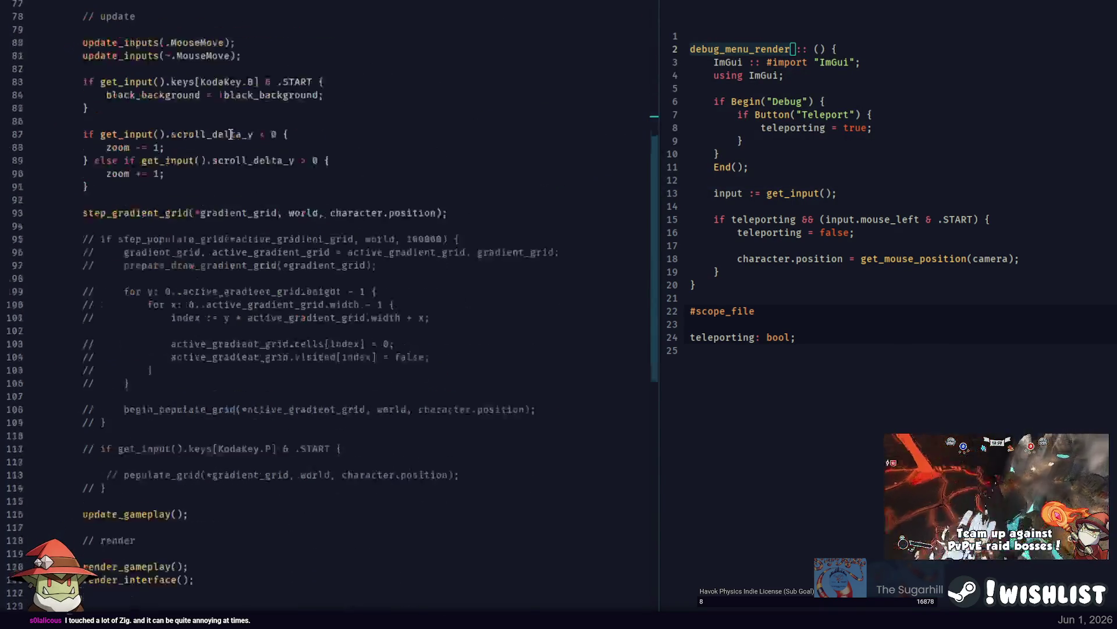
{"action": "scroll", "coordinate": [124, 361], "scroll_direction": "down", "scroll_amount": 8}
{"action": "left_click", "coordinate": [204, 380]}
{"action": "key", "text": "Return"}
{"action": "key", "text": "Return"}
{"action": "type", "text": "debug_menu_render();"}
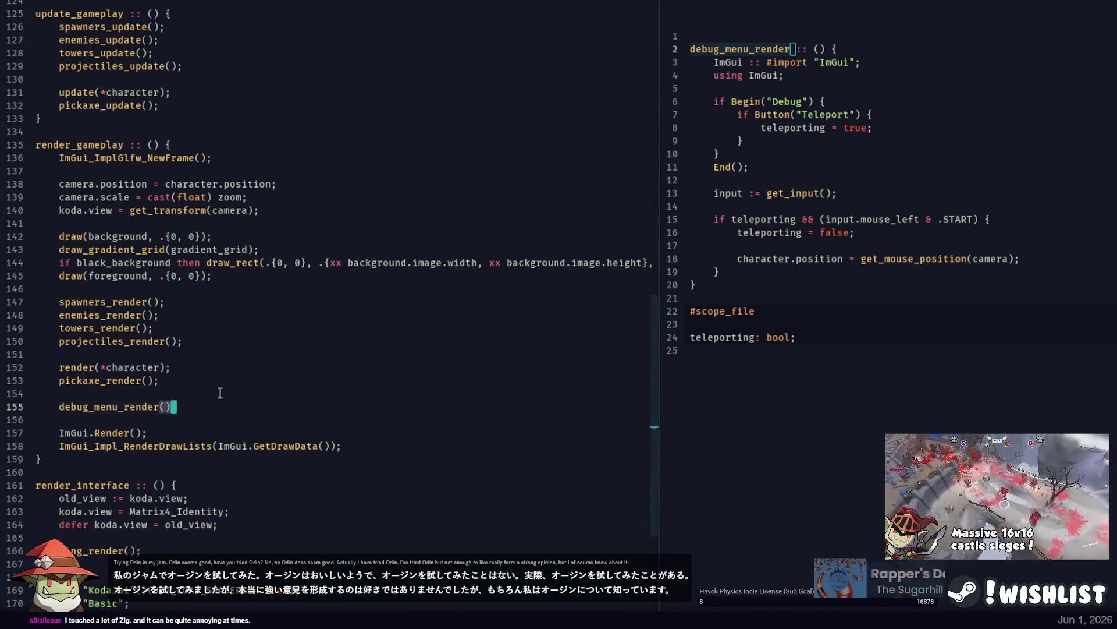
{"action": "key", "text": "alt+Tab"}
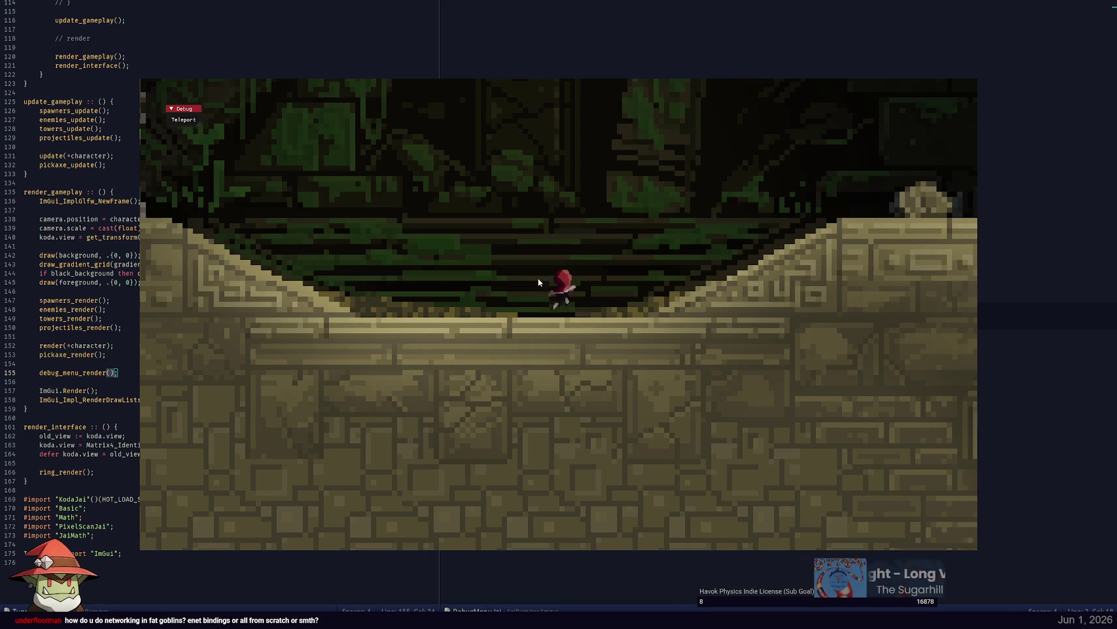
Enable Teleport from the game's Debug window and teleport the character onto a cave hill.
{"action": "left_click_drag", "start_coordinate": [192, 110], "coordinate": [189, 108]}
{"action": "left_click", "coordinate": [180, 117]}
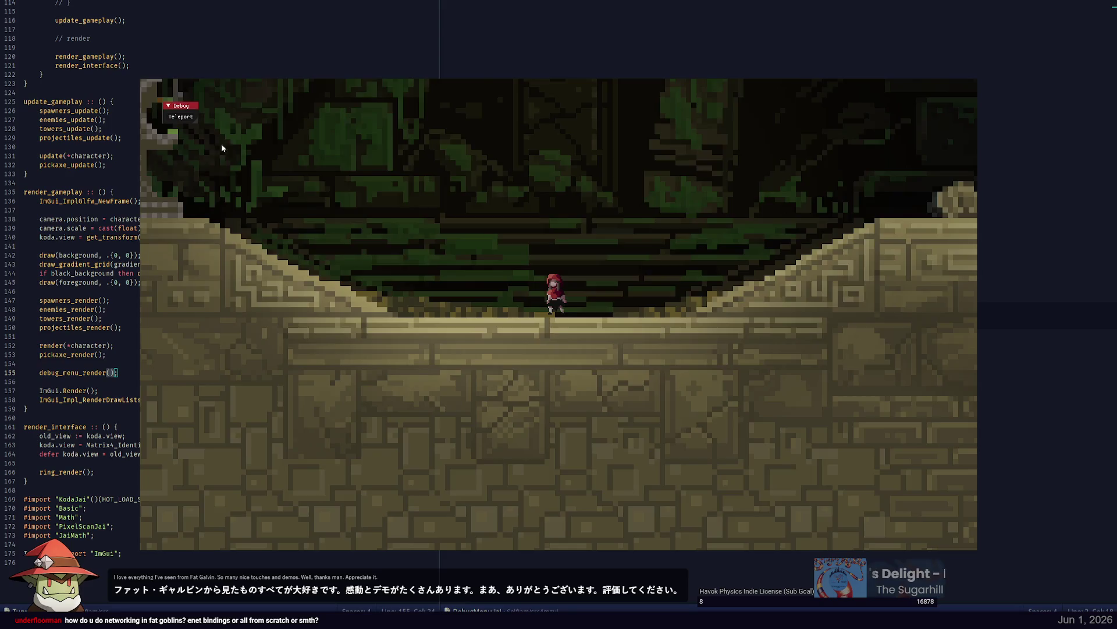
{"action": "left_click", "coordinate": [181, 116]}
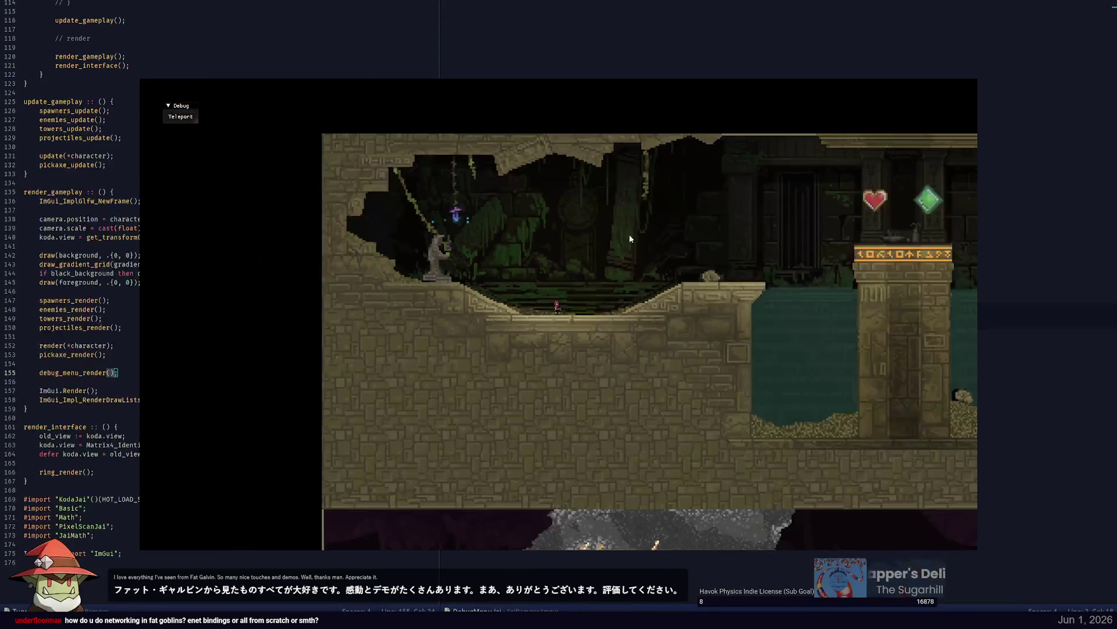
{"action": "left_click", "coordinate": [163, 116]}
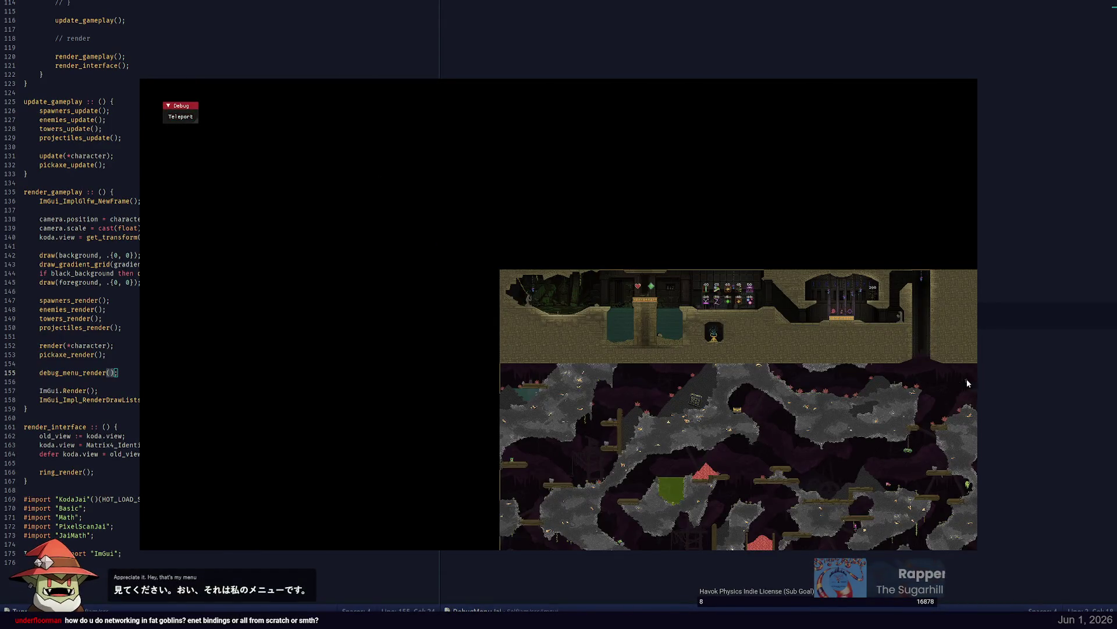
{"action": "left_click", "coordinate": [970, 378]}
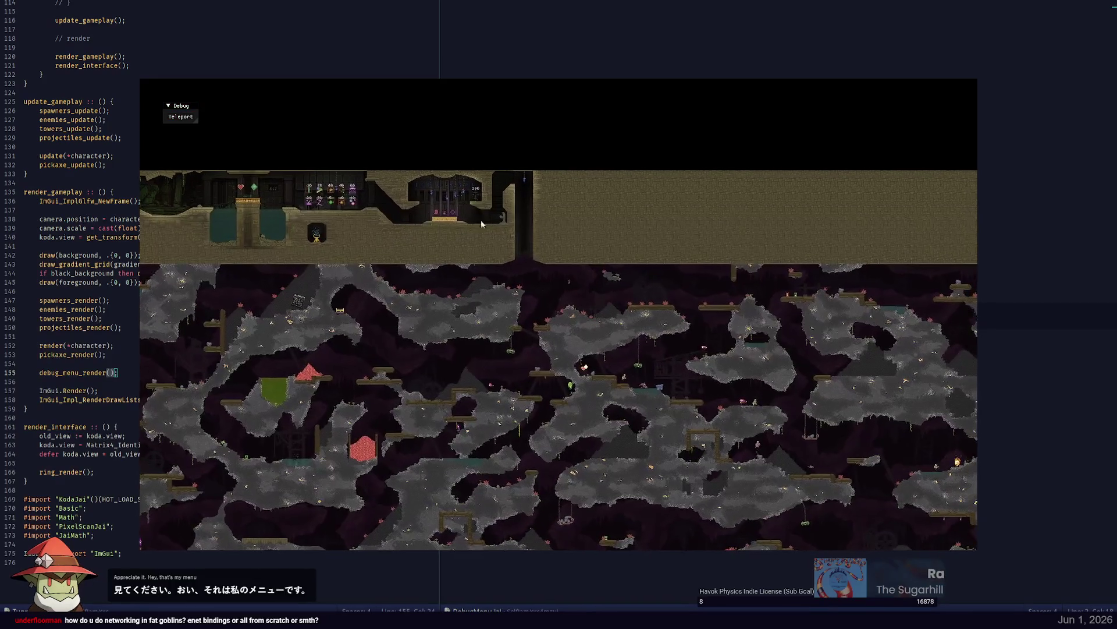
{"action": "left_click", "coordinate": [606, 282]}
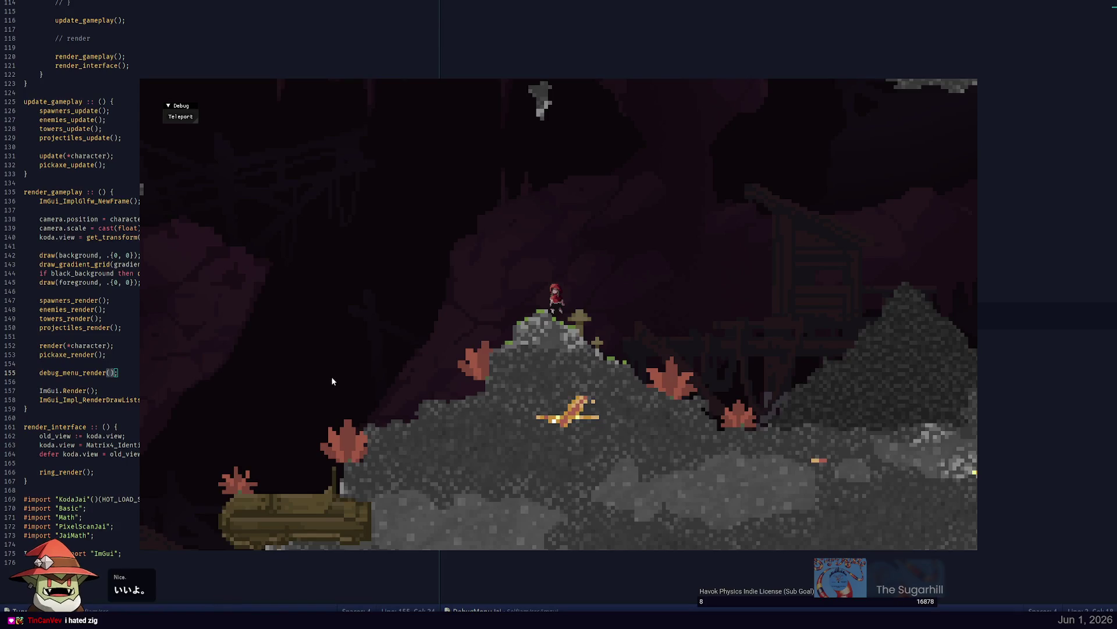
Run the character right onto the log, then back left through the cave.
{"action": "key", "text": "d"}
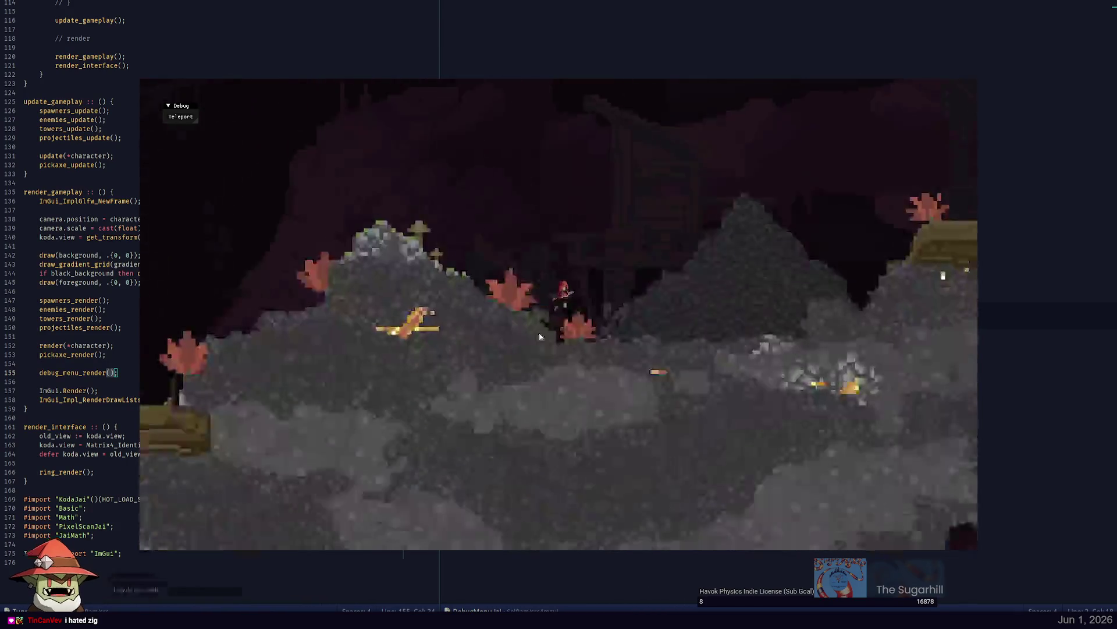
{"action": "key", "text": "d"}
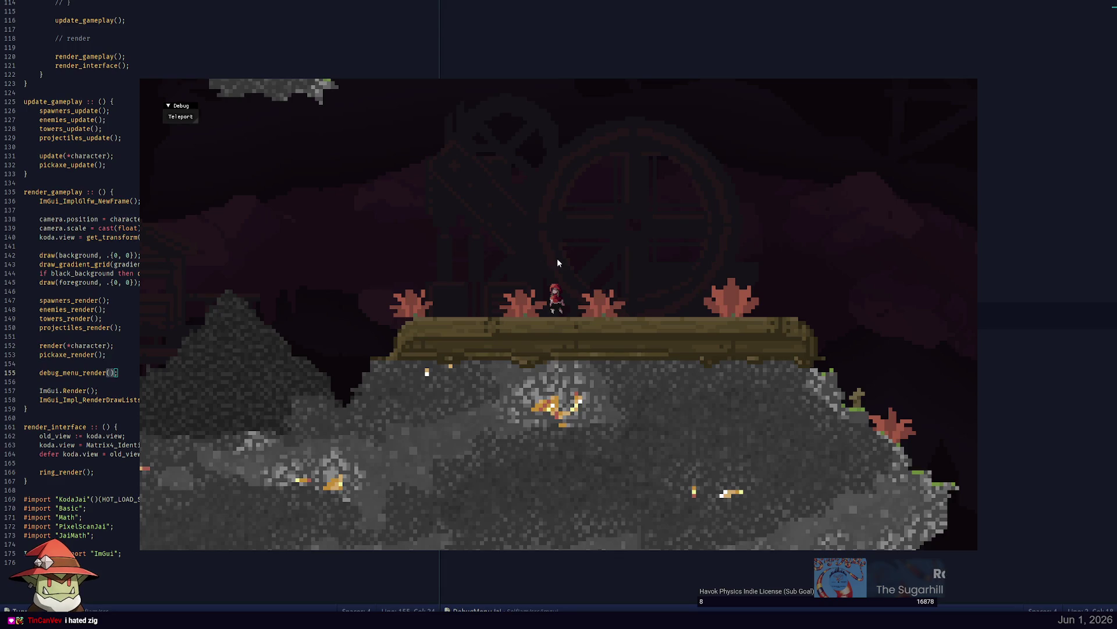
{"action": "key", "text": "a"}
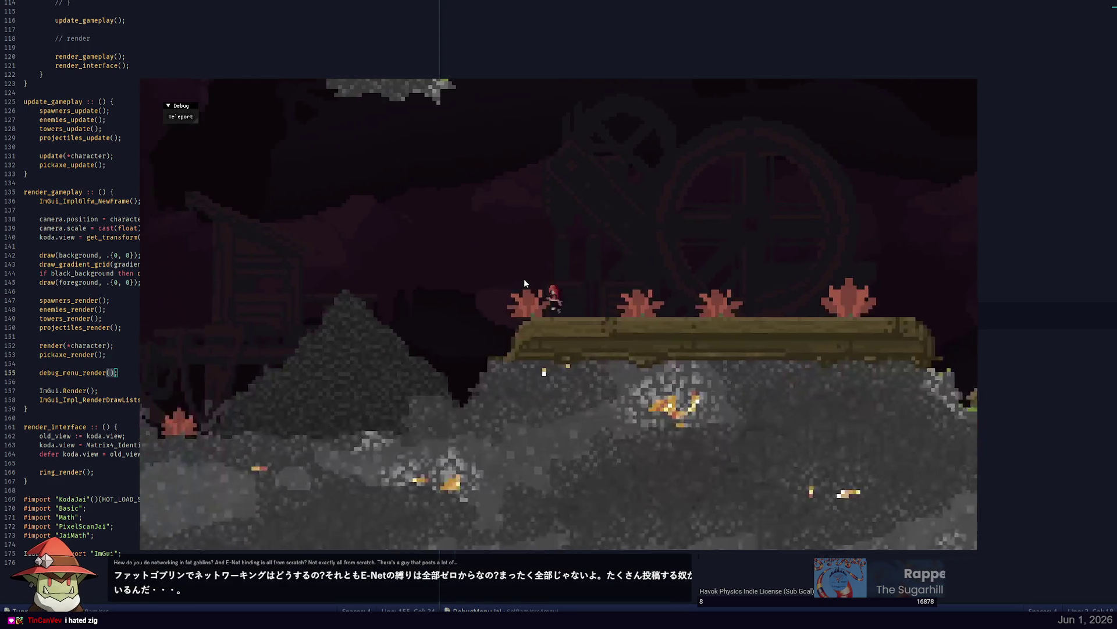
{"action": "key", "text": "a"}
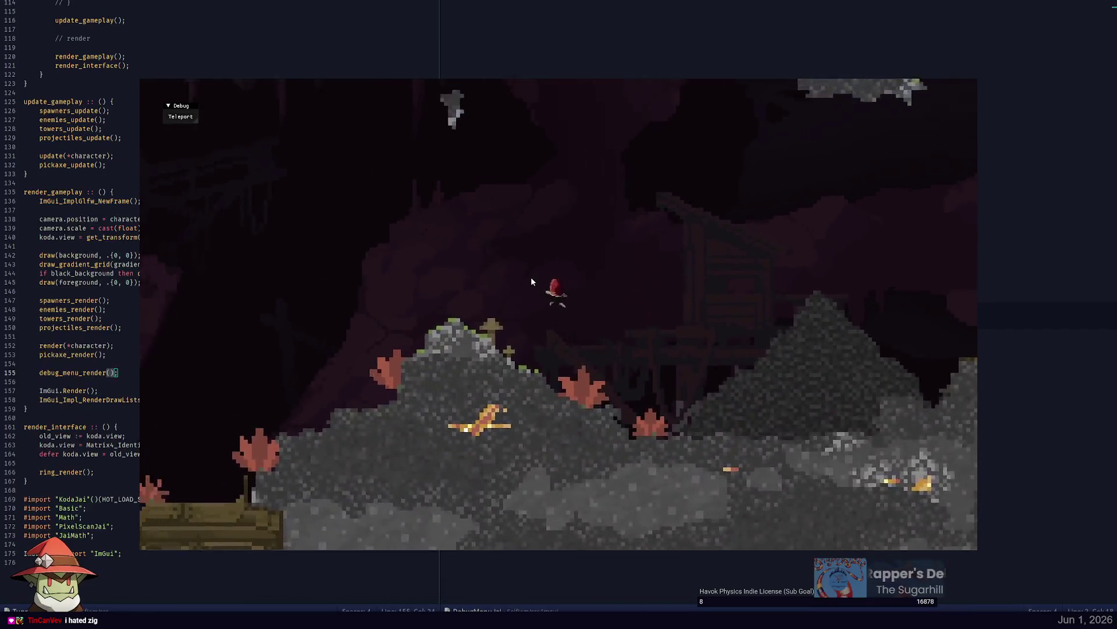
{"action": "key", "text": "a"}
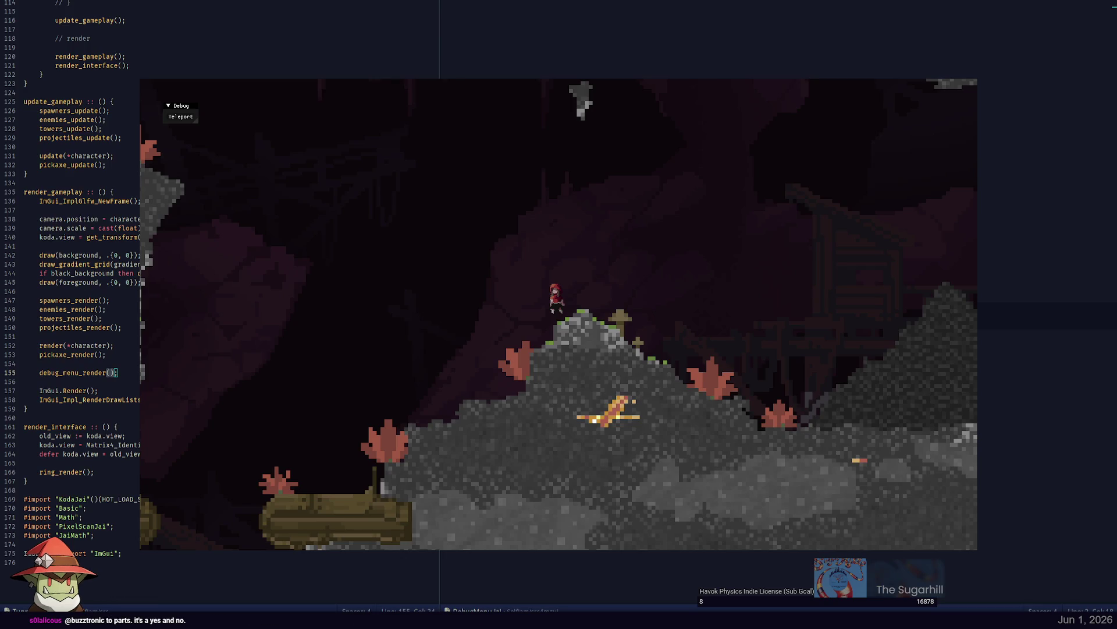
Swing the pickaxe at the slimes, walk around the mound, then quit the game back to the editor.
{"action": "left_click", "coordinate": [605, 229]}
{"action": "key", "text": "a"}
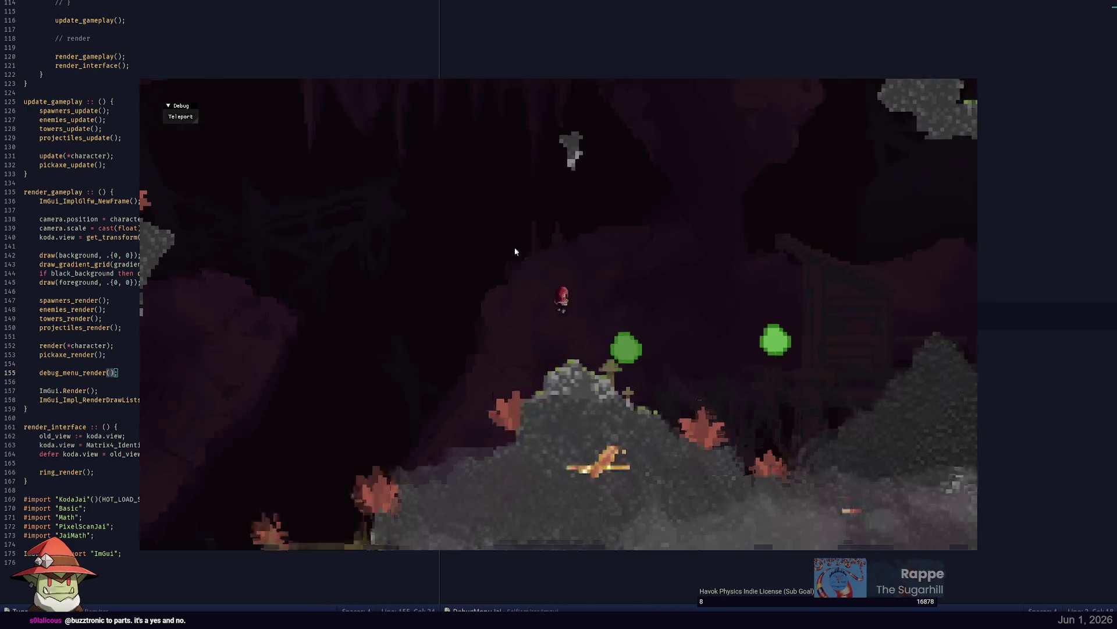
{"action": "key", "text": "d"}
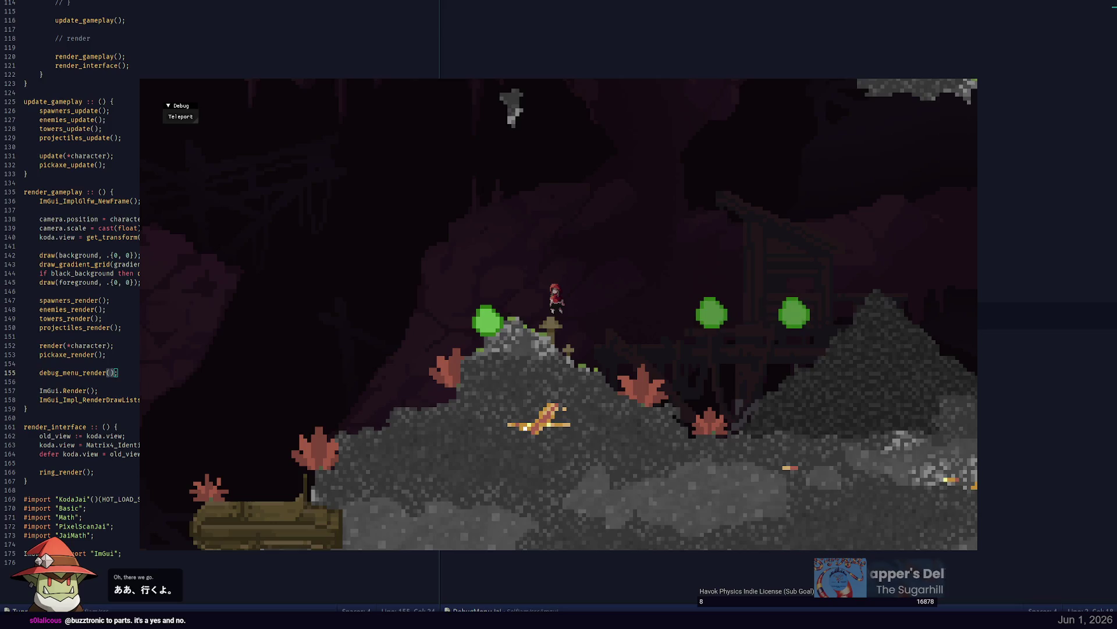
{"action": "key", "text": "Escape"}
{"action": "key", "text": "alt+Tab"}
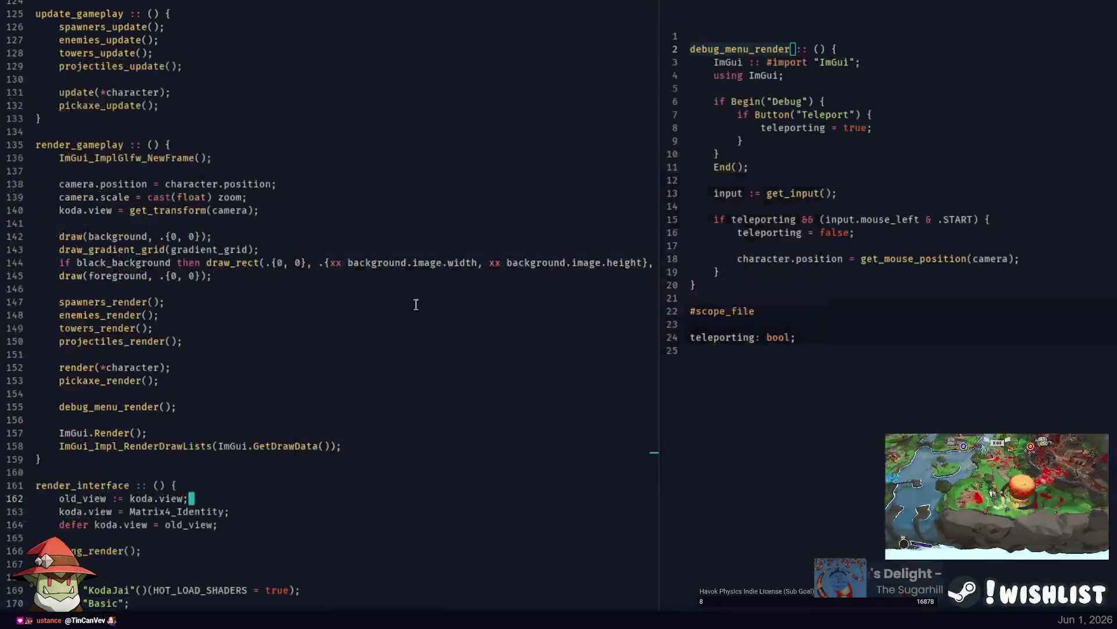
Place the caret on the camera transform line, then on the blank line before render_interface.
{"action": "left_click", "coordinate": [454, 214]}
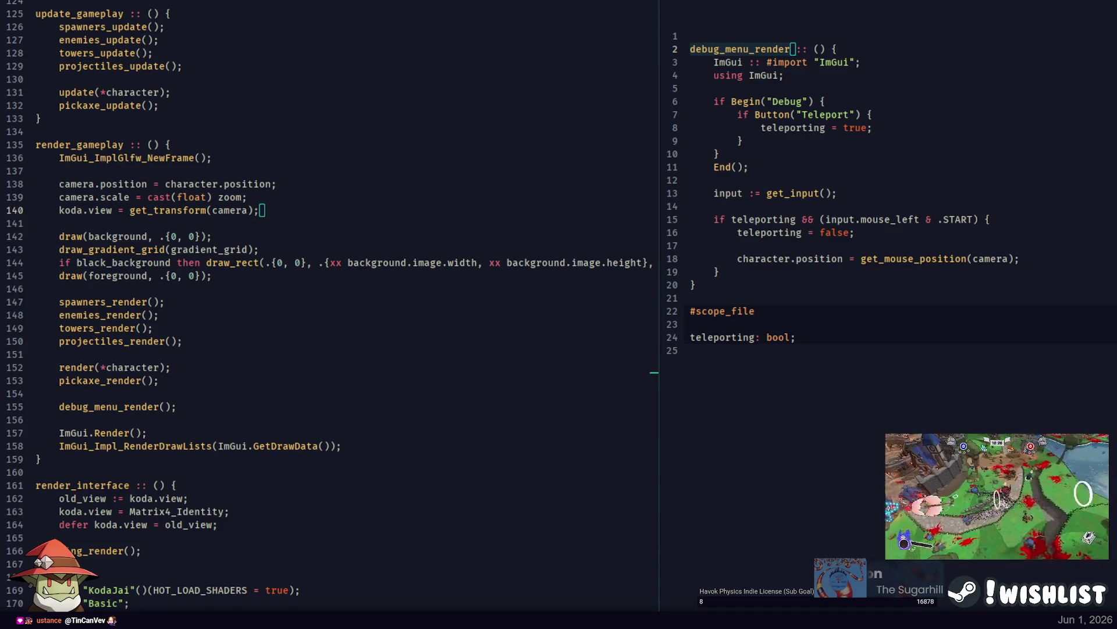
{"action": "left_click", "coordinate": [22, 473]}
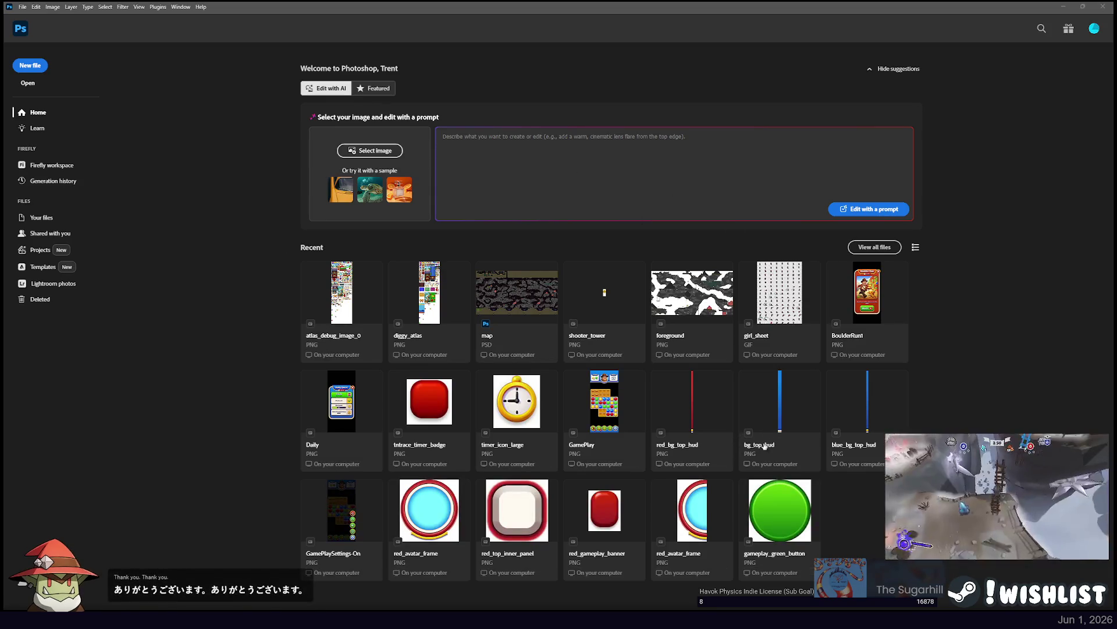
Open map.psd from Recent and zoom in on the middle of the cave map.
{"action": "left_click", "coordinate": [517, 292]}
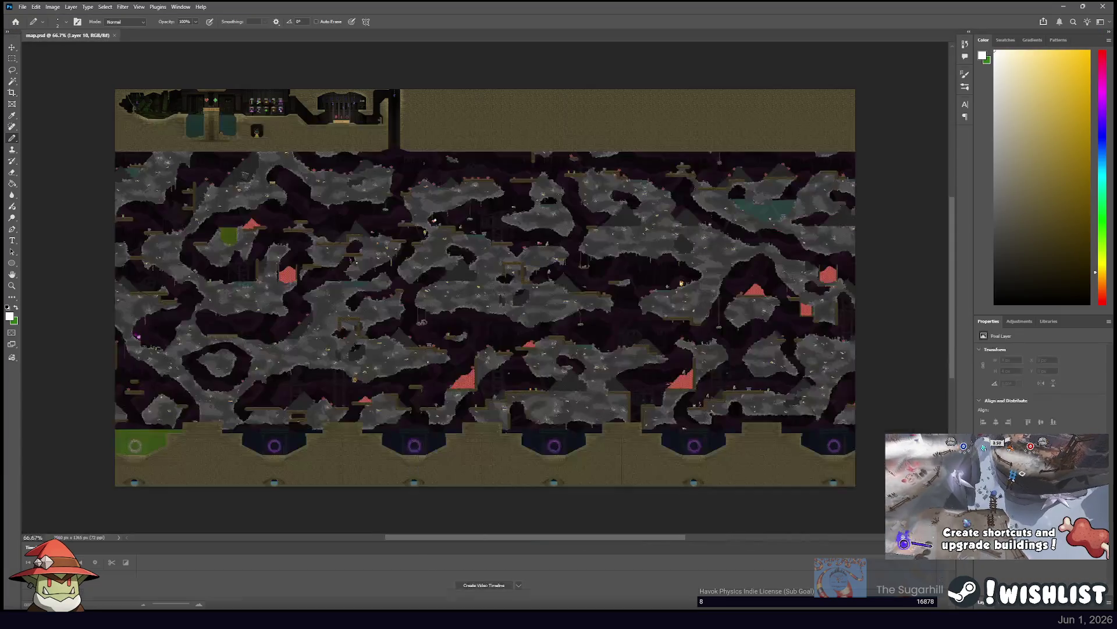
{"action": "key", "text": "ctrl+plus"}
{"action": "key", "text": "ctrl+plus"}
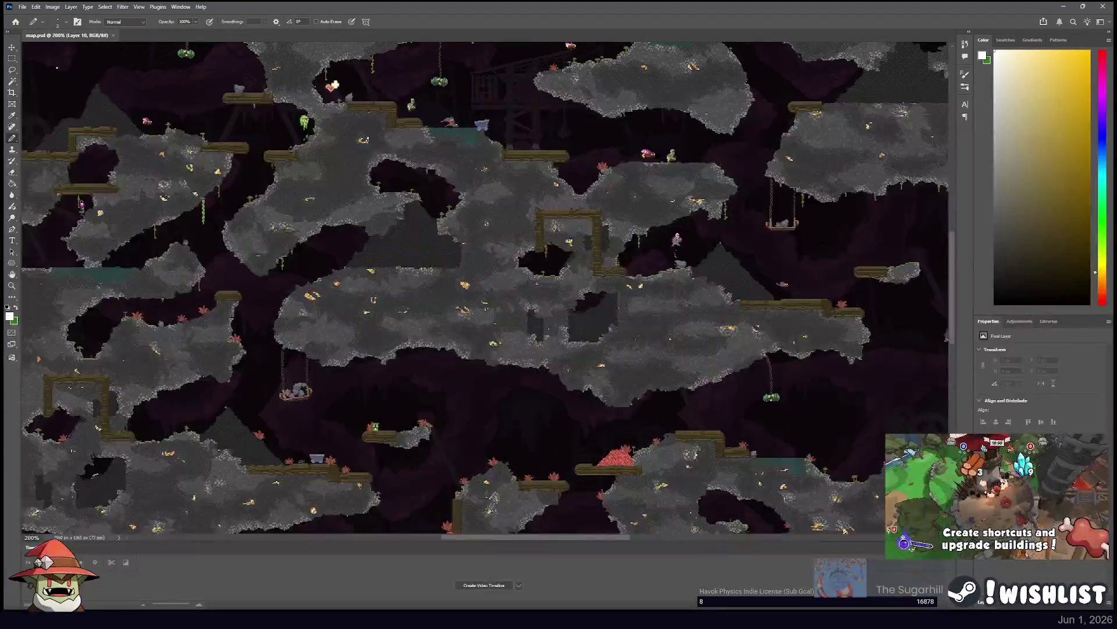
{"action": "key", "text": "m"}
{"action": "mouse_move", "coordinate": [844, 79]}
{"action": "left_mouse_down"}
{"action": "mouse_move", "coordinate": [600, 117]}
{"action": "mouse_move", "coordinate": [379, 186]}
{"action": "mouse_move", "coordinate": [661, 211]}
{"action": "left_mouse_up"}
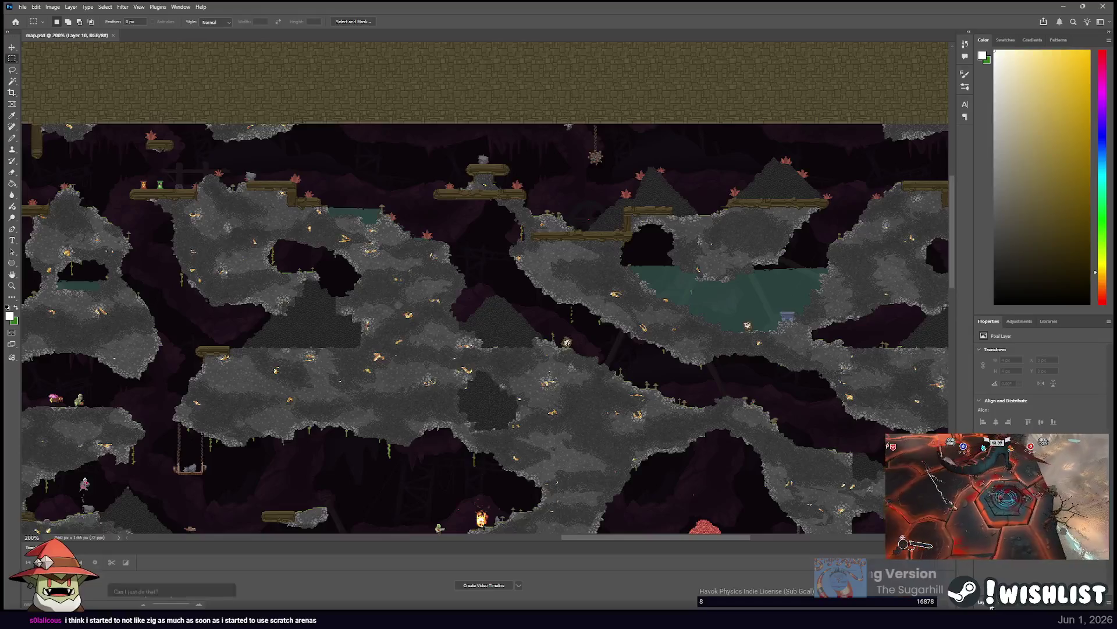
Show the Layers panel and load Layer 5 copy's pixels as a selection.
{"action": "key", "text": "F7"}
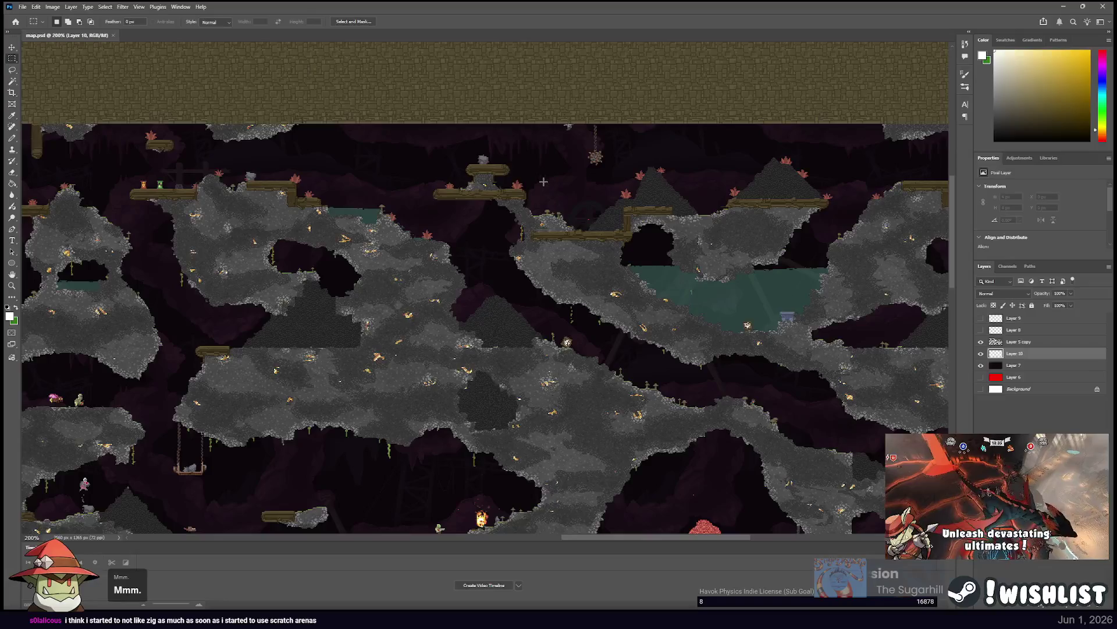
{"action": "scroll", "coordinate": [505, 255], "scroll_direction": "down", "scroll_amount": 5}
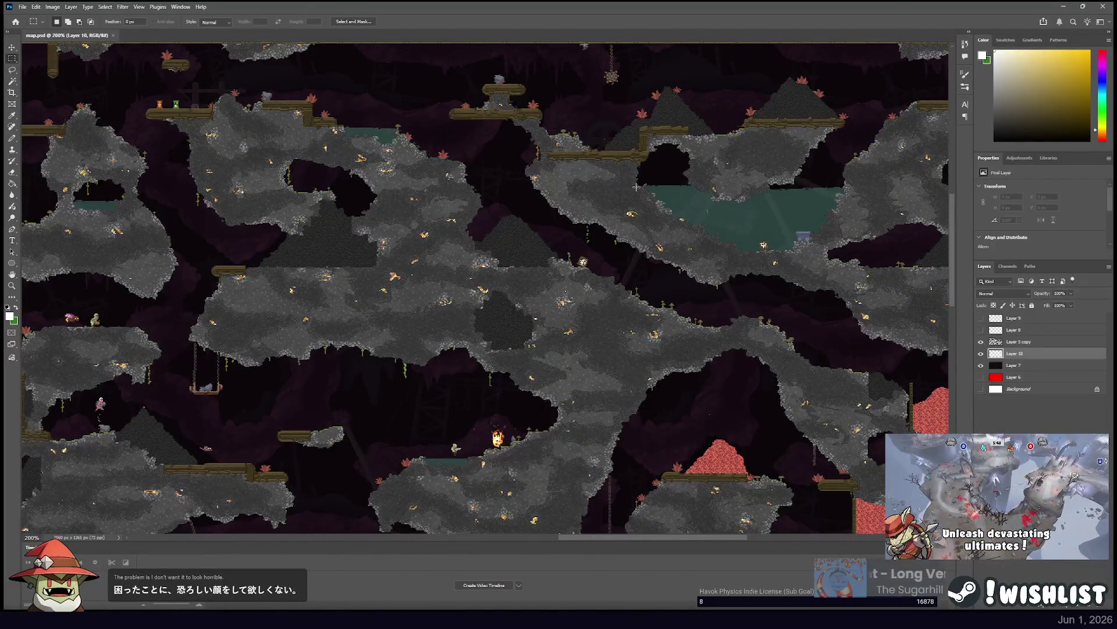
{"action": "scroll", "coordinate": [635, 185], "scroll_direction": "right", "scroll_amount": 10}
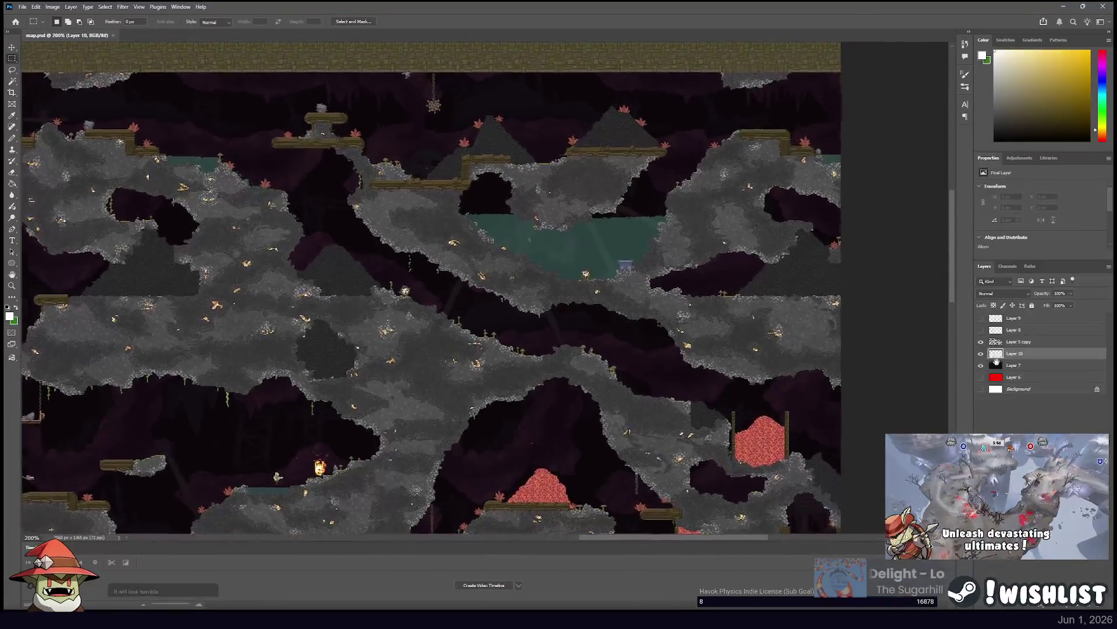
{"action": "left_click", "coordinate": [1017, 343]}
{"action": "left_click", "coordinate": [995, 342], "text": "ctrl"}
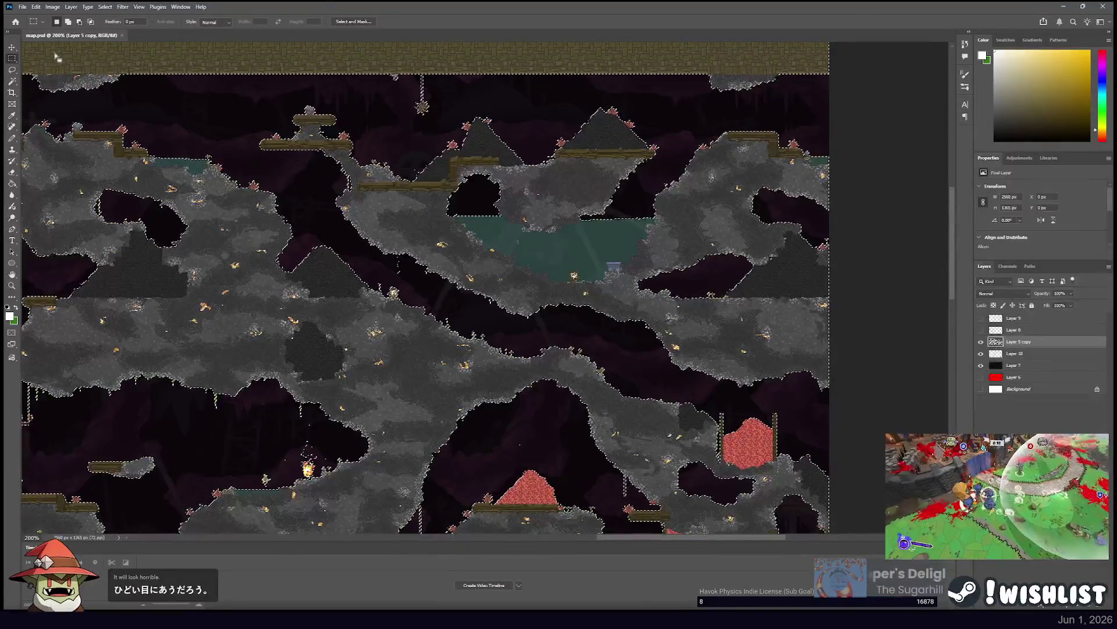
Select the Pencil, then sample the dark cave colour with the Eyedropper.
{"action": "key", "text": "b"}
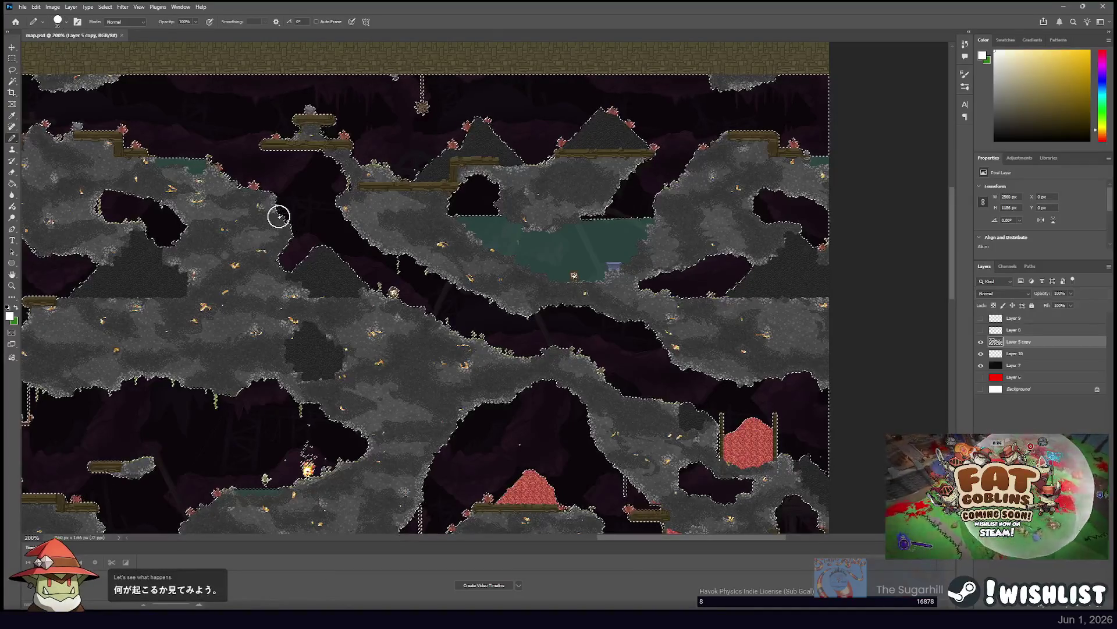
{"action": "key", "text": "i"}
{"action": "left_click", "coordinate": [382, 231]}
Add new Layer 11 above Layer 5 copy and paint a first grey stroke over a dark gap.
{"action": "key", "text": "ctrl+shift+alt+n"}
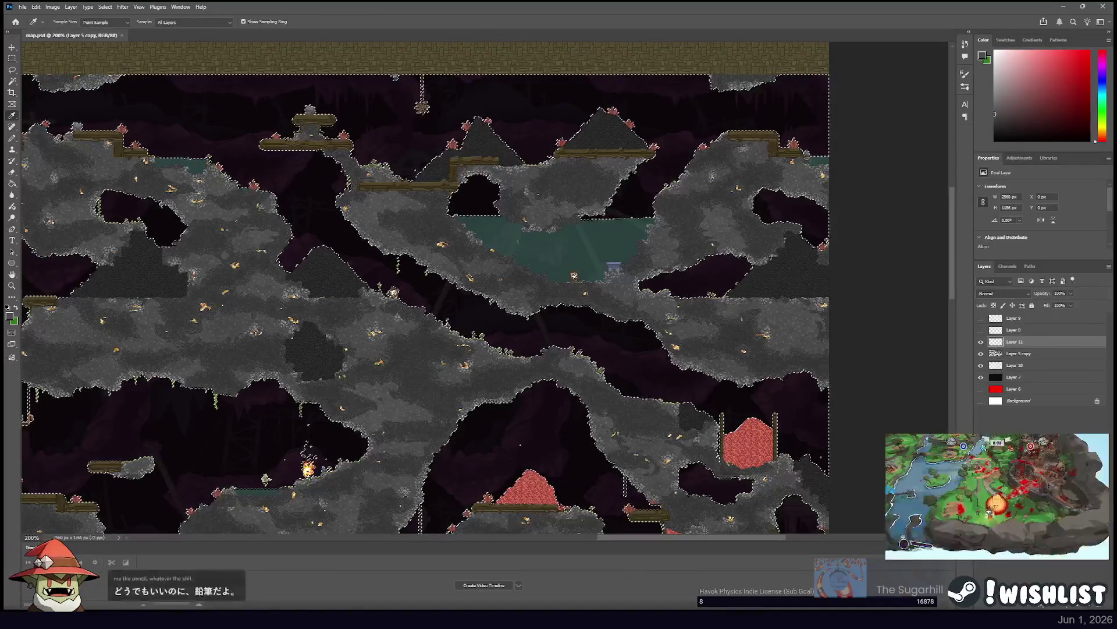
{"action": "key", "text": "b"}
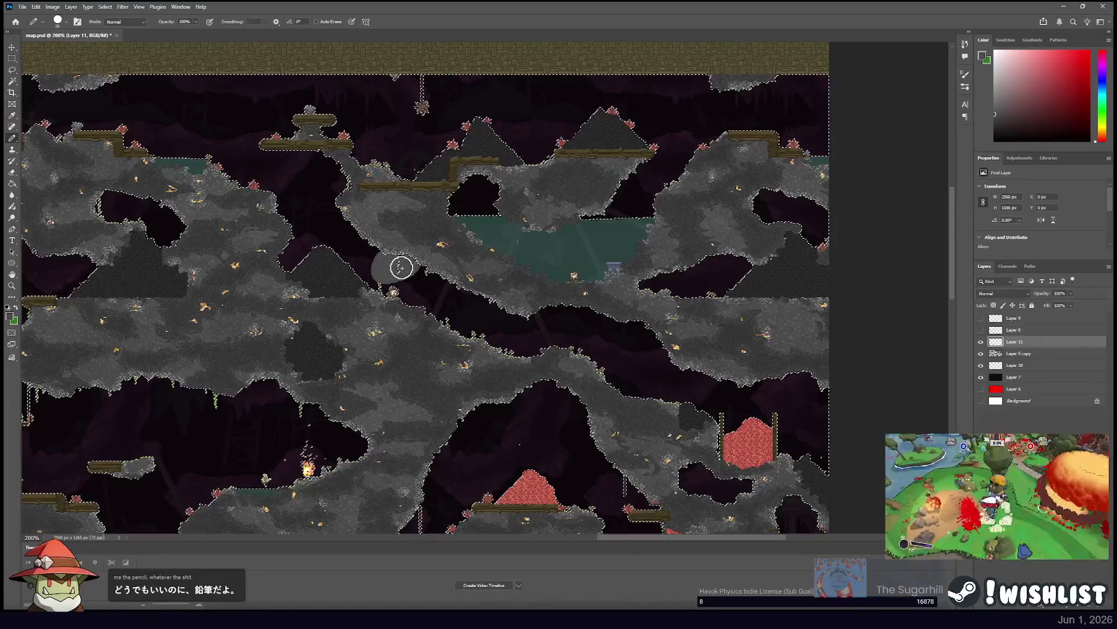
{"action": "mouse_move", "coordinate": [373, 265]}
{"action": "left_mouse_down"}
{"action": "mouse_move", "coordinate": [324, 247]}
{"action": "mouse_move", "coordinate": [287, 274]}
{"action": "left_mouse_up"}
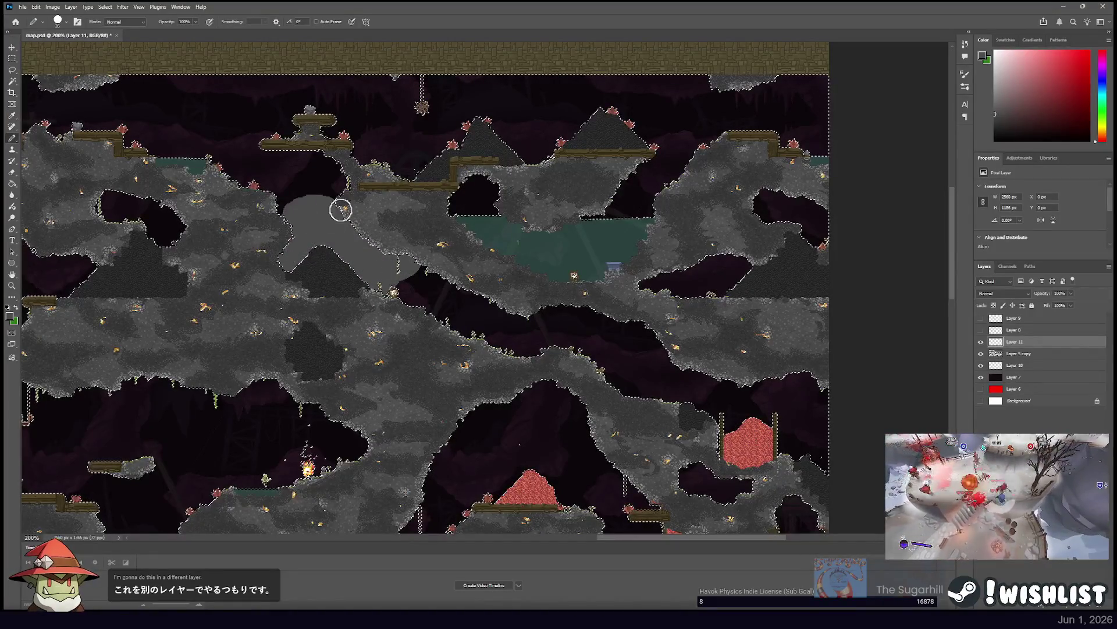
At 100% zoom, paint more grey strokes to fully cover the upper-right dark gap.
{"action": "key", "text": "ctrl+minus"}
{"action": "key", "text": "ctrl+minus"}
{"action": "key", "text": "ctrl+minus"}
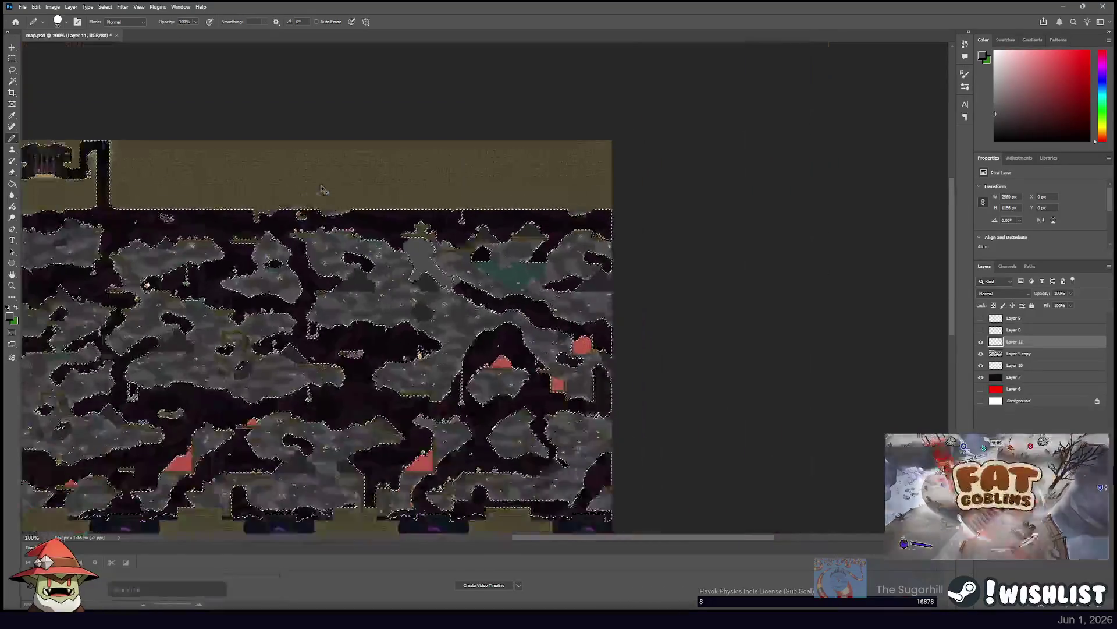
{"action": "key", "text": "ctrl+plus"}
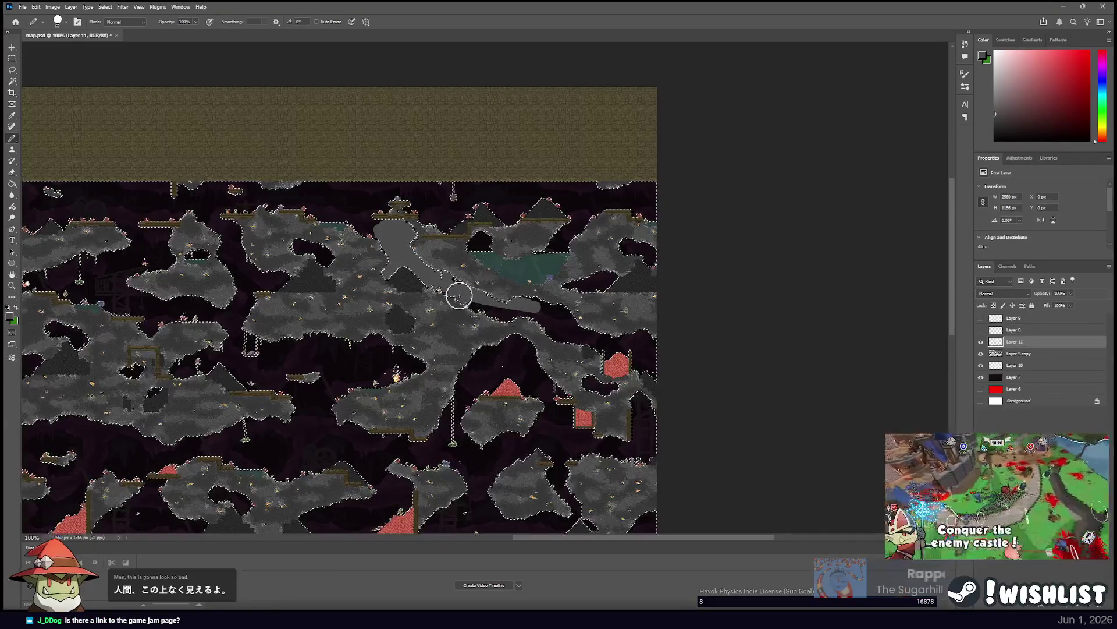
{"action": "left_click_drag", "start_coordinate": [487, 301], "coordinate": [460, 288]}
{"action": "mouse_move", "coordinate": [545, 266]}
{"action": "left_mouse_down"}
{"action": "mouse_move", "coordinate": [558, 237]}
{"action": "mouse_move", "coordinate": [596, 230]}
{"action": "left_mouse_up"}
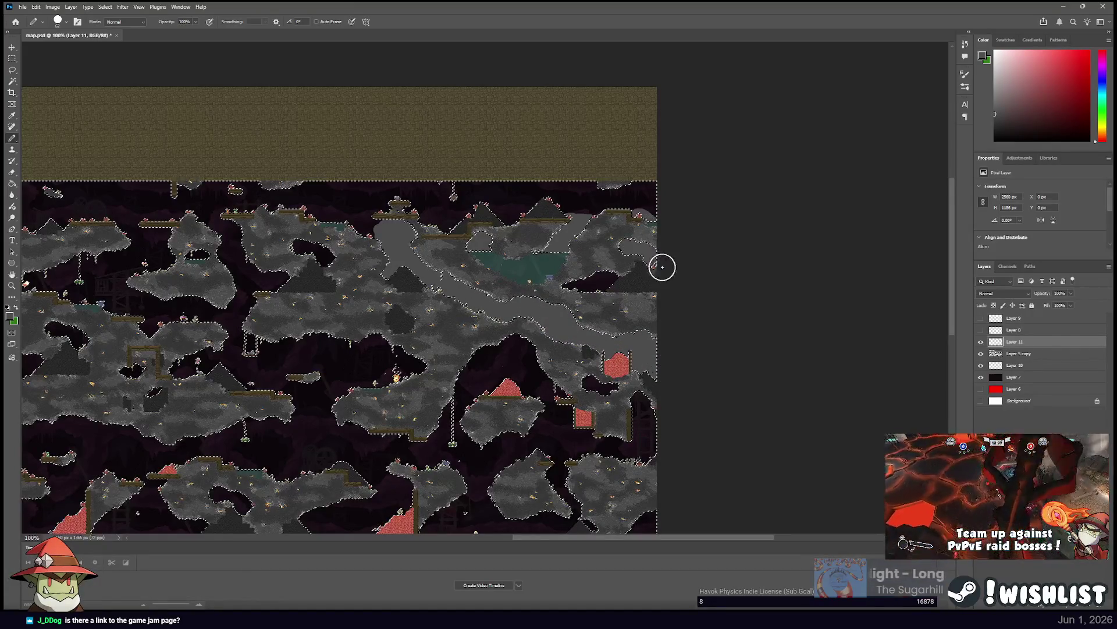
{"action": "left_click_drag", "start_coordinate": [656, 265], "coordinate": [611, 257]}
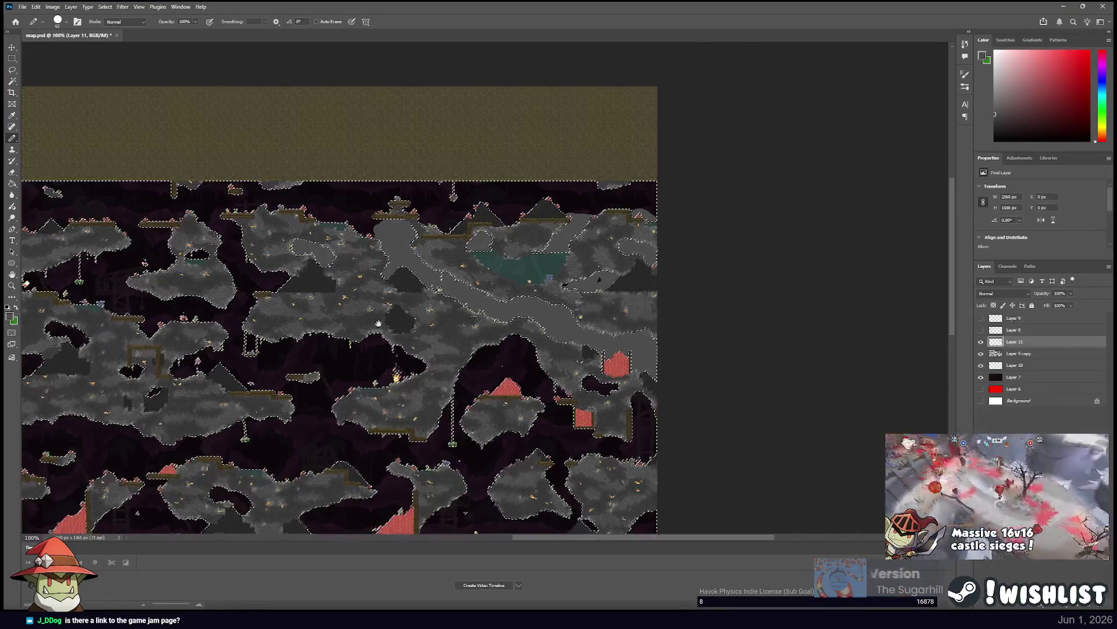
{"action": "scroll", "coordinate": [475, 190], "scroll_direction": "down", "scroll_amount": 5}
{"action": "scroll", "coordinate": [474, 190], "scroll_direction": "left", "scroll_amount": 3}
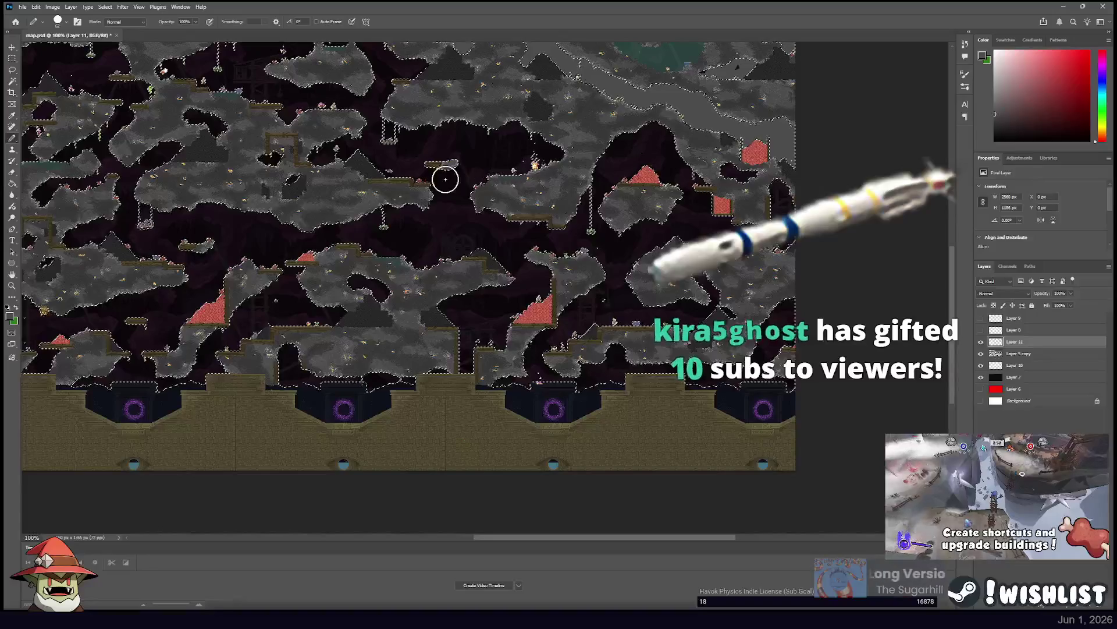
{"action": "left_click_drag", "start_coordinate": [476, 139], "coordinate": [508, 206]}
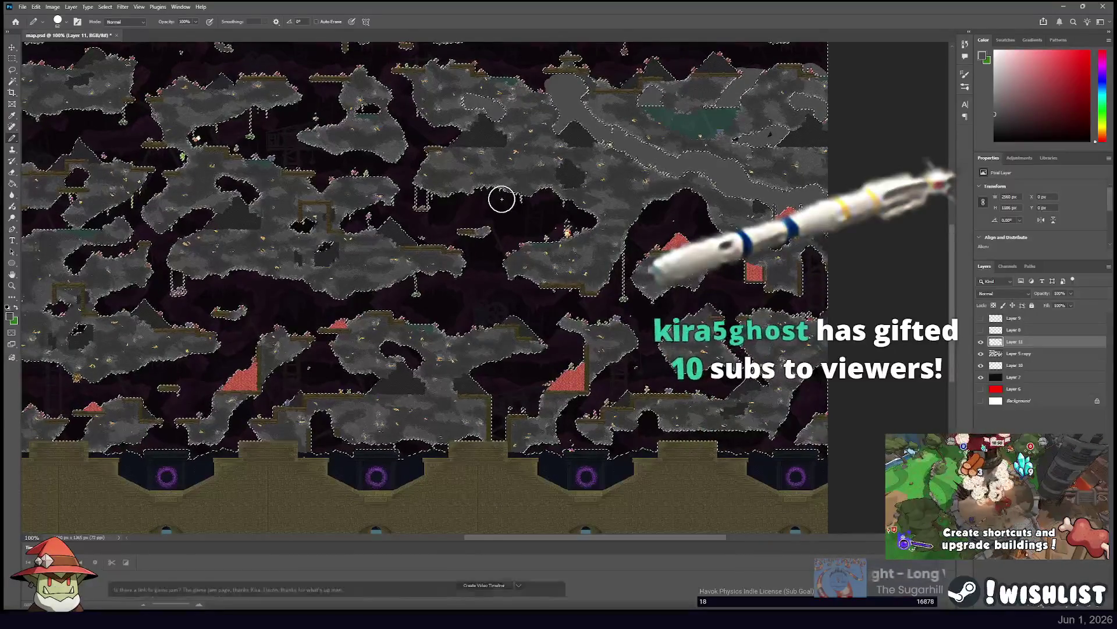
Paint grey over the long dark band, right patch, lower-right and left cave areas.
{"action": "mouse_move", "coordinate": [460, 153]}
{"action": "left_mouse_down"}
{"action": "mouse_move", "coordinate": [357, 175]}
{"action": "mouse_move", "coordinate": [250, 115]}
{"action": "mouse_move", "coordinate": [330, 119]}
{"action": "mouse_move", "coordinate": [334, 95]}
{"action": "mouse_move", "coordinate": [297, 93]}
{"action": "mouse_move", "coordinate": [457, 98]}
{"action": "mouse_move", "coordinate": [350, 152]}
{"action": "mouse_move", "coordinate": [349, 214]}
{"action": "mouse_move", "coordinate": [296, 227]}
{"action": "mouse_move", "coordinate": [234, 217]}
{"action": "mouse_move", "coordinate": [206, 185]}
{"action": "left_mouse_up"}
{"action": "mouse_move", "coordinate": [177, 240]}
{"action": "left_mouse_down"}
{"action": "mouse_move", "coordinate": [520, 240]}
{"action": "mouse_move", "coordinate": [581, 205]}
{"action": "mouse_move", "coordinate": [593, 260]}
{"action": "mouse_move", "coordinate": [615, 270]}
{"action": "mouse_move", "coordinate": [791, 280]}
{"action": "left_mouse_up"}
{"action": "mouse_move", "coordinate": [819, 243]}
{"action": "left_mouse_down"}
{"action": "mouse_move", "coordinate": [695, 224]}
{"action": "mouse_move", "coordinate": [724, 227]}
{"action": "mouse_move", "coordinate": [671, 239]}
{"action": "left_mouse_up"}
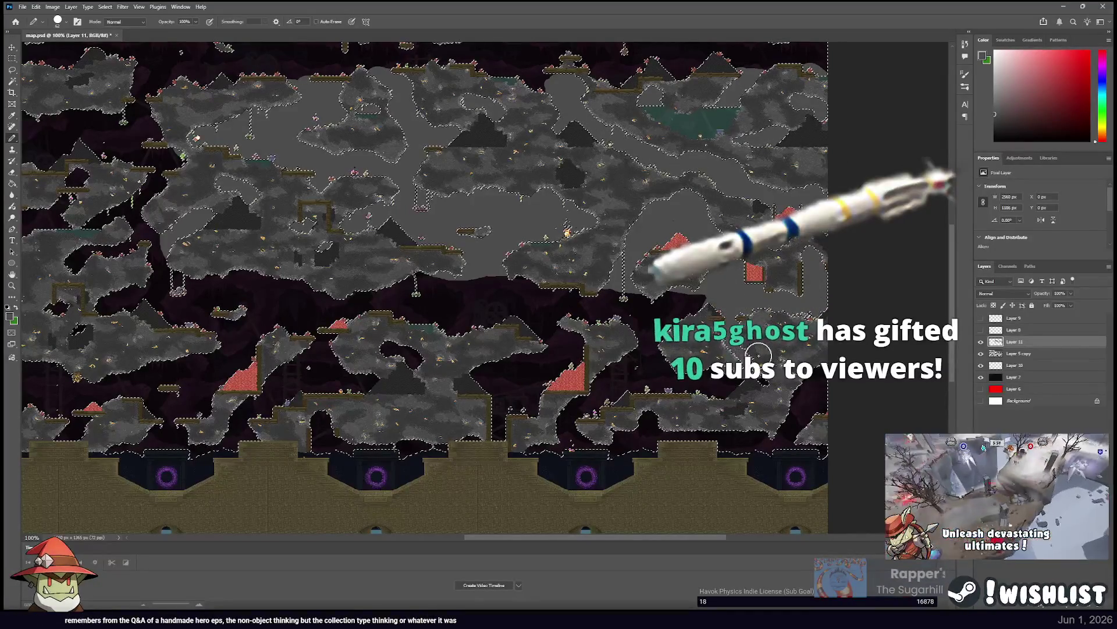
{"action": "mouse_move", "coordinate": [582, 303]}
{"action": "left_mouse_down"}
{"action": "mouse_move", "coordinate": [506, 291]}
{"action": "mouse_move", "coordinate": [551, 291]}
{"action": "mouse_move", "coordinate": [474, 324]}
{"action": "left_mouse_up"}
{"action": "mouse_move", "coordinate": [561, 343]}
{"action": "left_mouse_down"}
{"action": "mouse_move", "coordinate": [479, 349]}
{"action": "mouse_move", "coordinate": [497, 421]}
{"action": "mouse_move", "coordinate": [606, 394]}
{"action": "mouse_move", "coordinate": [582, 433]}
{"action": "mouse_move", "coordinate": [568, 429]}
{"action": "mouse_move", "coordinate": [581, 449]}
{"action": "mouse_move", "coordinate": [630, 419]}
{"action": "mouse_move", "coordinate": [714, 453]}
{"action": "mouse_move", "coordinate": [883, 387]}
{"action": "mouse_move", "coordinate": [777, 423]}
{"action": "mouse_move", "coordinate": [449, 442]}
{"action": "left_mouse_up"}
{"action": "mouse_move", "coordinate": [326, 373]}
{"action": "left_mouse_down"}
{"action": "mouse_move", "coordinate": [482, 344]}
{"action": "mouse_move", "coordinate": [186, 280]}
{"action": "mouse_move", "coordinate": [190, 318]}
{"action": "left_mouse_up"}
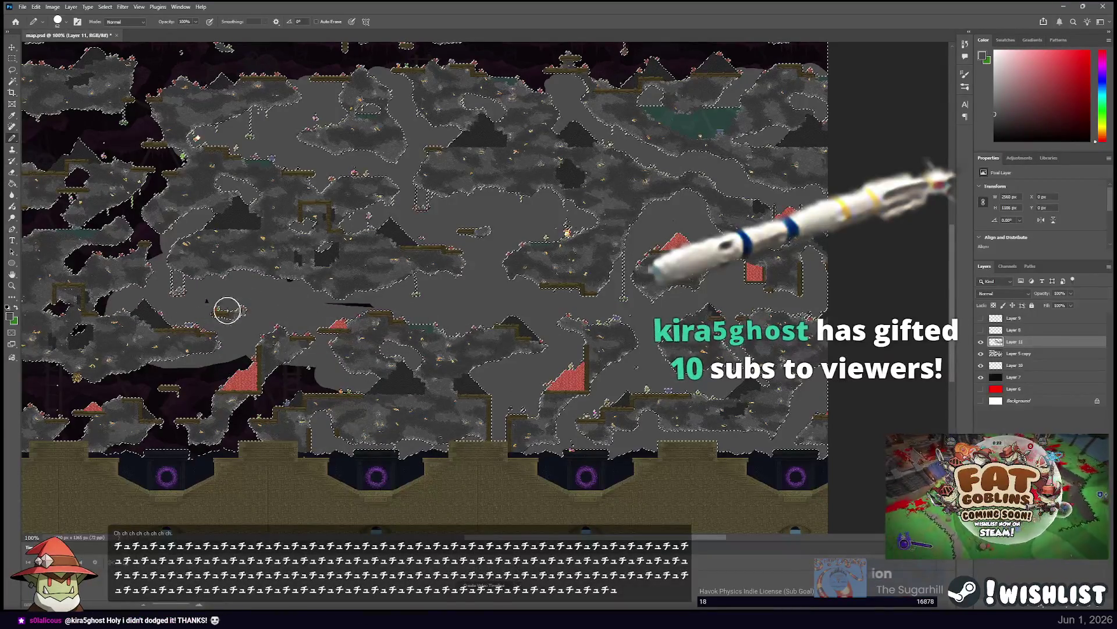
{"action": "left_click_drag", "start_coordinate": [455, 300], "coordinate": [474, 244]}
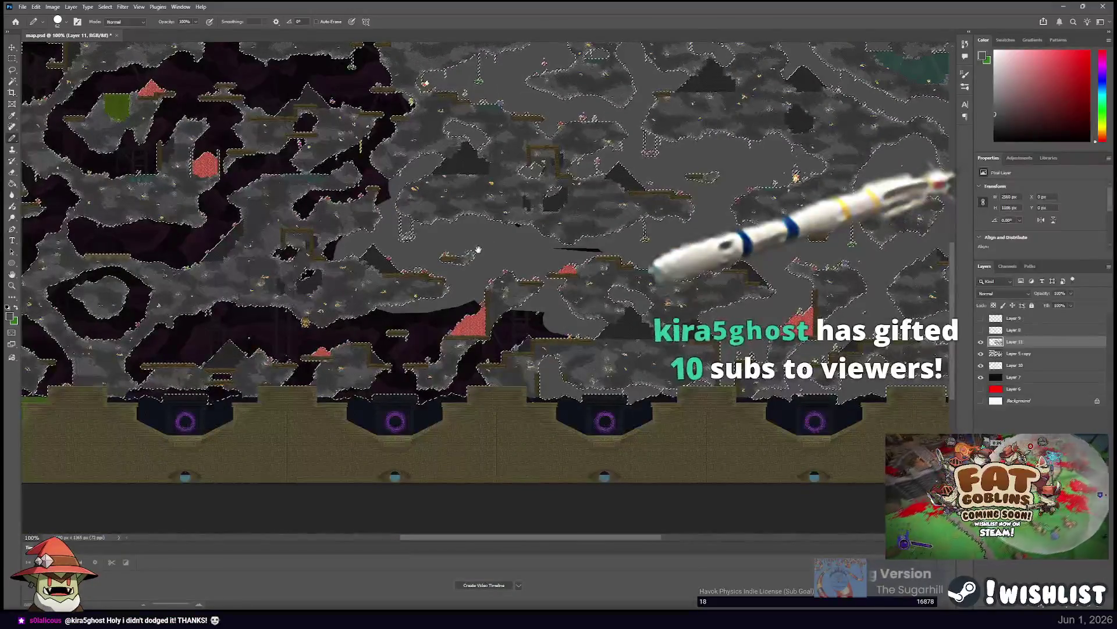
{"action": "mouse_move", "coordinate": [421, 287]}
{"action": "left_mouse_down"}
{"action": "mouse_move", "coordinate": [460, 269]}
{"action": "mouse_move", "coordinate": [449, 249]}
{"action": "mouse_move", "coordinate": [466, 231]}
{"action": "mouse_move", "coordinate": [454, 211]}
{"action": "mouse_move", "coordinate": [380, 170]}
{"action": "left_mouse_up"}
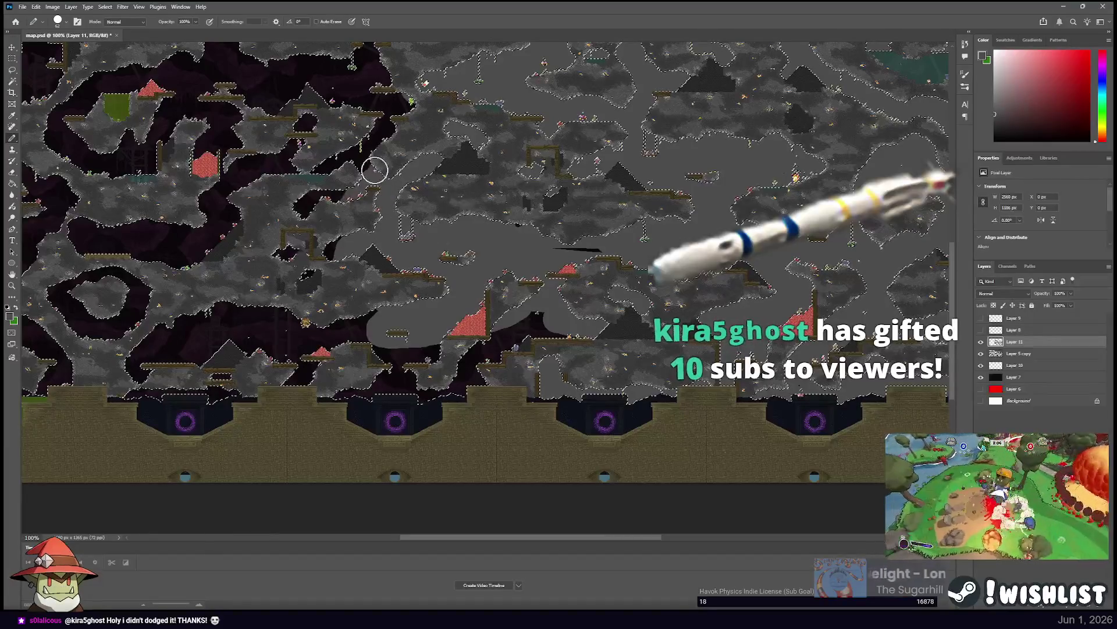
{"action": "mouse_move", "coordinate": [300, 202]}
{"action": "left_mouse_down"}
{"action": "mouse_move", "coordinate": [361, 187]}
{"action": "mouse_move", "coordinate": [326, 159]}
{"action": "mouse_move", "coordinate": [352, 154]}
{"action": "left_mouse_up"}
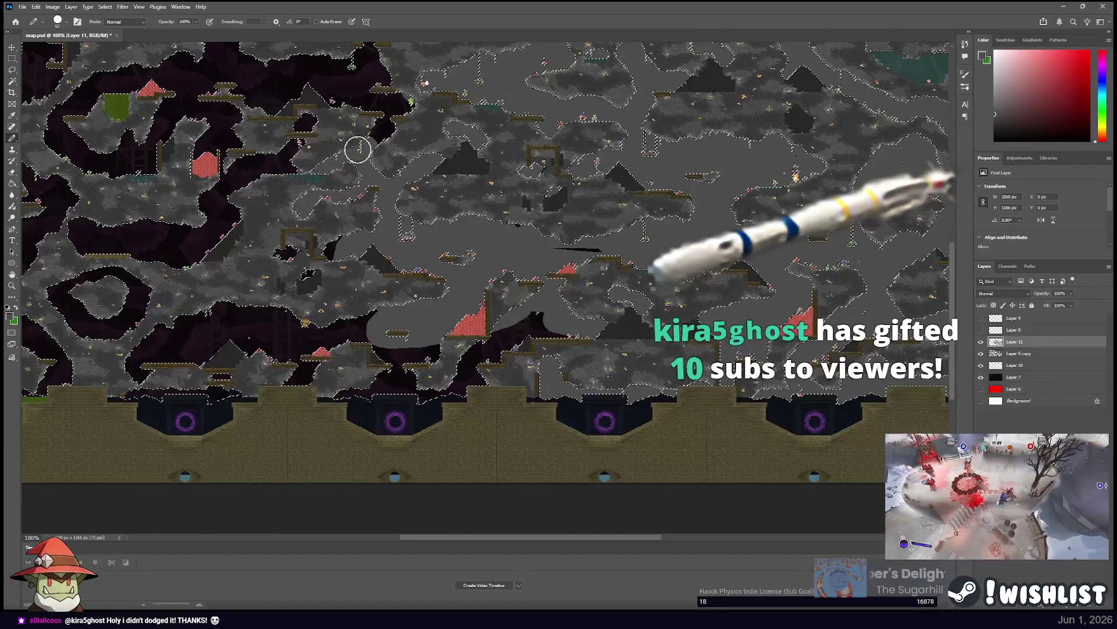
{"action": "mouse_move", "coordinate": [387, 122]}
{"action": "left_mouse_down"}
{"action": "mouse_move", "coordinate": [474, 224]}
{"action": "mouse_move", "coordinate": [419, 194]}
{"action": "left_mouse_up"}
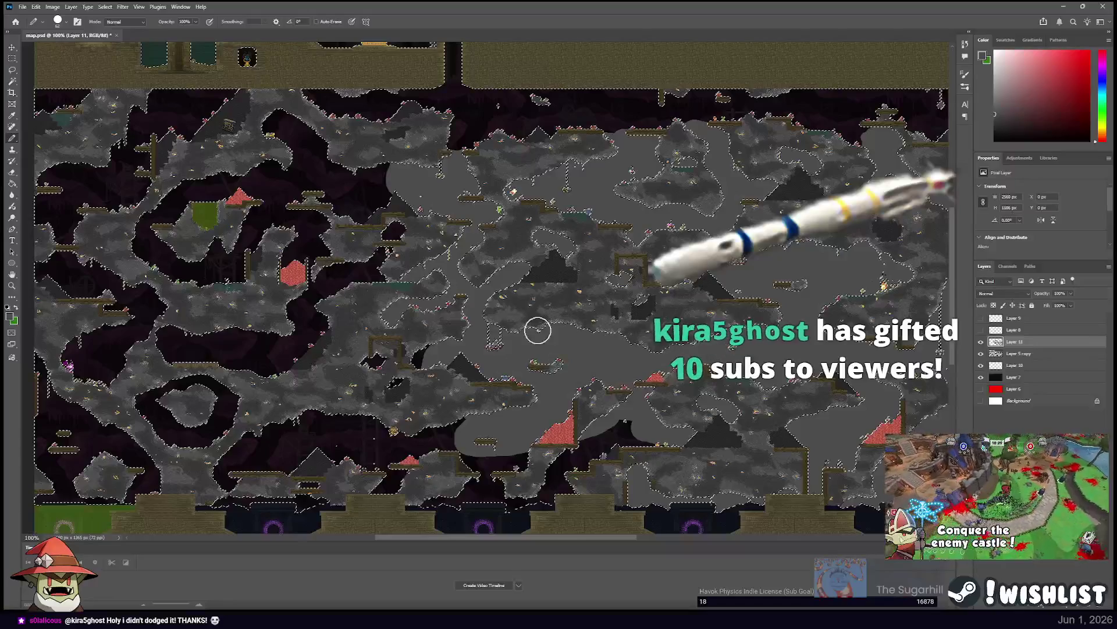
Paint grey over the remaining dark patches in the lower, upper-middle and left map.
{"action": "mouse_move", "coordinate": [613, 379]}
{"action": "left_mouse_down"}
{"action": "mouse_move", "coordinate": [676, 429]}
{"action": "mouse_move", "coordinate": [564, 466]}
{"action": "mouse_move", "coordinate": [541, 498]}
{"action": "mouse_move", "coordinate": [424, 456]}
{"action": "mouse_move", "coordinate": [274, 427]}
{"action": "mouse_move", "coordinate": [239, 462]}
{"action": "mouse_move", "coordinate": [225, 507]}
{"action": "mouse_move", "coordinate": [309, 512]}
{"action": "mouse_move", "coordinate": [291, 479]}
{"action": "mouse_move", "coordinate": [417, 502]}
{"action": "mouse_move", "coordinate": [366, 424]}
{"action": "mouse_move", "coordinate": [381, 366]}
{"action": "left_mouse_up"}
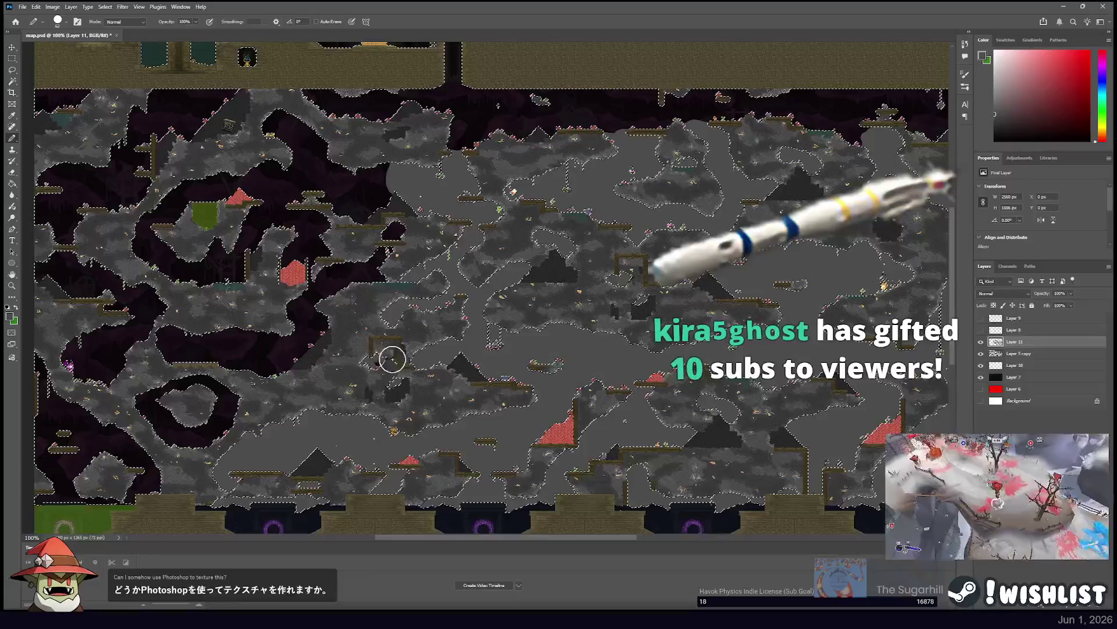
{"action": "left_click_drag", "start_coordinate": [428, 146], "coordinate": [394, 235]}
{"action": "mouse_move", "coordinate": [367, 292]}
{"action": "left_mouse_down"}
{"action": "mouse_move", "coordinate": [327, 282]}
{"action": "mouse_move", "coordinate": [284, 331]}
{"action": "mouse_move", "coordinate": [291, 379]}
{"action": "mouse_move", "coordinate": [164, 344]}
{"action": "mouse_move", "coordinate": [267, 386]}
{"action": "mouse_move", "coordinate": [198, 390]}
{"action": "mouse_move", "coordinate": [151, 410]}
{"action": "mouse_move", "coordinate": [161, 424]}
{"action": "left_mouse_up"}
{"action": "mouse_move", "coordinate": [222, 398]}
{"action": "left_mouse_down"}
{"action": "mouse_move", "coordinate": [259, 342]}
{"action": "mouse_move", "coordinate": [189, 369]}
{"action": "mouse_move", "coordinate": [292, 360]}
{"action": "left_mouse_up"}
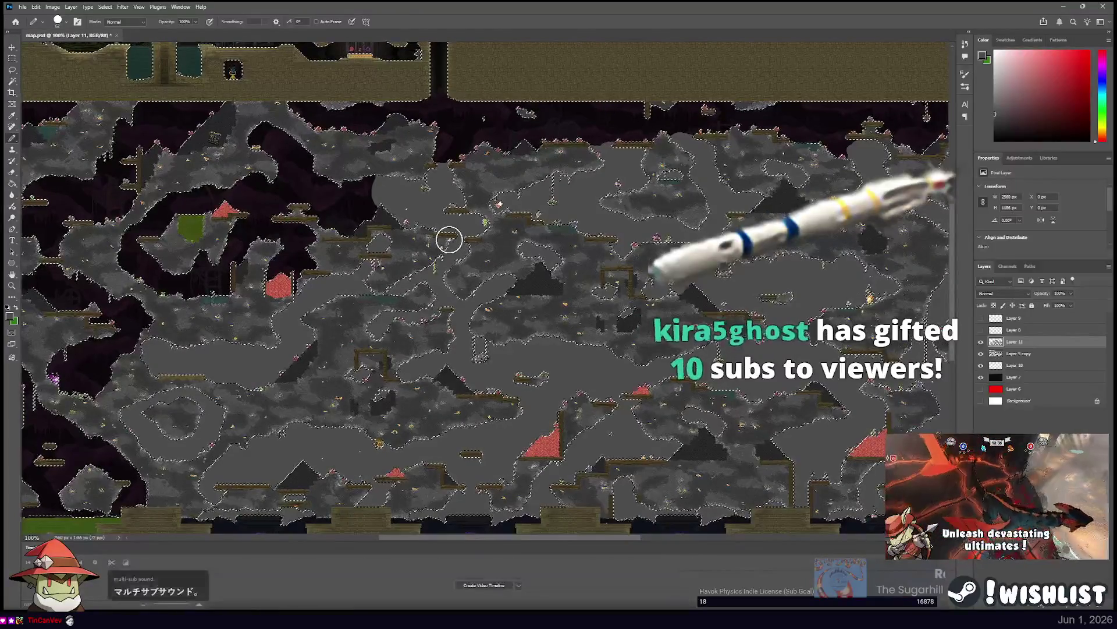
{"action": "mouse_move", "coordinate": [404, 230]}
{"action": "left_mouse_down"}
{"action": "mouse_move", "coordinate": [314, 246]}
{"action": "mouse_move", "coordinate": [222, 190]}
{"action": "left_mouse_up"}
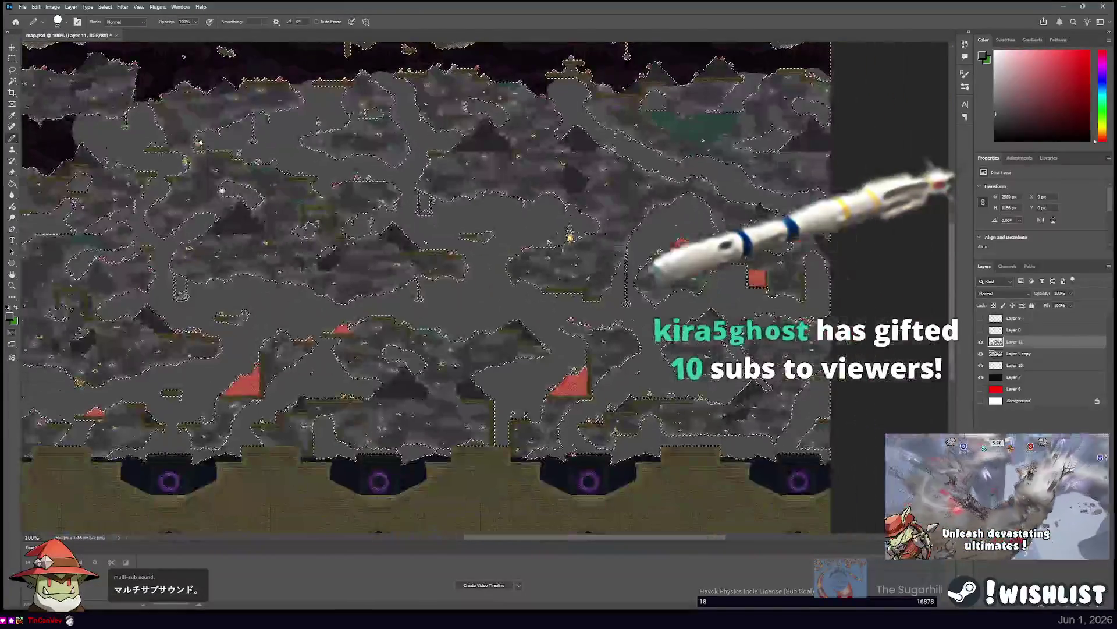
{"action": "left_click_drag", "start_coordinate": [306, 219], "coordinate": [461, 250]}
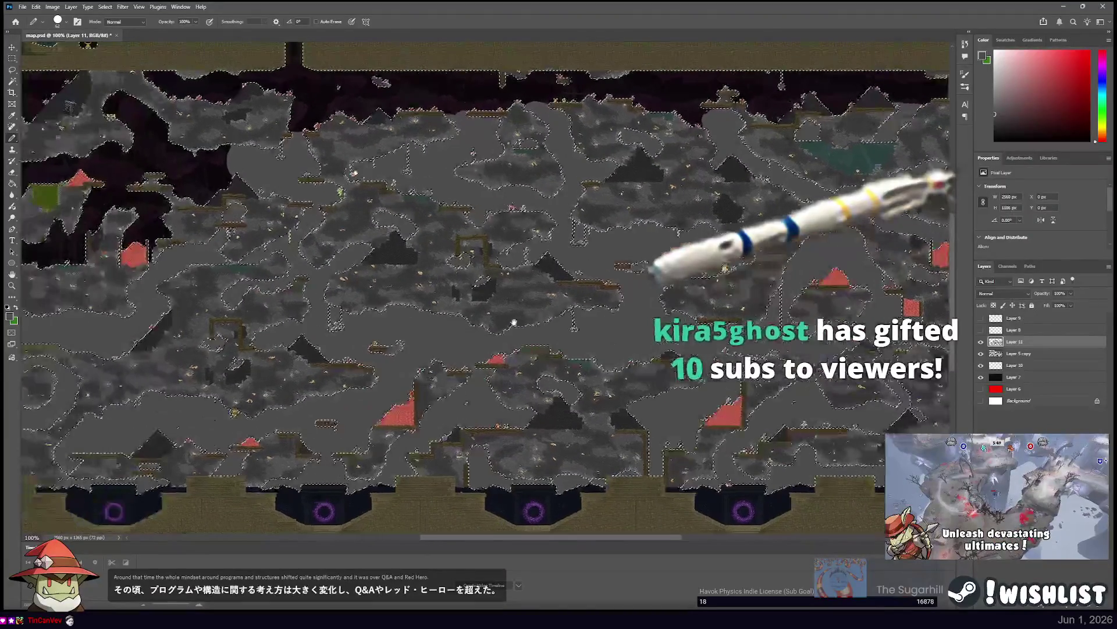
{"action": "key", "text": "m"}
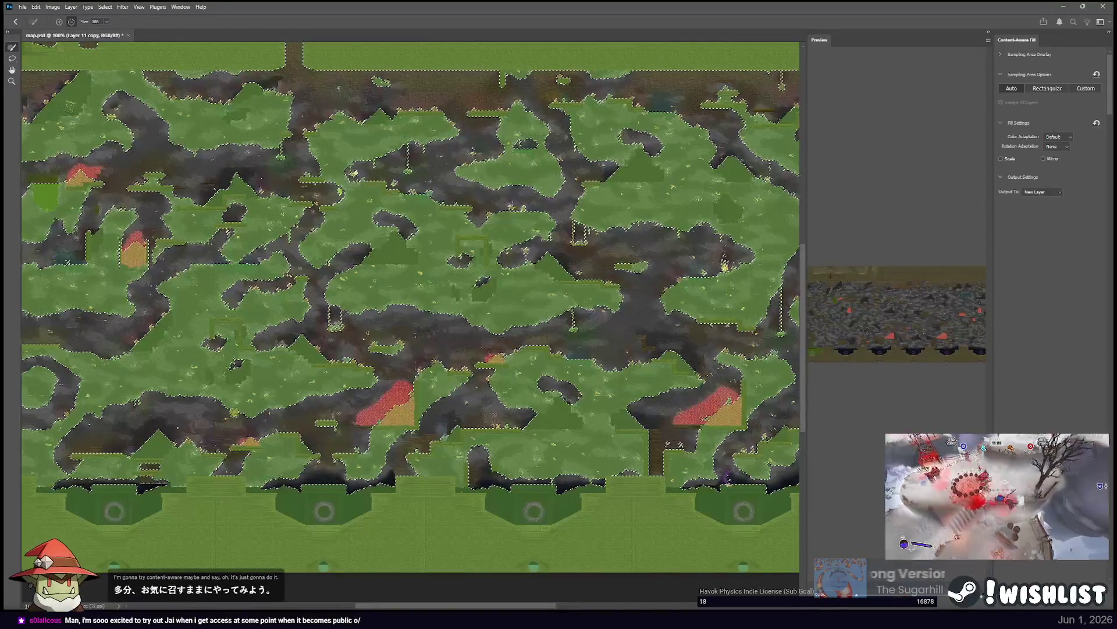
{"action": "key", "text": "Return"}
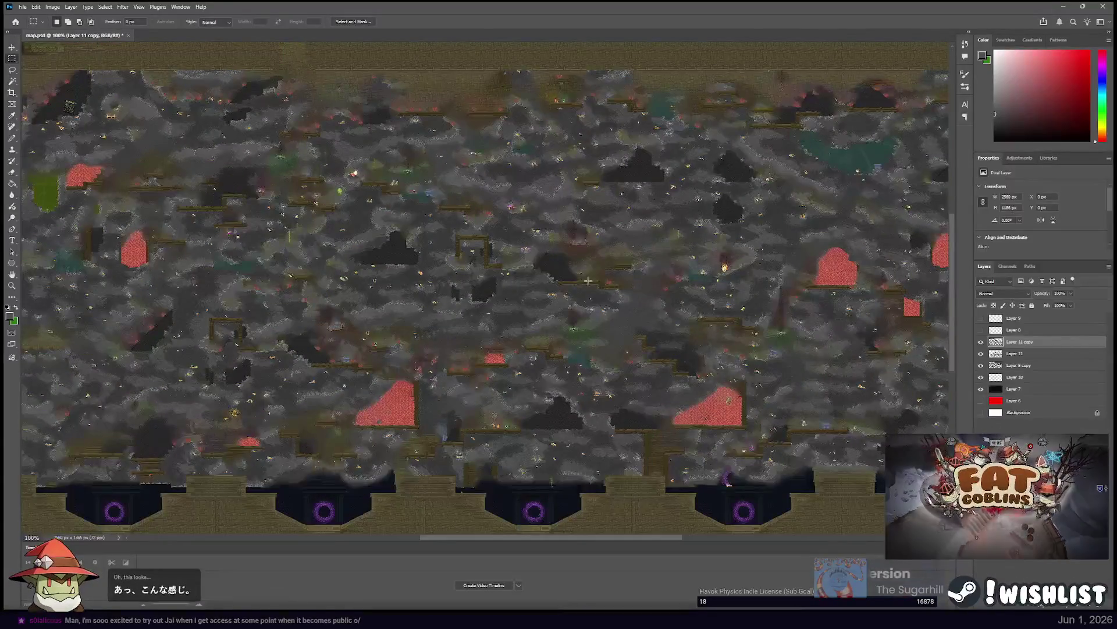
{"action": "mouse_move", "coordinate": [496, 265]}
{"action": "left_mouse_down"}
{"action": "mouse_move", "coordinate": [606, 271]}
{"action": "mouse_move", "coordinate": [305, 257]}
{"action": "left_mouse_up"}
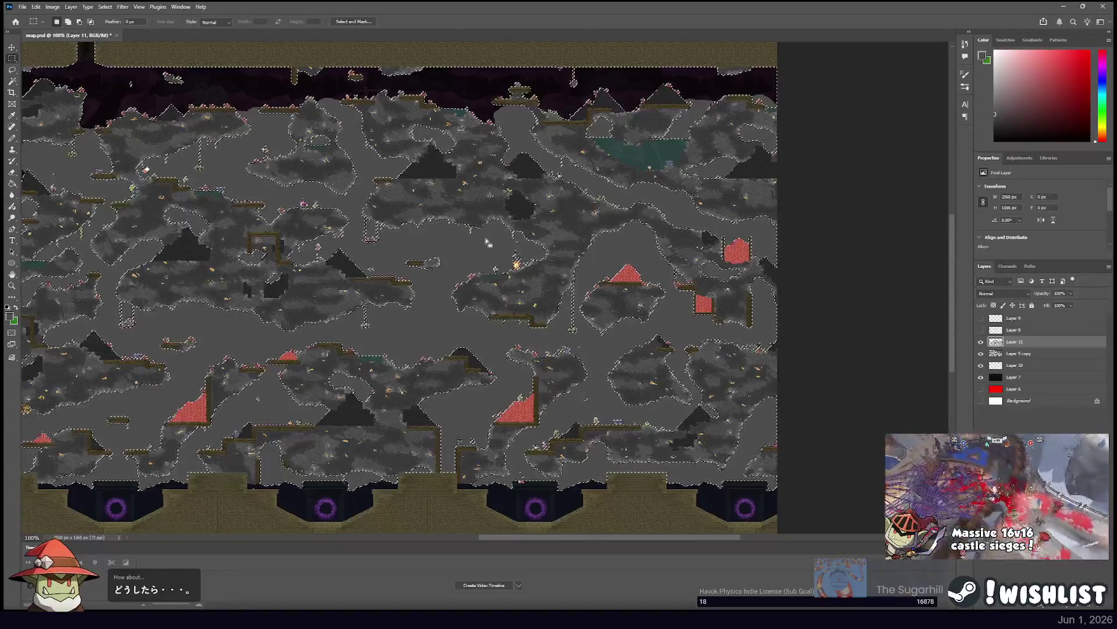
Clear the selection with Ctrl+Z, then pan across the map and zoom to 200%.
{"action": "scroll", "coordinate": [486, 242], "scroll_direction": "left", "scroll_amount": 5}
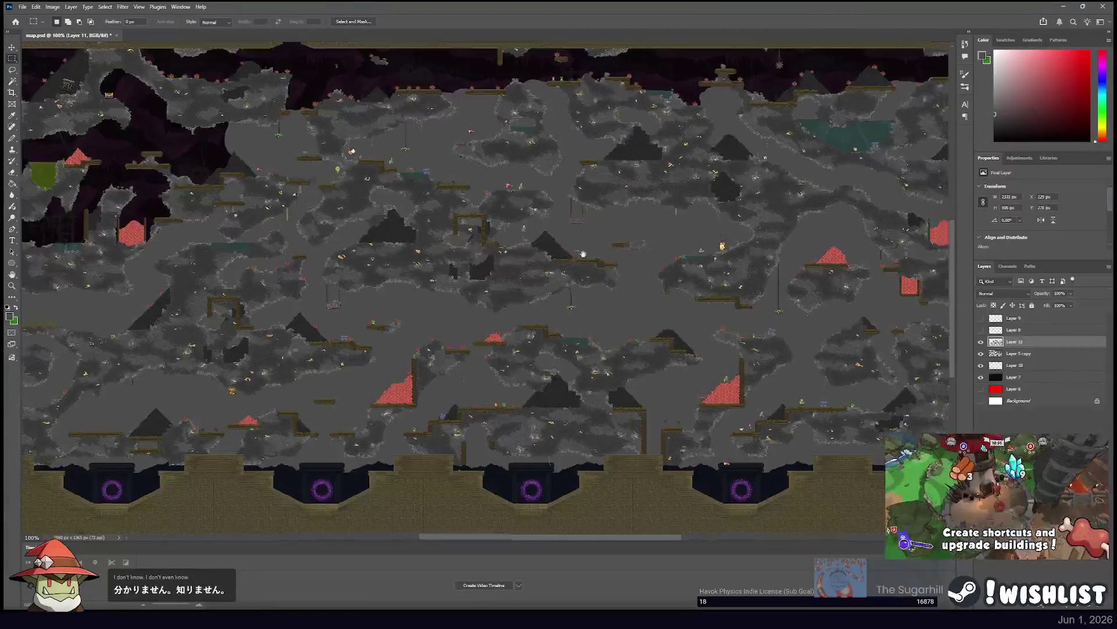
{"action": "key", "text": "ctrl+z"}
{"action": "mouse_move", "coordinate": [433, 214]}
{"action": "left_mouse_down"}
{"action": "mouse_move", "coordinate": [559, 291]}
{"action": "mouse_move", "coordinate": [477, 260]}
{"action": "mouse_move", "coordinate": [407, 327]}
{"action": "mouse_move", "coordinate": [437, 370]}
{"action": "mouse_move", "coordinate": [561, 422]}
{"action": "mouse_move", "coordinate": [624, 390]}
{"action": "mouse_move", "coordinate": [488, 340]}
{"action": "left_mouse_up"}
{"action": "key", "text": "ctrl+plus"}
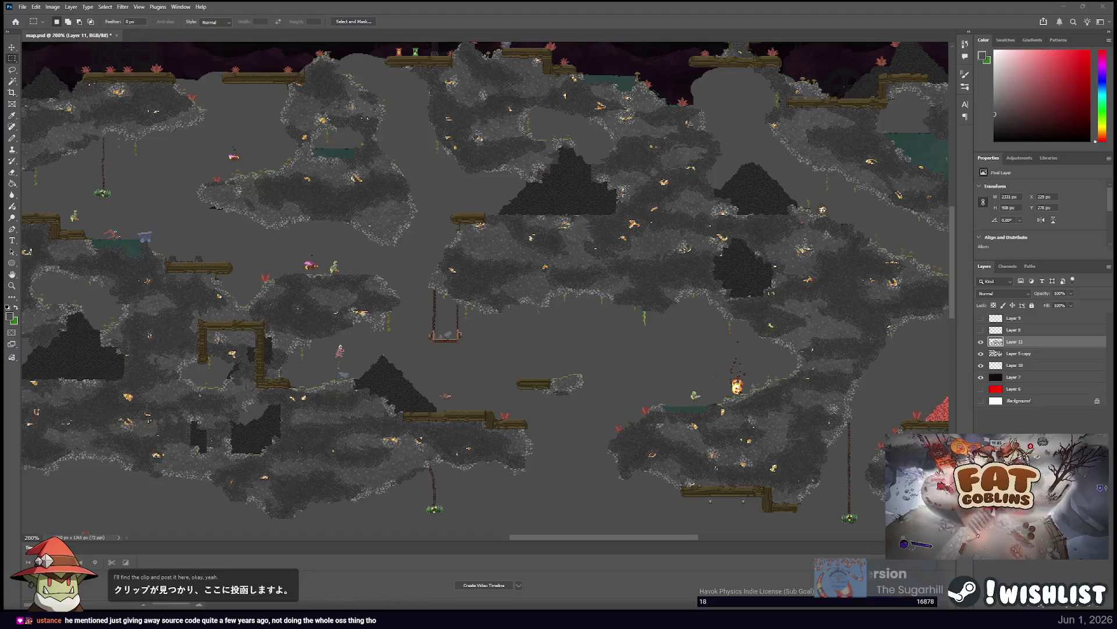
{"action": "key", "text": "ctrl+plus"}
{"action": "left_click_drag", "start_coordinate": [361, 190], "coordinate": [626, 364]}
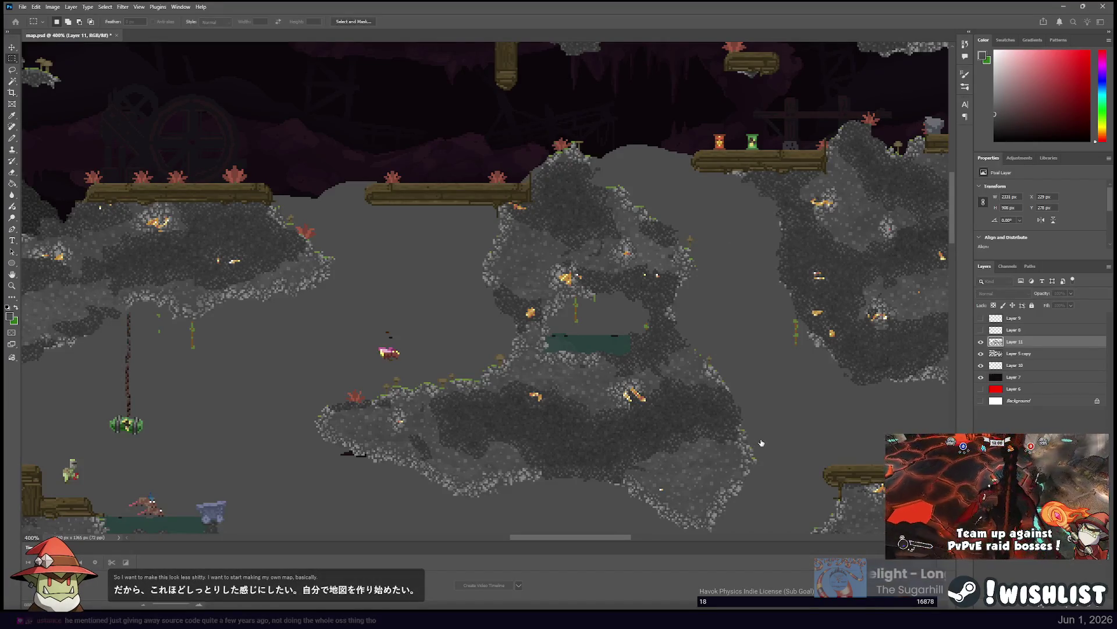
{"action": "key", "text": "ctrl+minus"}
{"action": "key", "text": "ctrl+minus"}
{"action": "left_click_drag", "start_coordinate": [298, 74], "coordinate": [329, 87]}
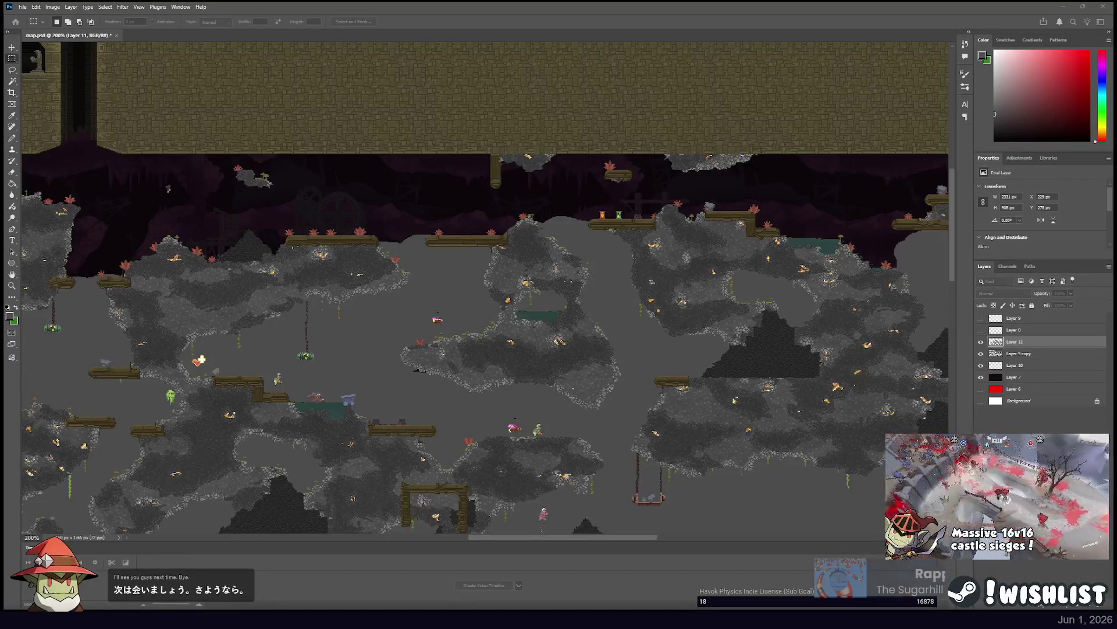
{"action": "key", "text": "ctrl+n"}
{"action": "key", "text": "Return"}
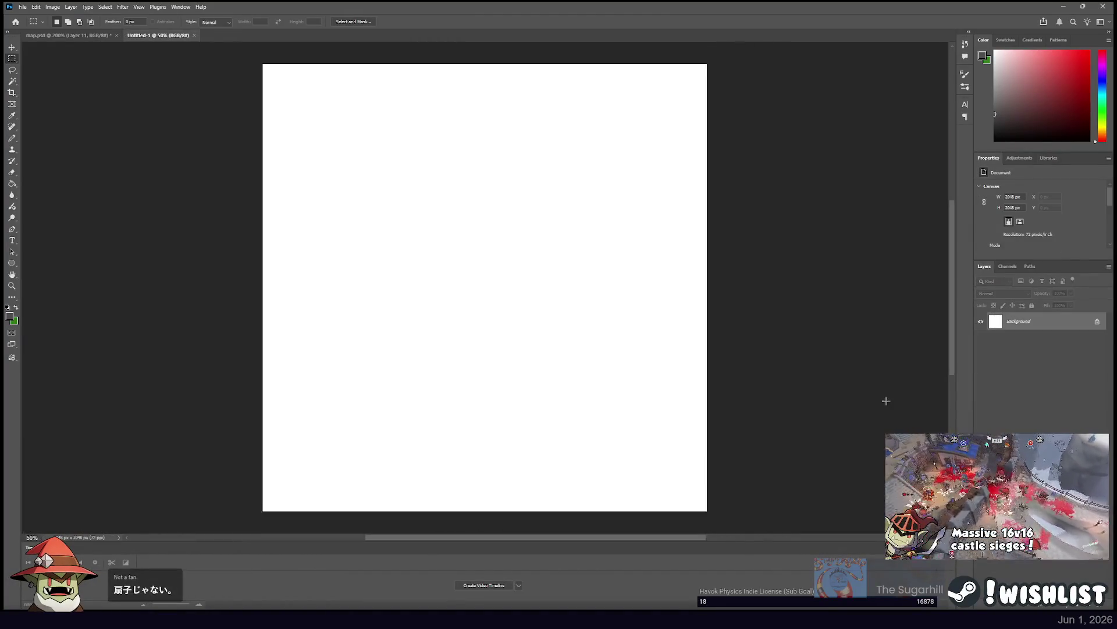
Add Layer 1 and fill the Background with dark grey using the Paint Bucket.
{"action": "key", "text": "ctrl+shift+alt+n"}
{"action": "left_click", "coordinate": [981, 338]}
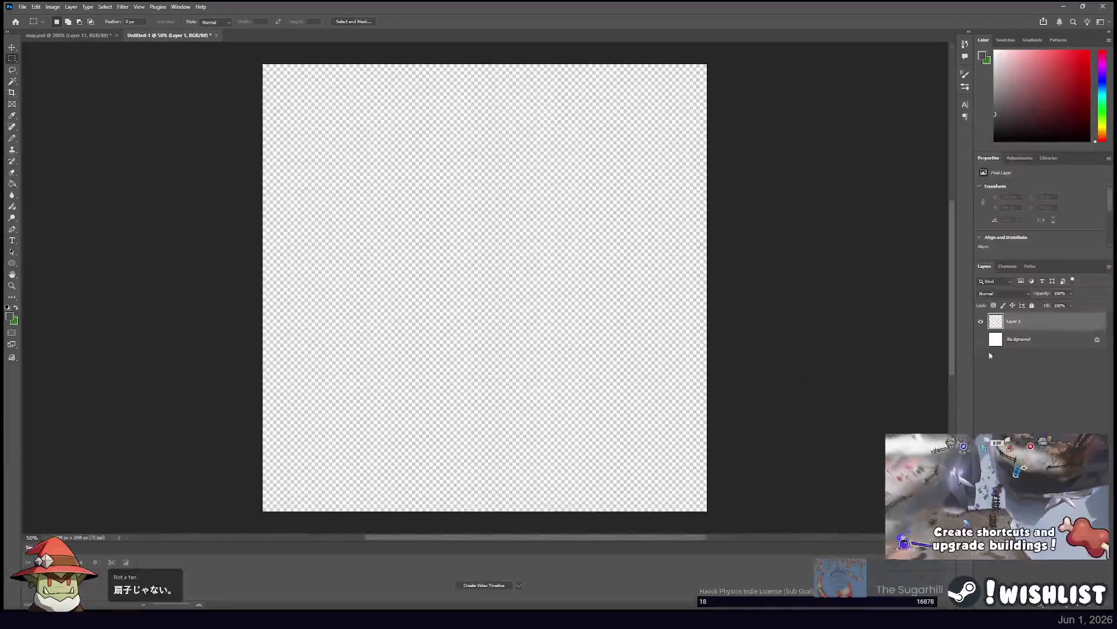
{"action": "left_click", "coordinate": [1042, 339]}
{"action": "left_click", "coordinate": [981, 339]}
{"action": "left_click", "coordinate": [12, 183]}
{"action": "left_click", "coordinate": [467, 275]}
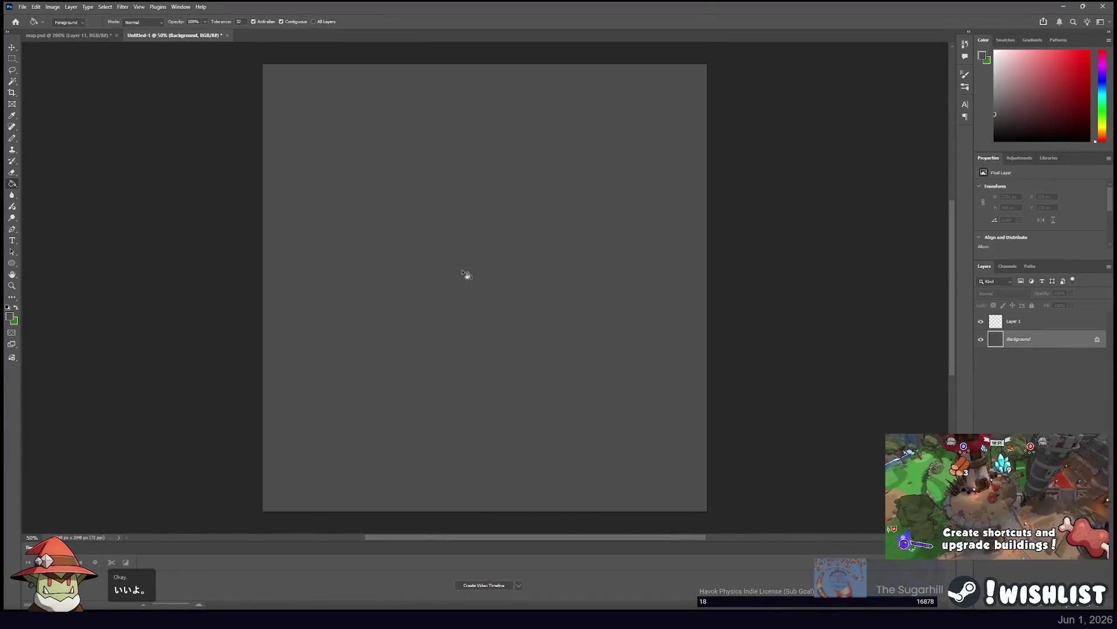
Paste the copied tileset onto Layer 1 and start transforming it.
{"action": "key", "text": "alt+bracketright"}
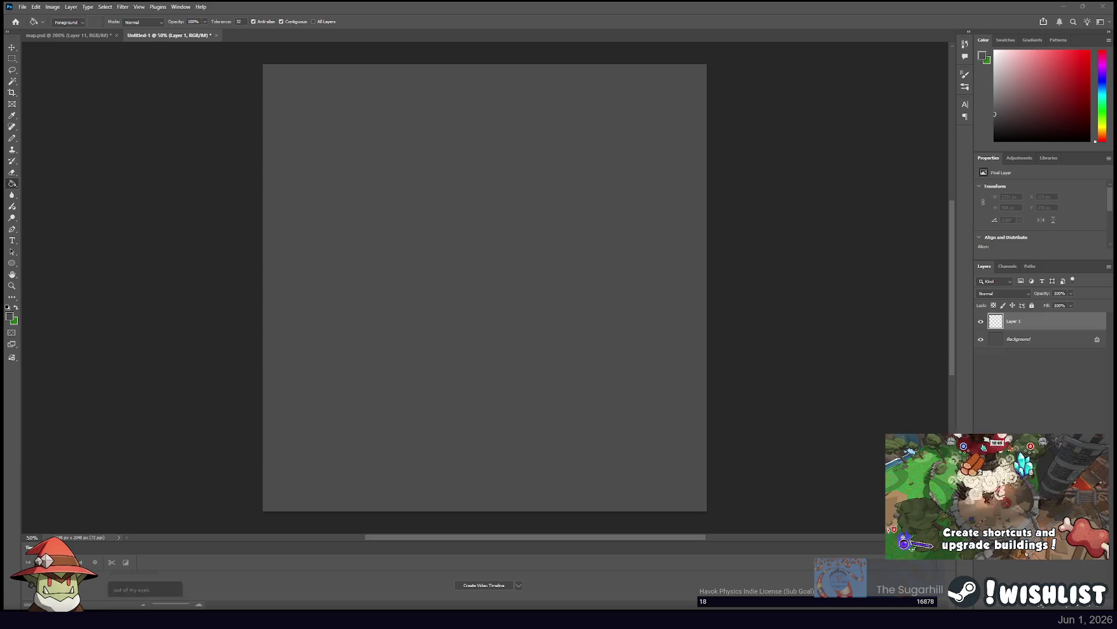
{"action": "key", "text": "ctrl+v"}
{"action": "key", "text": "ctrl+t"}
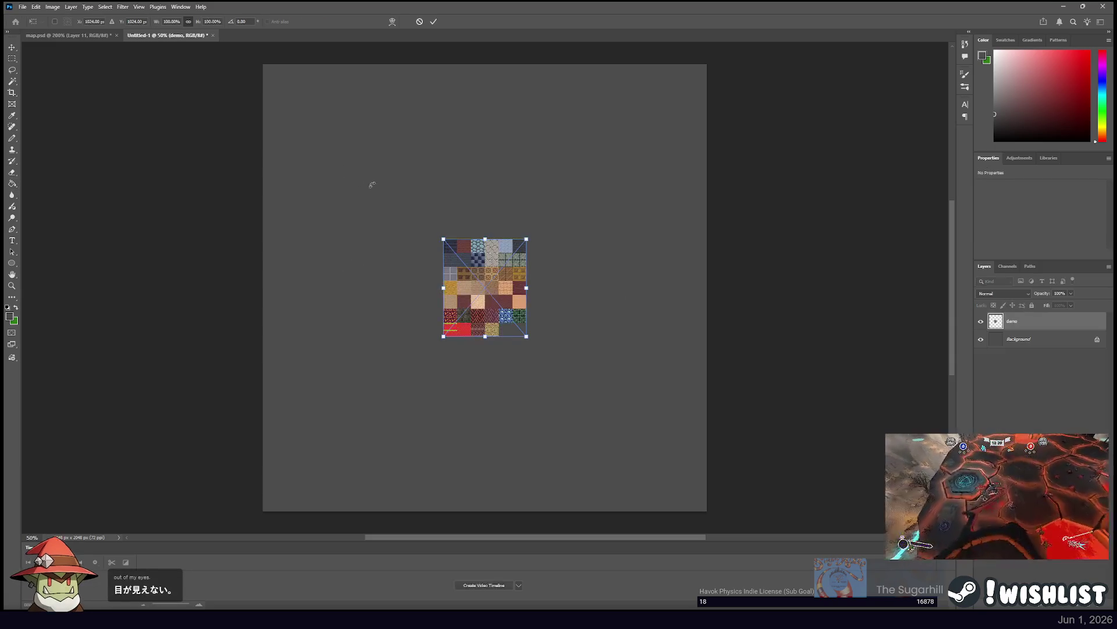
Zoom in on the pasted tileset and confirm its placement.
{"action": "key", "text": "ctrl+plus"}
{"action": "key", "text": "ctrl+plus"}
{"action": "key", "text": "ctrl+plus"}
{"action": "key", "text": "Return"}
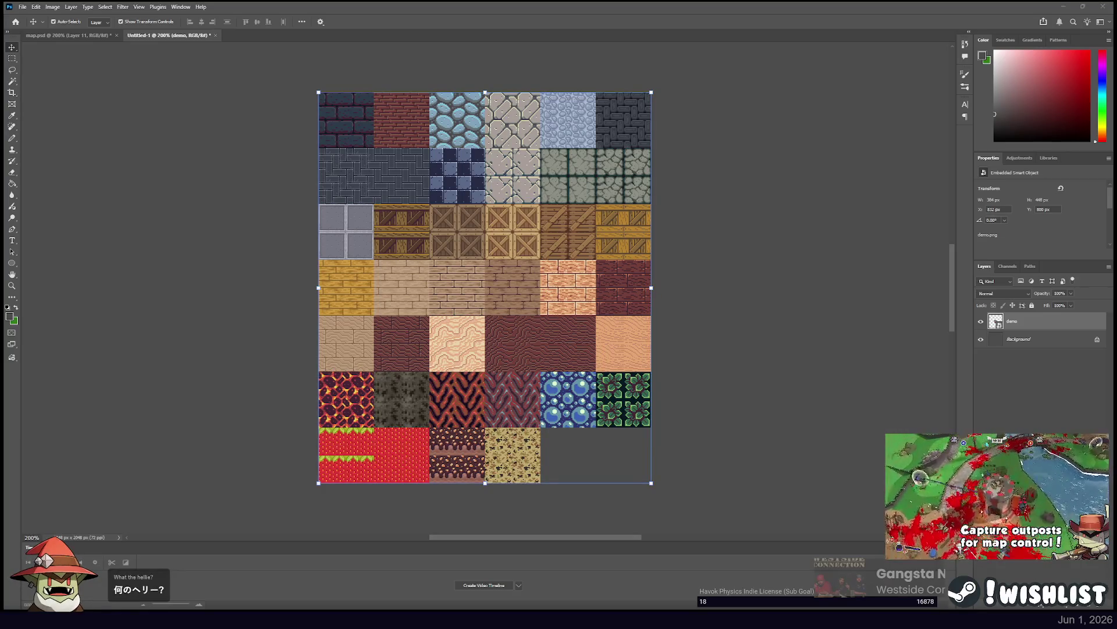
Undo the demo tileset, then try and discard the night-sky, graveyard and trees images.
{"action": "key", "text": "ctrl+Tab"}
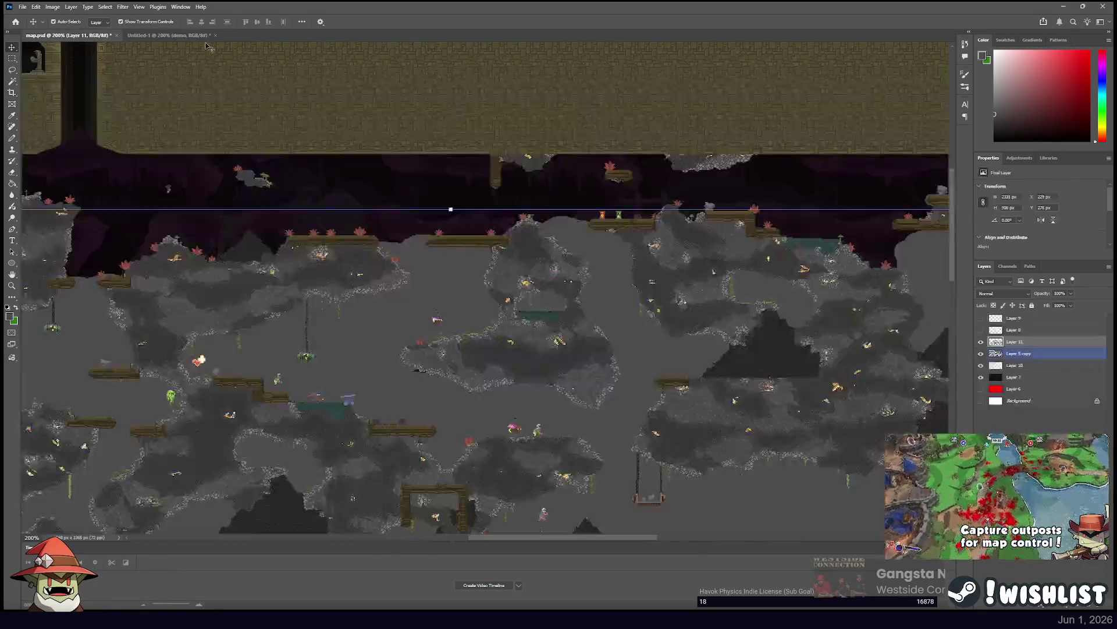
{"action": "key", "text": "ctrl+Tab"}
{"action": "key", "text": "ctrl+z"}
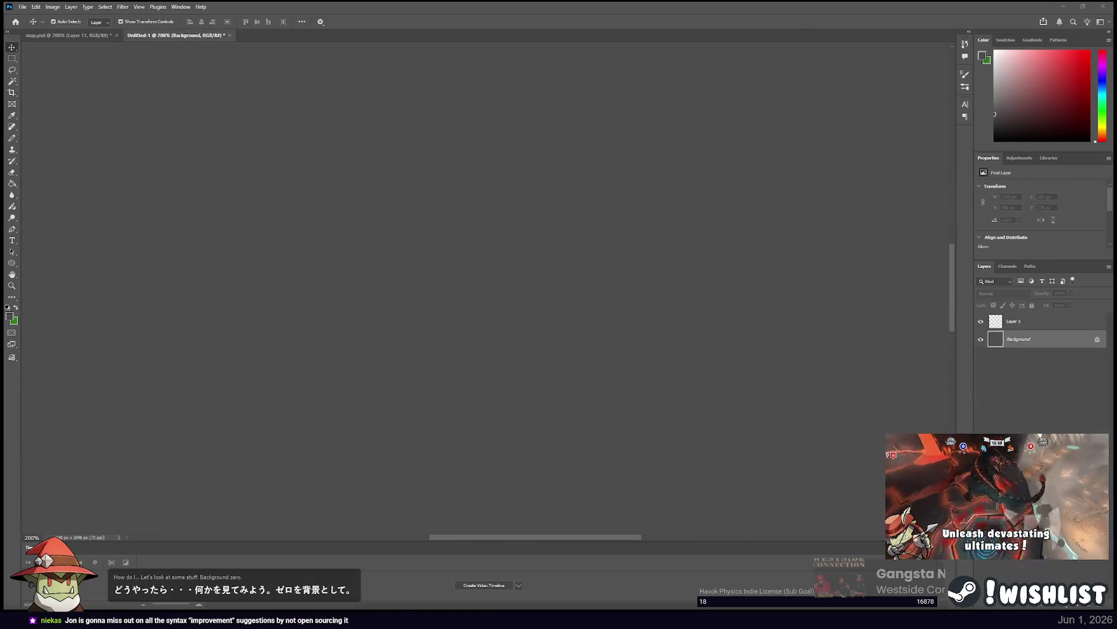
{"action": "key", "text": "ctrl+shift+z"}
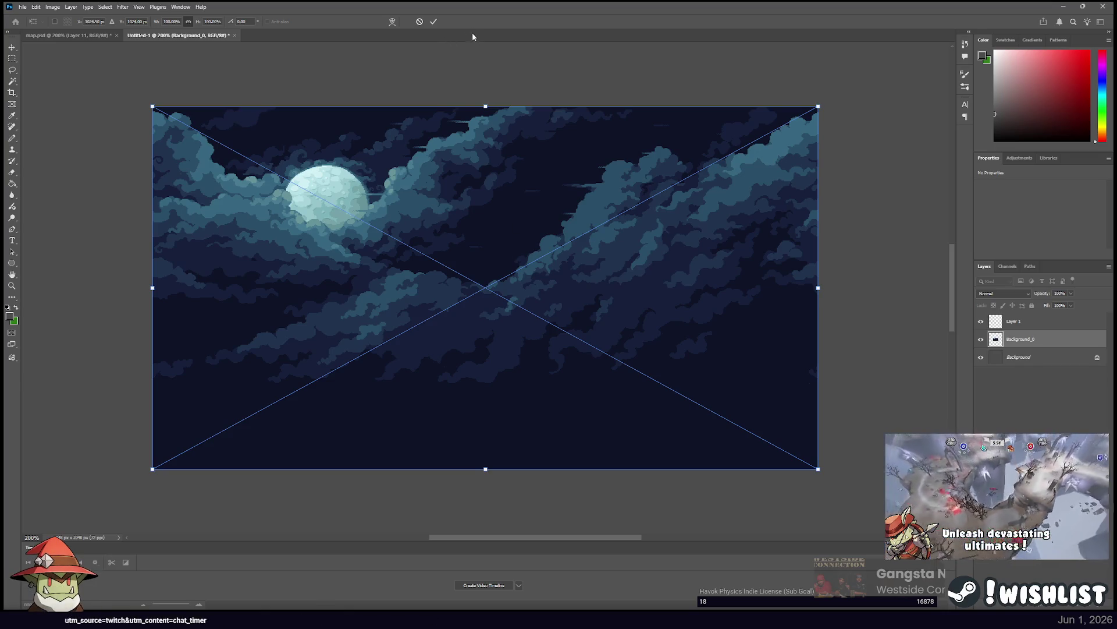
{"action": "key", "text": "Escape"}
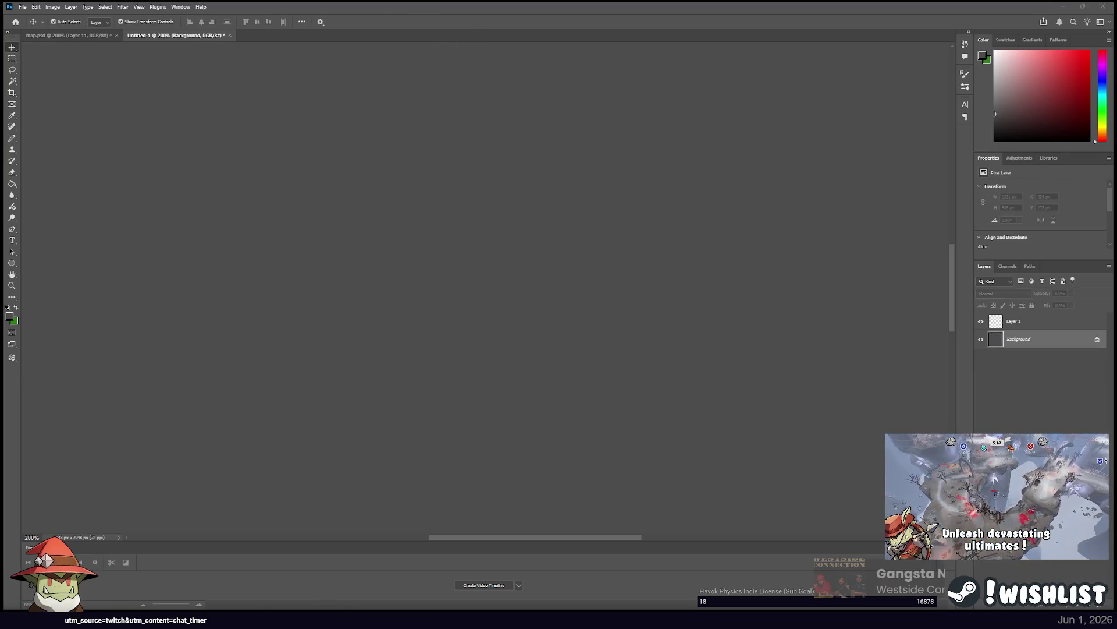
{"action": "left_click_drag", "start_coordinate": [467, 42], "coordinate": [465, 76]}
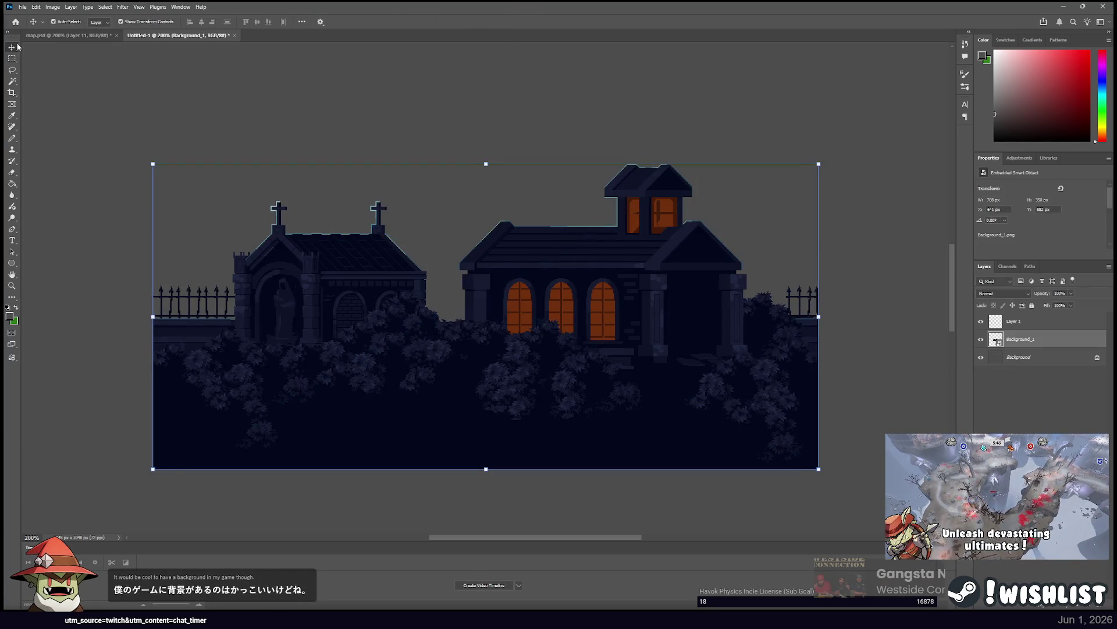
{"action": "key", "text": "Escape"}
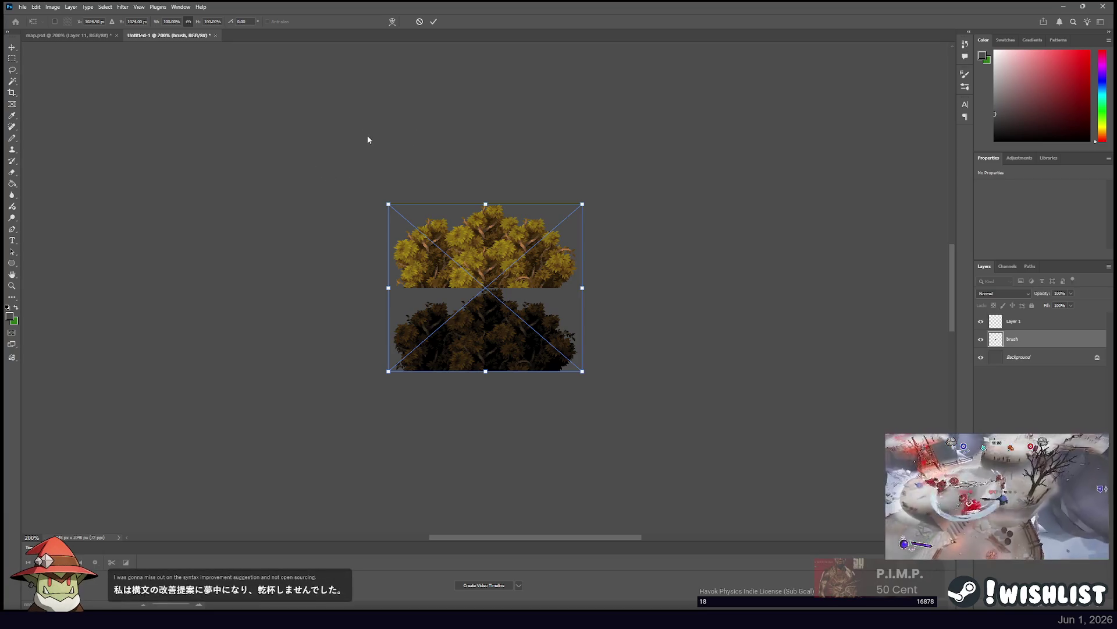
{"action": "key", "text": "Return"}
{"action": "key", "text": "Delete"}
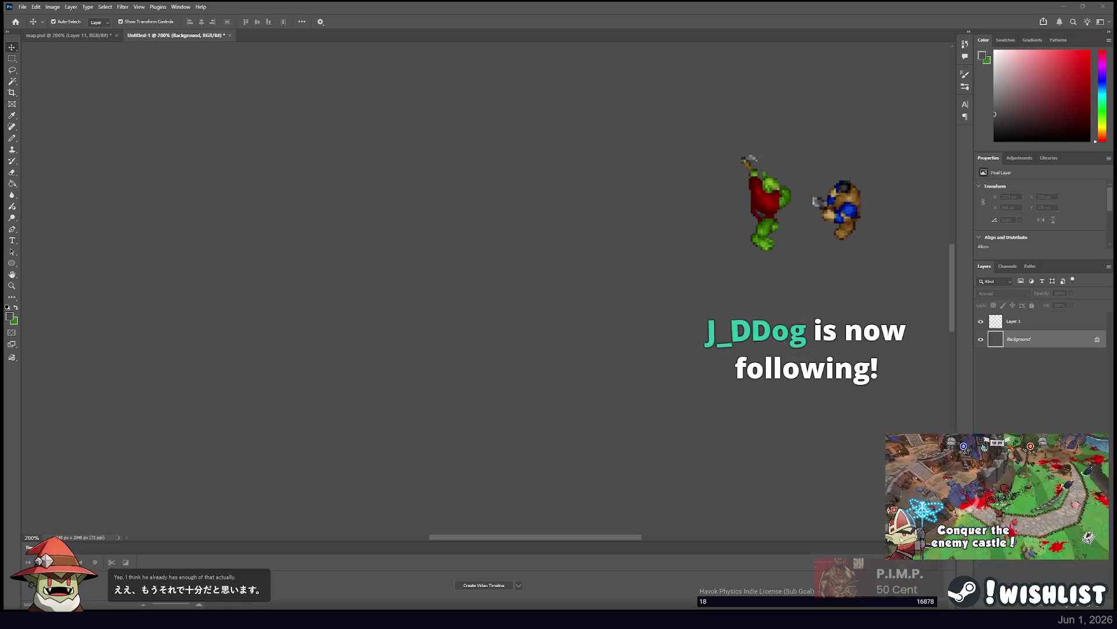
Place and delete both grass backgrounds and the Salt statue, then place the Tiles sprite sheet.
{"action": "left_click_drag", "start_coordinate": [539, 0], "coordinate": [538, 30]}
{"action": "key", "text": "Return"}
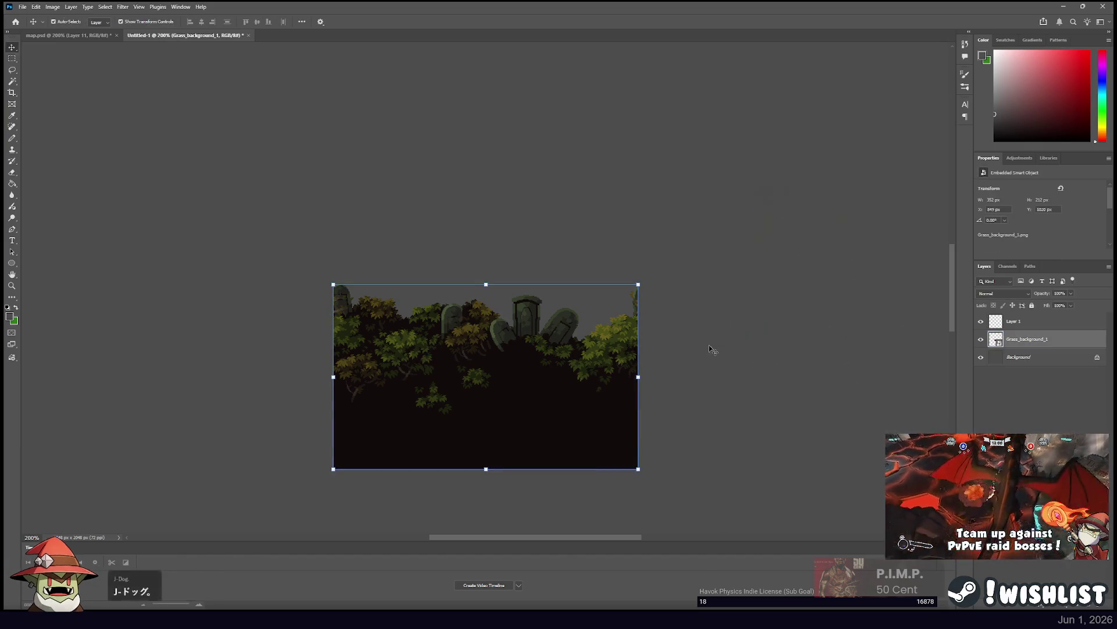
{"action": "key", "text": "Delete"}
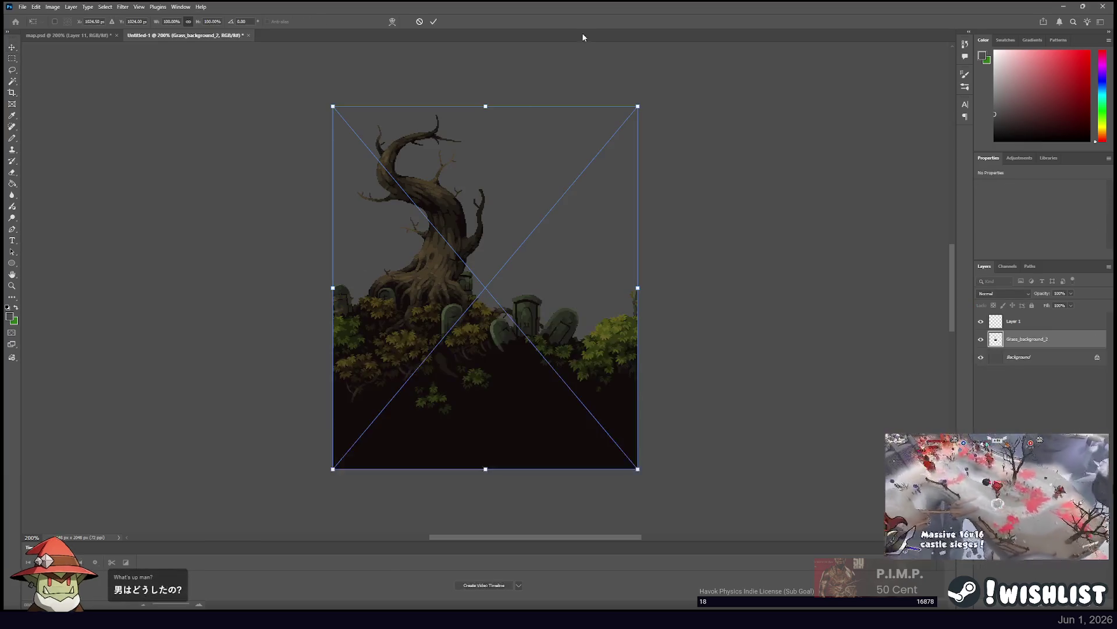
{"action": "key", "text": "Return"}
{"action": "key", "text": "Delete"}
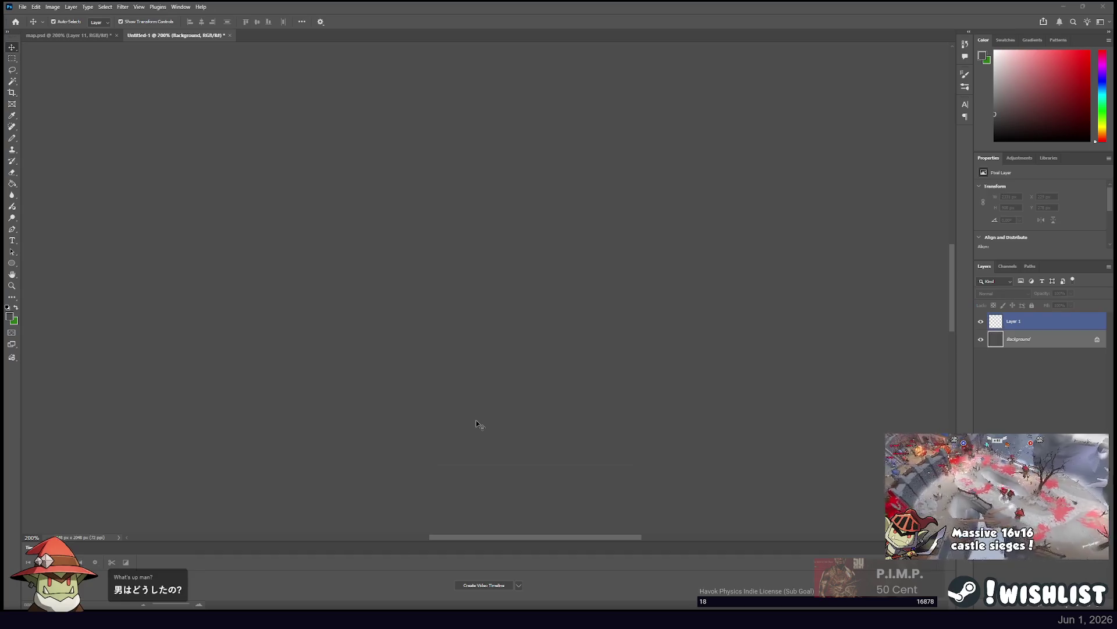
{"action": "left_click_drag", "start_coordinate": [302, 282], "coordinate": [496, 59]}
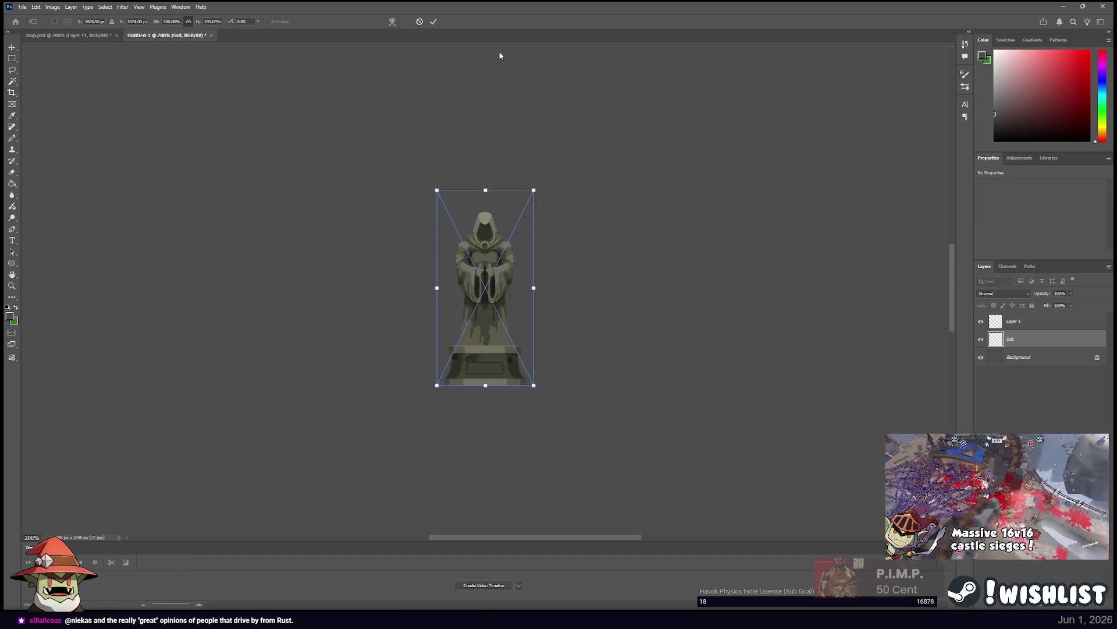
{"action": "key", "text": "Return"}
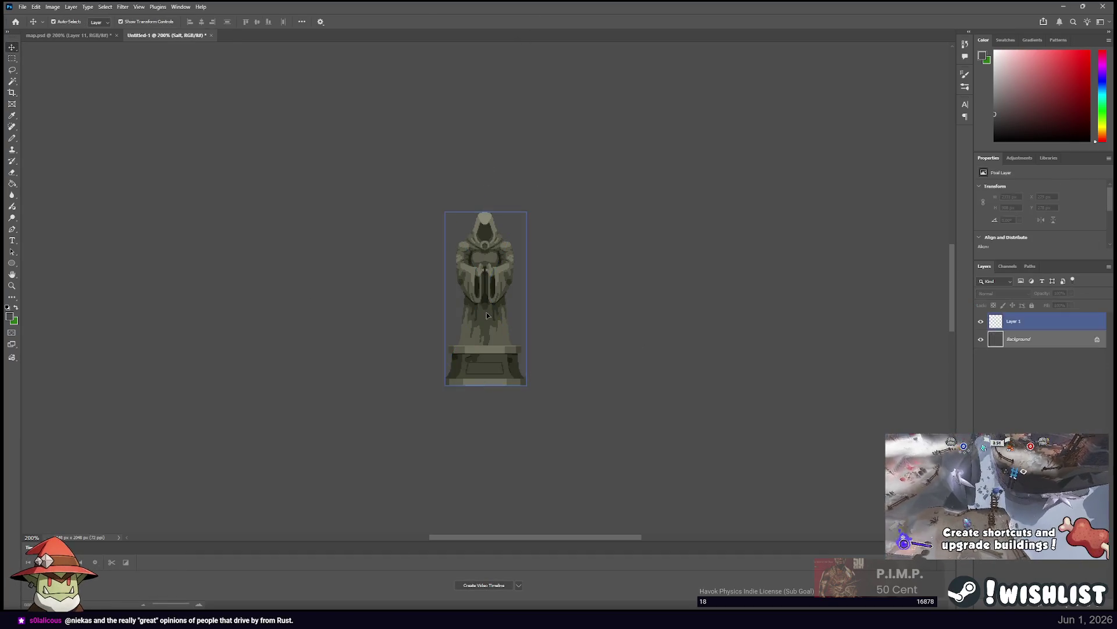
{"action": "key", "text": "Delete"}
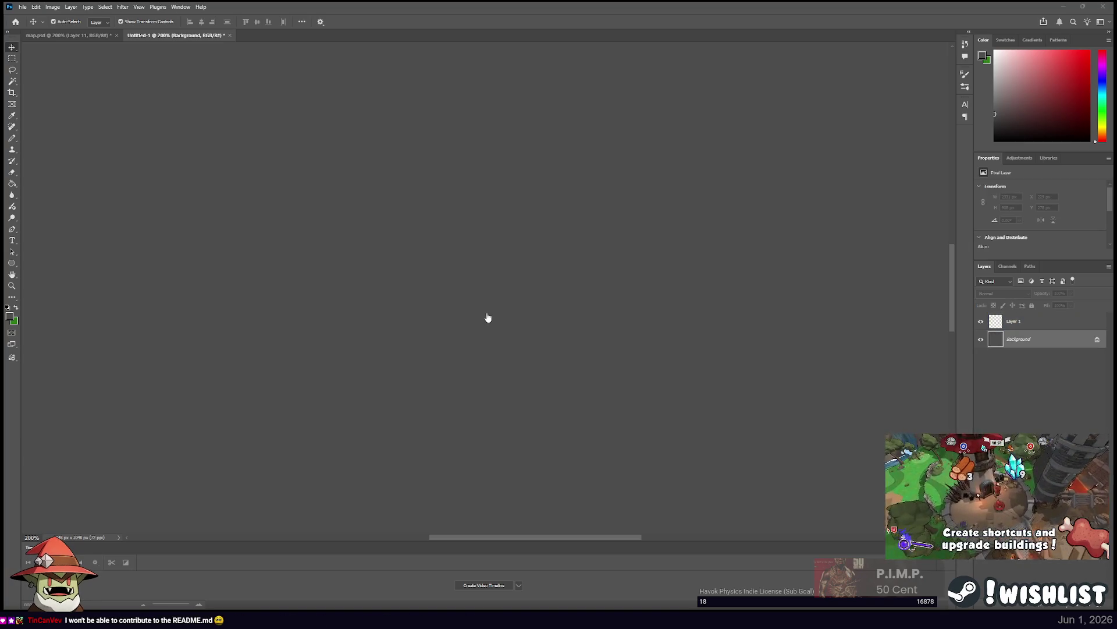
{"action": "left_click_drag", "start_coordinate": [488, 317], "coordinate": [447, 170]}
{"action": "key", "text": "Return"}
Delete the Tiles layer and begin placing the seamless_pattern_32px_24 tile.
{"action": "key", "text": "Delete"}
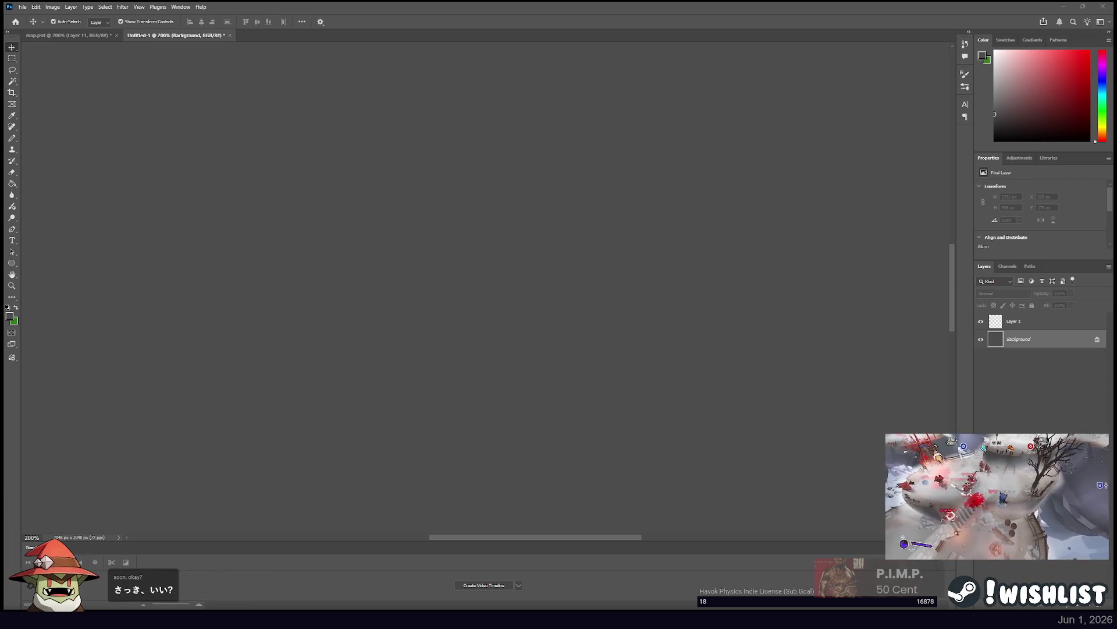
{"action": "left_click_drag", "start_coordinate": [3, 217], "coordinate": [199, 217]}
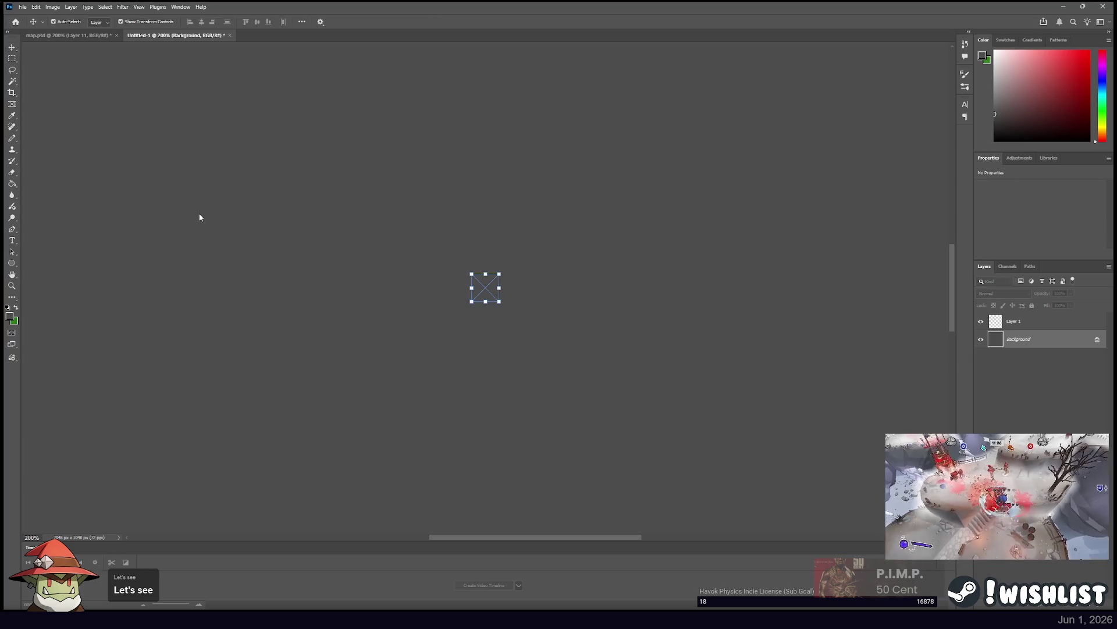
{"action": "key", "text": "Escape"}
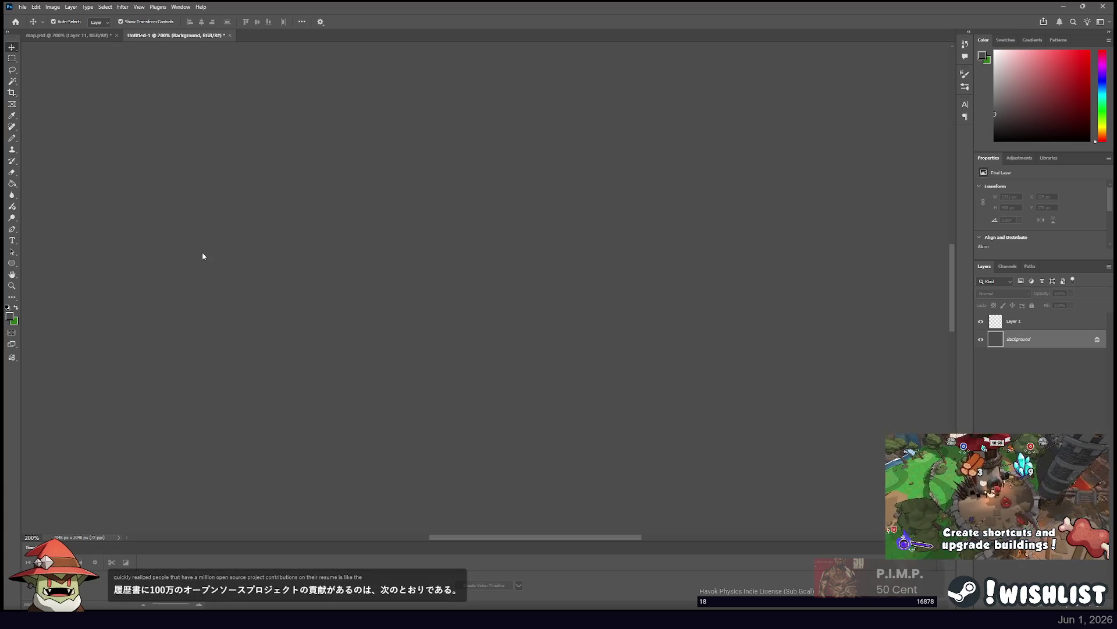
{"action": "left_click_drag", "start_coordinate": [201, 252], "coordinate": [392, 260]}
{"action": "key", "text": "Return"}
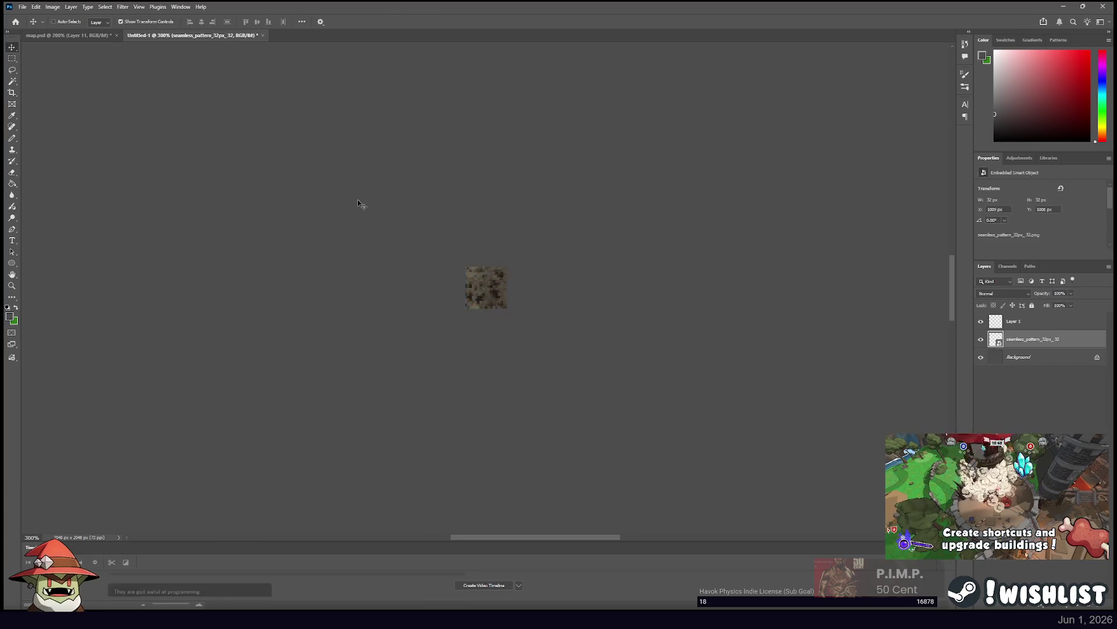
{"action": "key", "text": "ctrl+z"}
{"action": "key", "text": "ctrl+plus"}
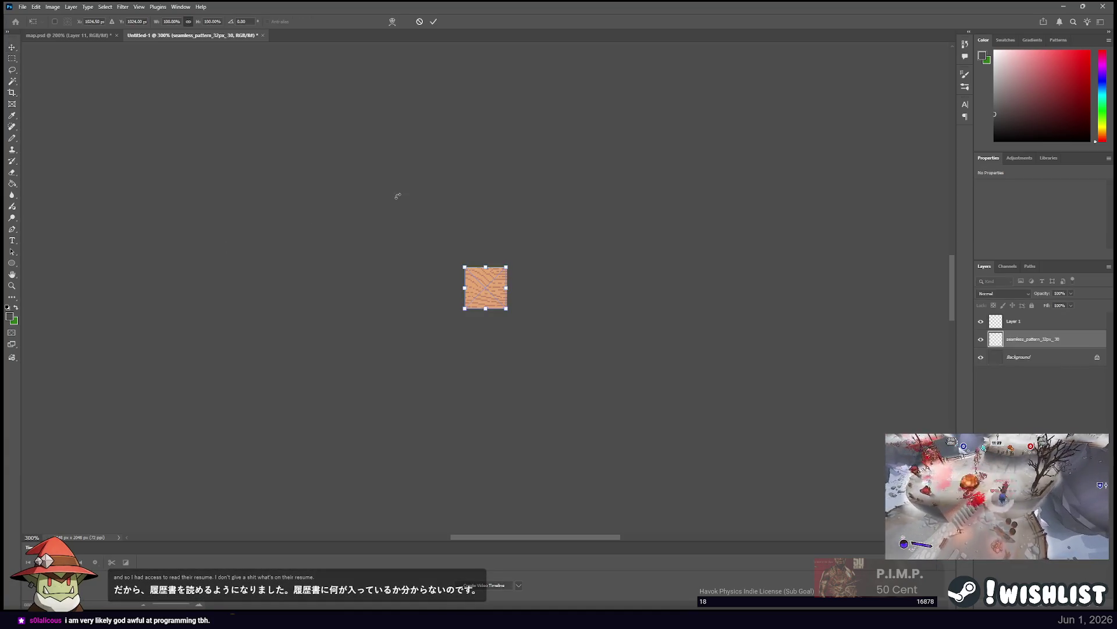
{"action": "key", "text": "Escape"}
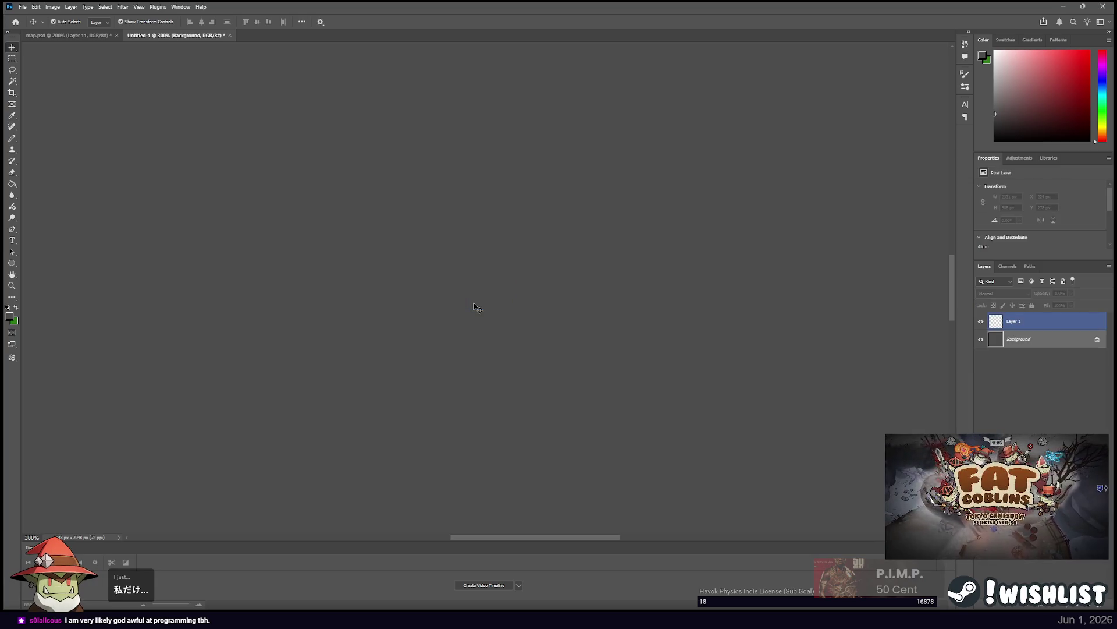
Select the Background layer and place the seamless_pattern_32px_10 stone tile.
{"action": "key", "text": "alt+bracketleft"}
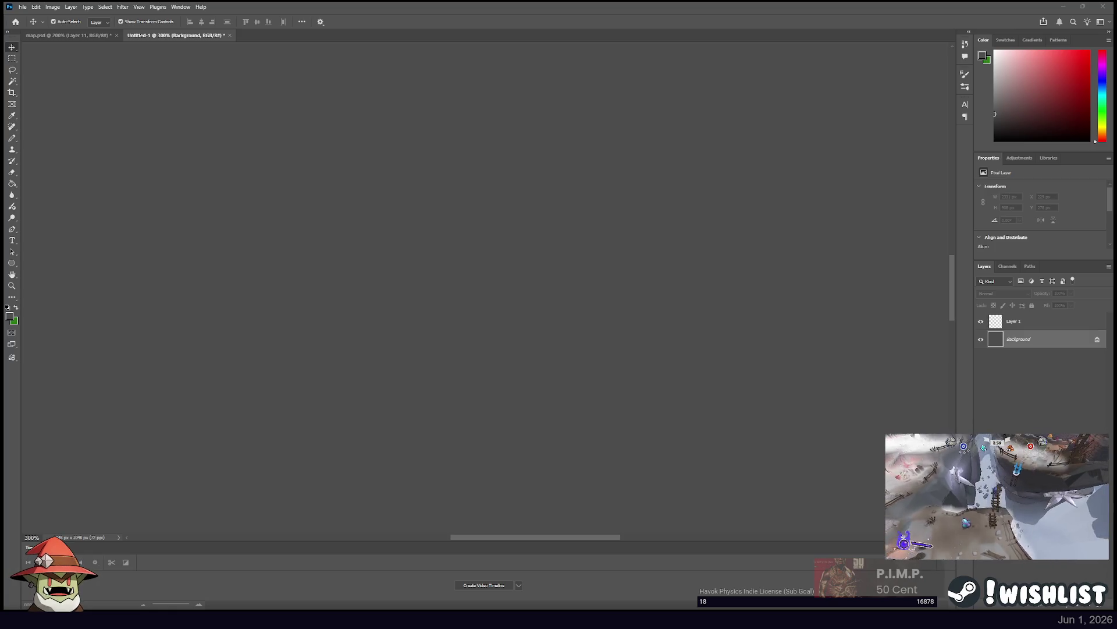
{"action": "left_click_drag", "start_coordinate": [0, 193], "coordinate": [269, 190]}
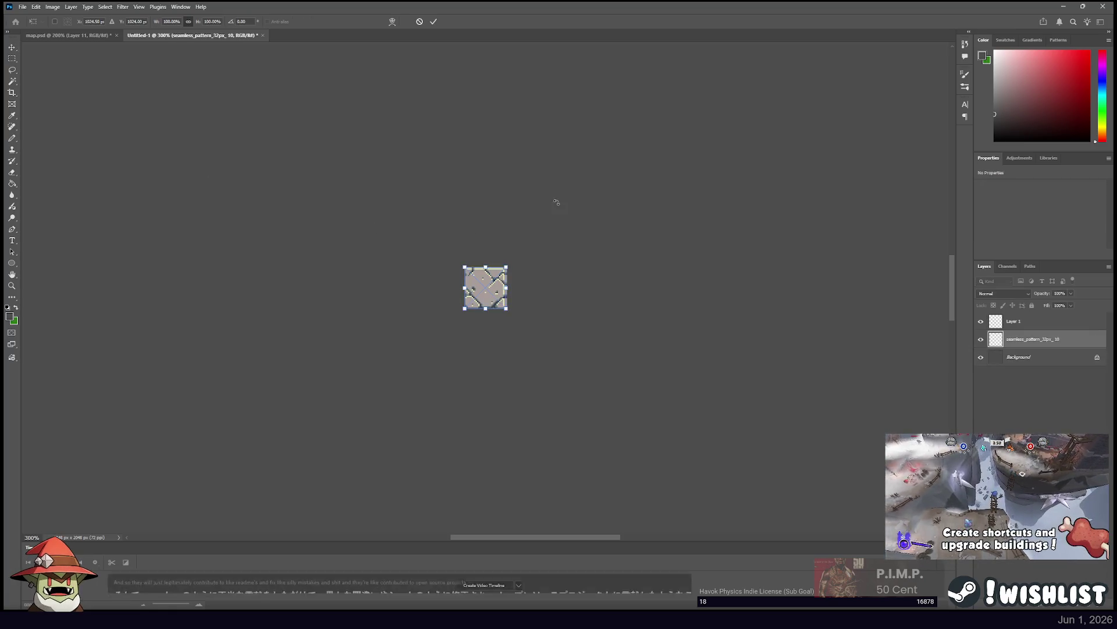
{"action": "key", "text": "Return"}
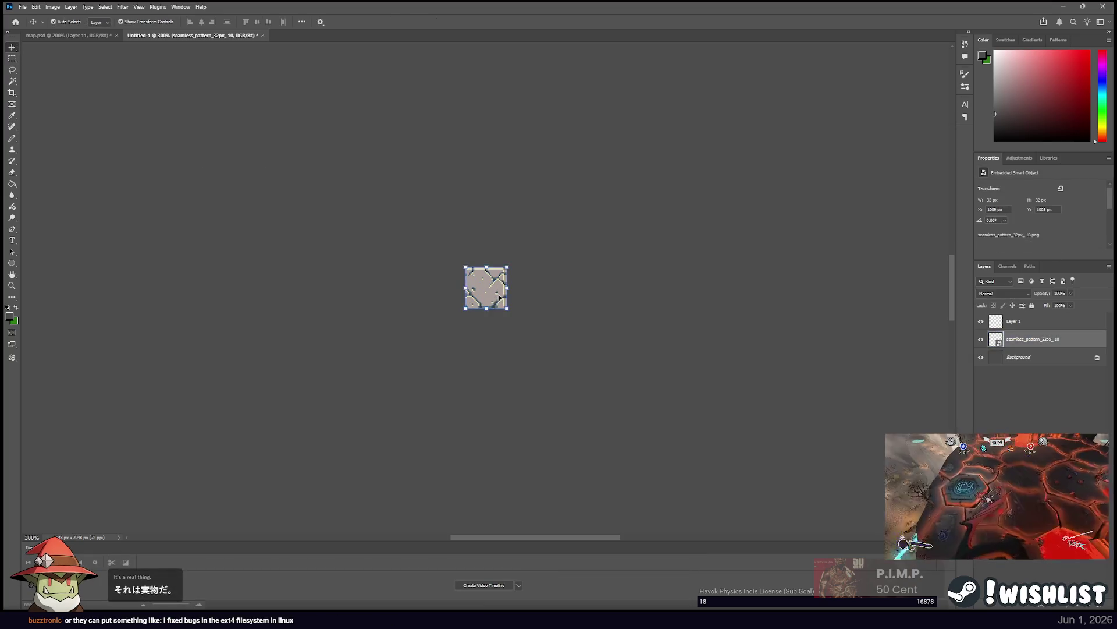
Glance at map.psd, return to Untitled-1, and drop the red pattern tile at canvas centre.
{"action": "left_click", "coordinate": [70, 35]}
{"action": "left_click", "coordinate": [177, 36]}
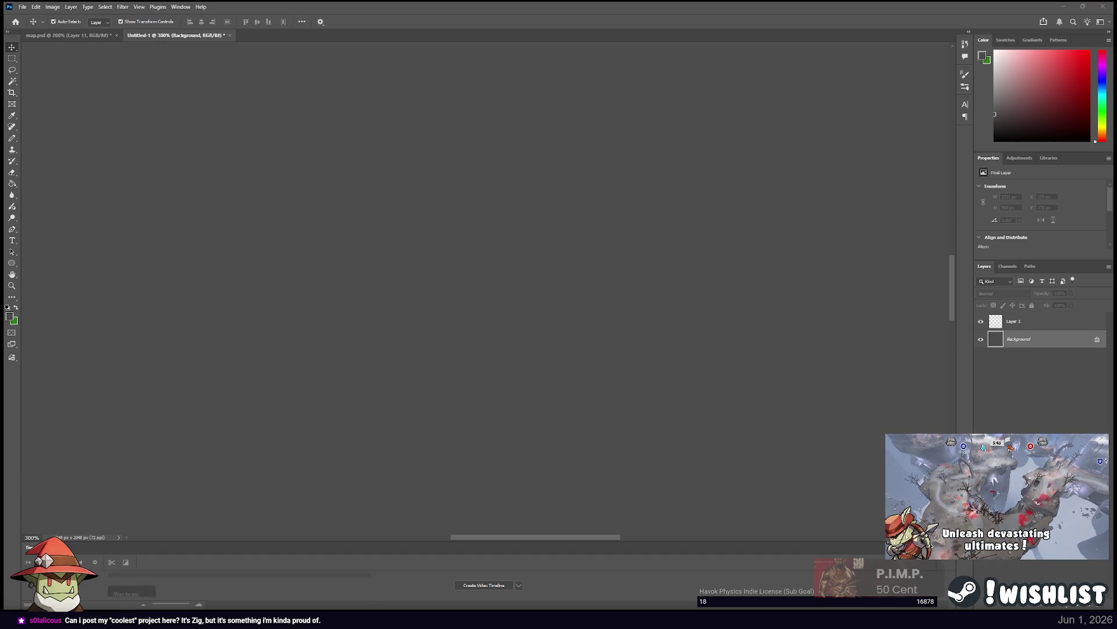
{"action": "left_click_drag", "start_coordinate": [200, 227], "coordinate": [536, 229]}
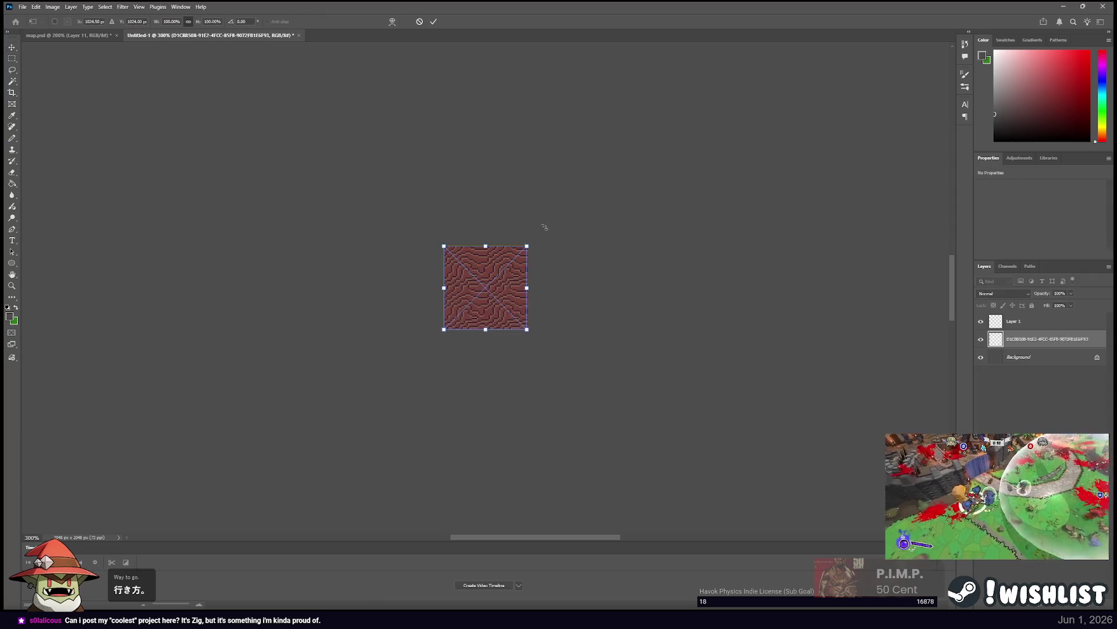
Commit the red tile, place the stone tile over it, then delete the stone tile.
{"action": "key", "text": "Return"}
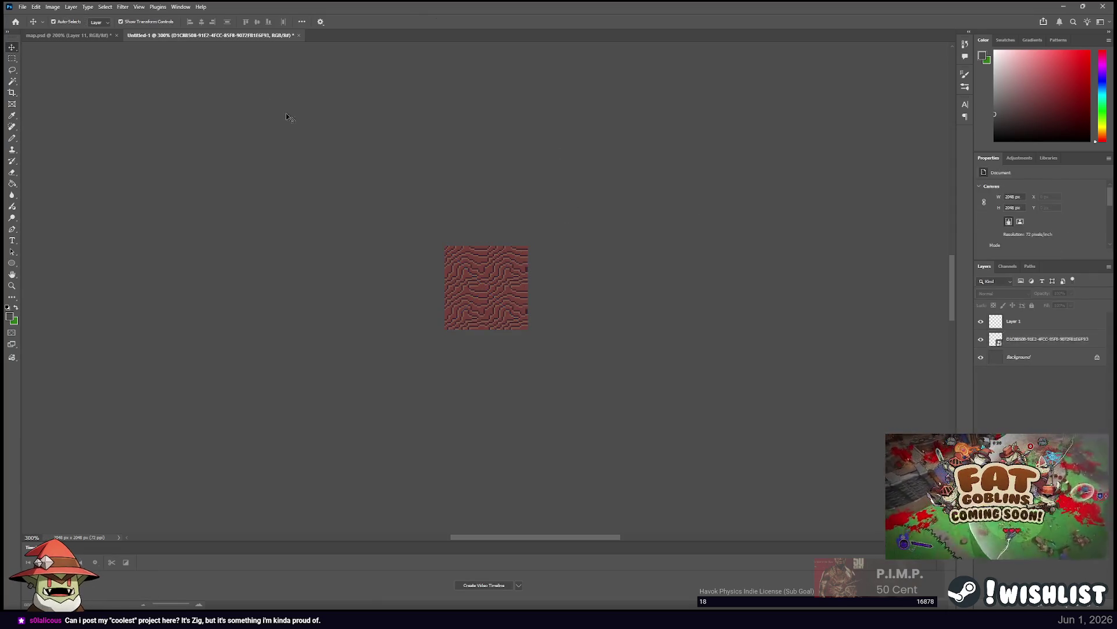
{"action": "left_click_drag", "start_coordinate": [274, 110], "coordinate": [538, 266]}
{"action": "key", "text": "Return"}
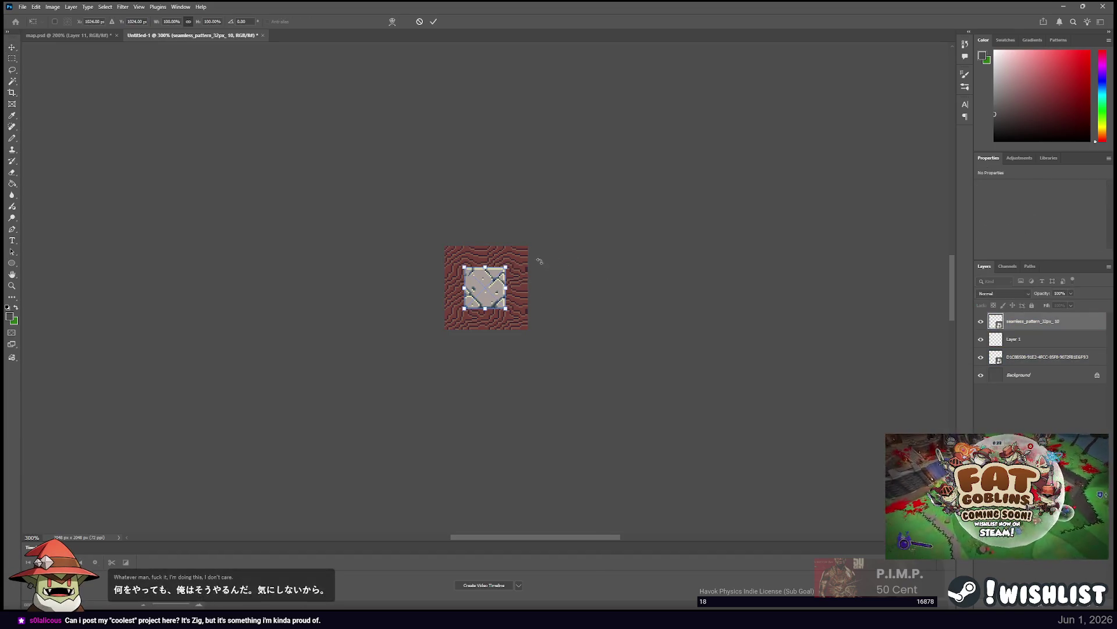
{"action": "key", "text": "ctrl+equal"}
{"action": "key", "text": "ctrl+equal"}
{"action": "key", "text": "ctrl+equal"}
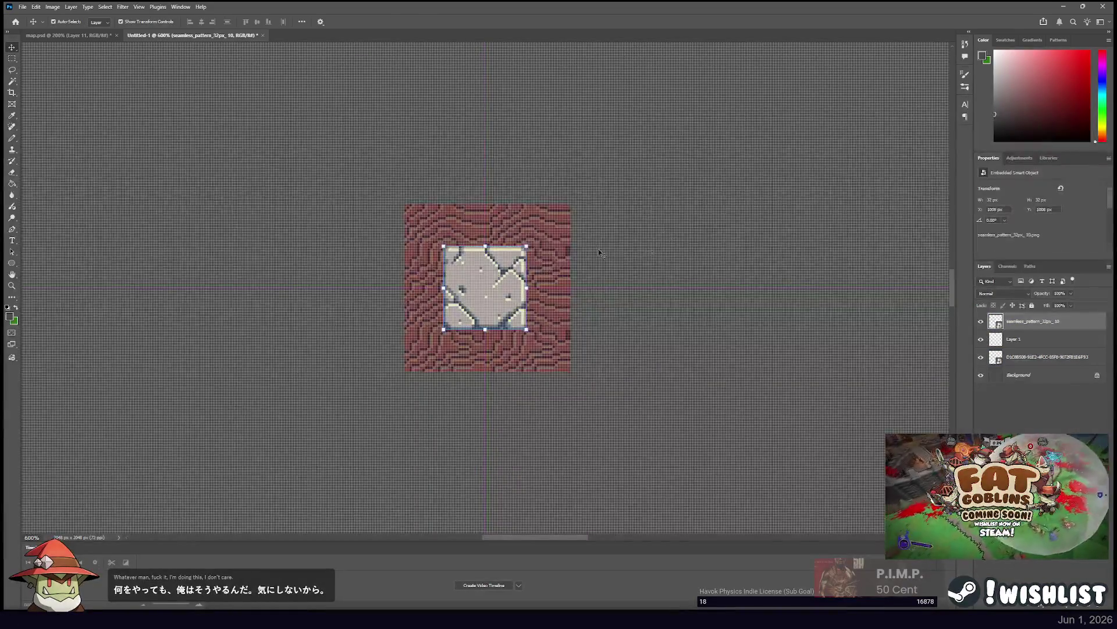
{"action": "key", "text": "Delete"}
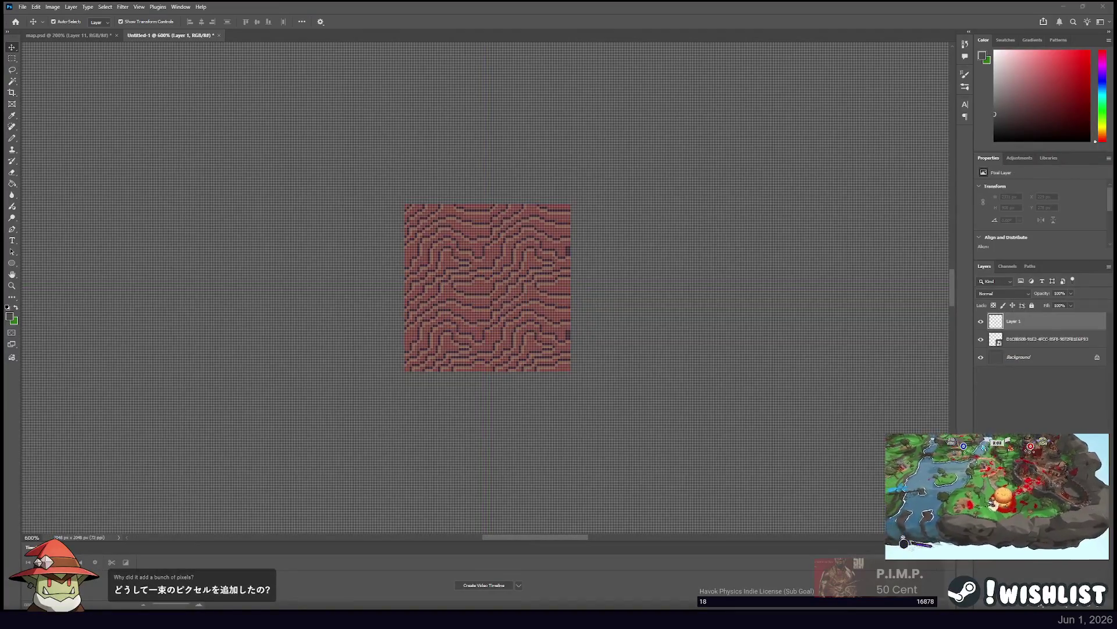
Duplicate the red tile directly to its right and nudge both tiles down slightly.
{"action": "key", "text": "ctrl+alt+t"}
{"action": "left_click_drag", "start_coordinate": [505, 282], "coordinate": [672, 282]}
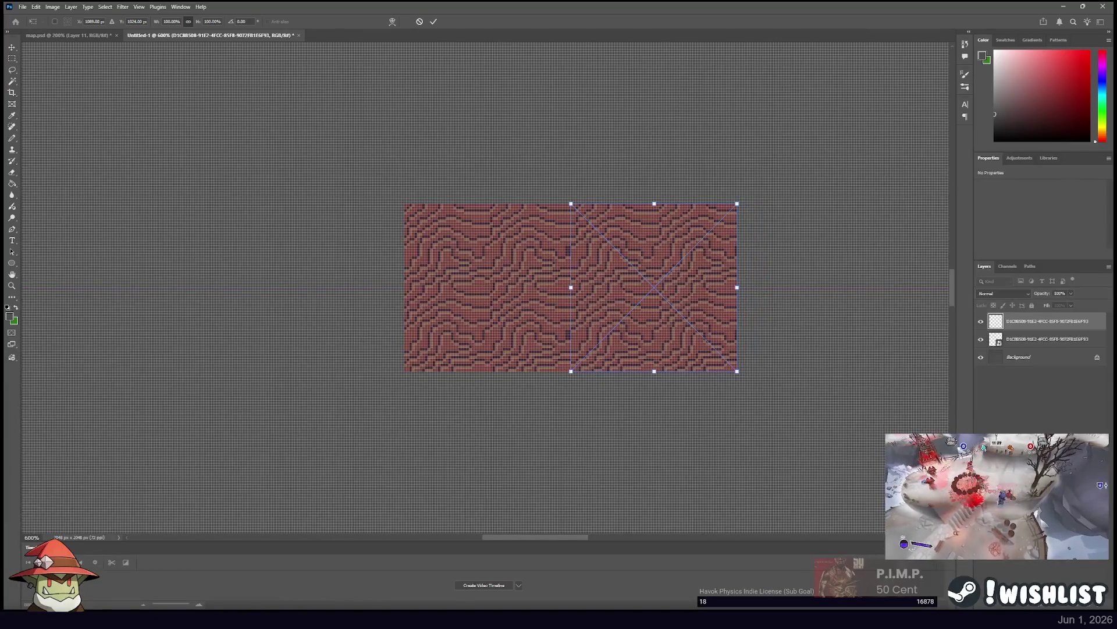
{"action": "key", "text": "Return"}
{"action": "left_click", "coordinate": [568, 257]}
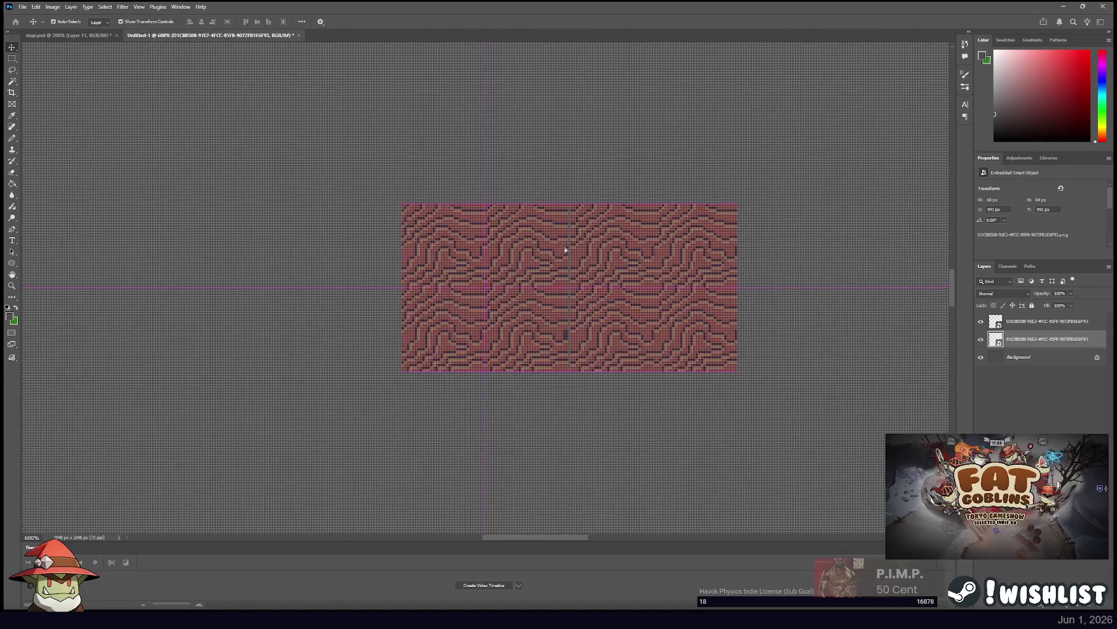
{"action": "left_click", "coordinate": [599, 253], "text": "shift"}
{"action": "key", "text": "Down"}
{"action": "key", "text": "Down"}
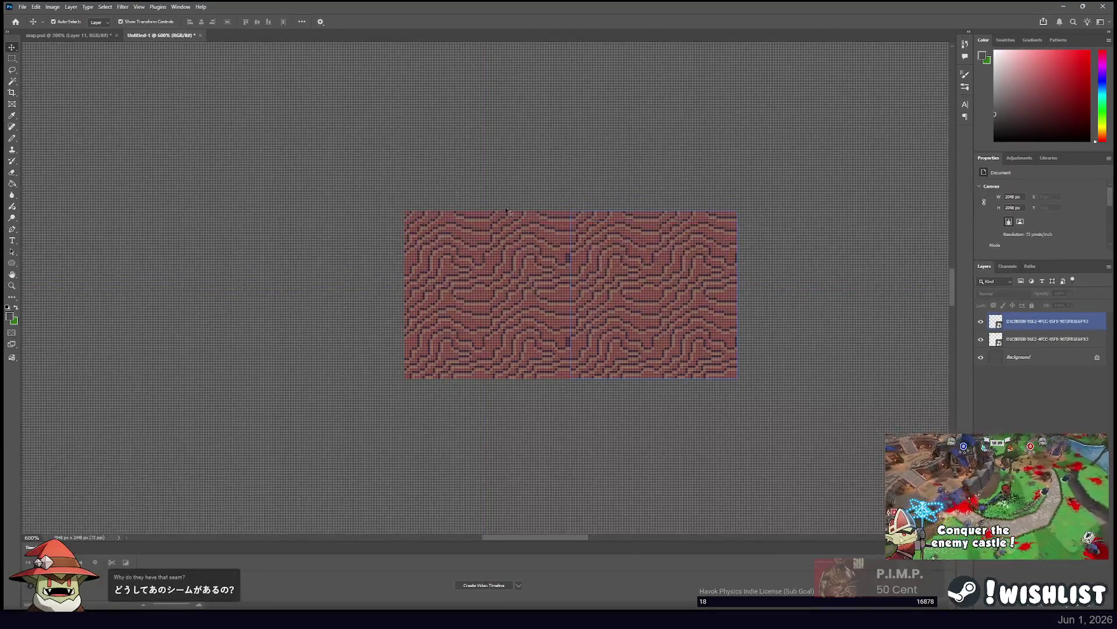
{"action": "key", "text": "m"}
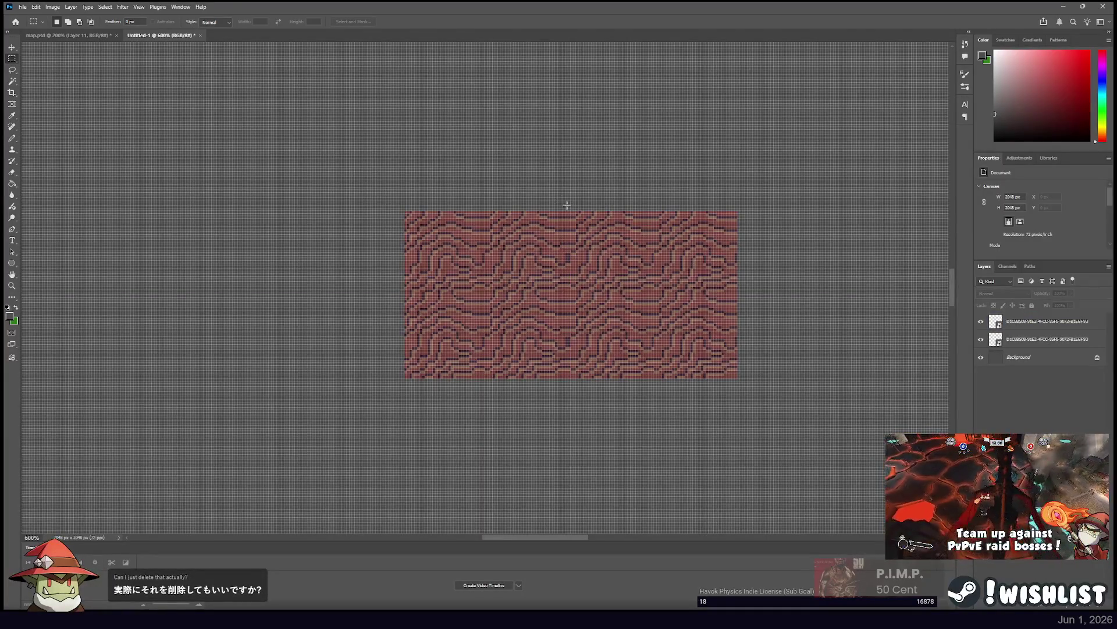
{"action": "left_click_drag", "start_coordinate": [566, 205], "coordinate": [569, 417]}
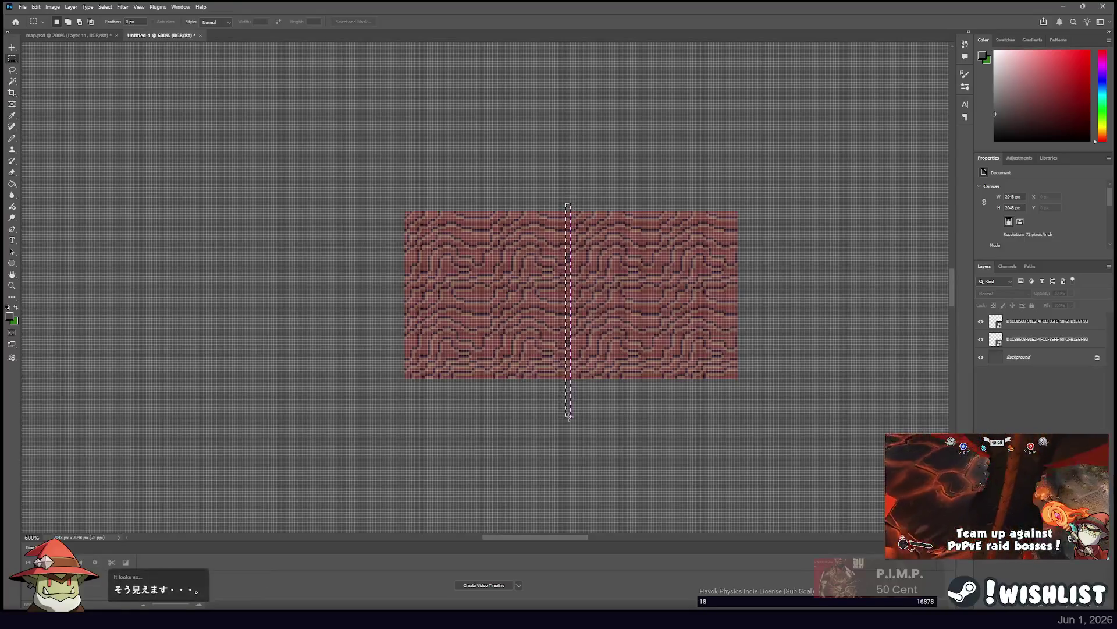
{"action": "left_click", "coordinate": [570, 349], "text": "ctrl"}
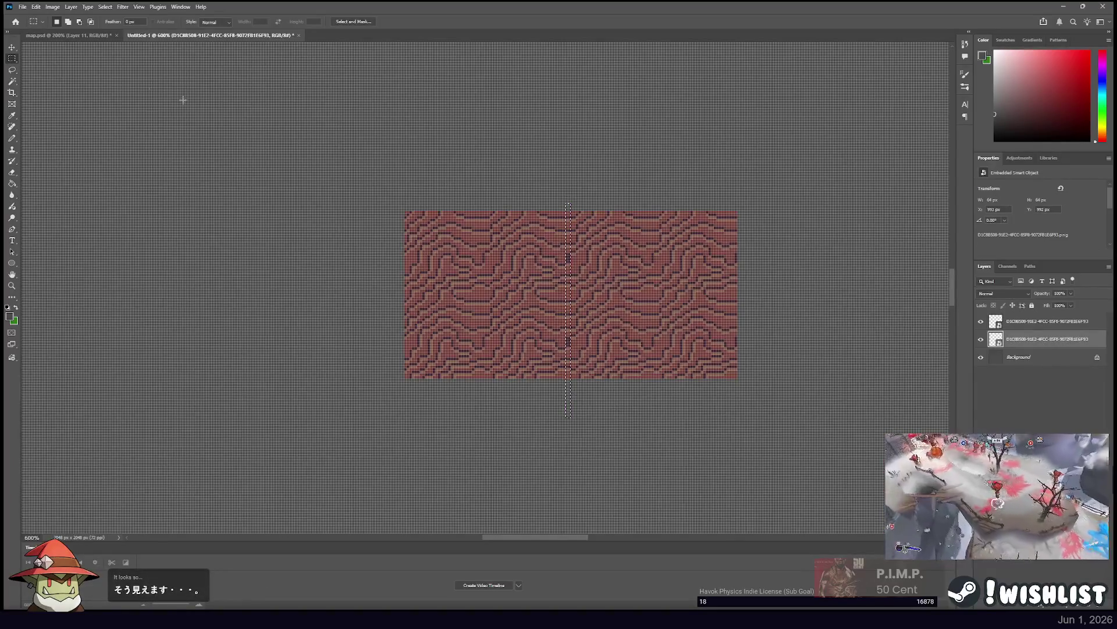
{"action": "left_click", "coordinate": [536, 227], "text": "ctrl"}
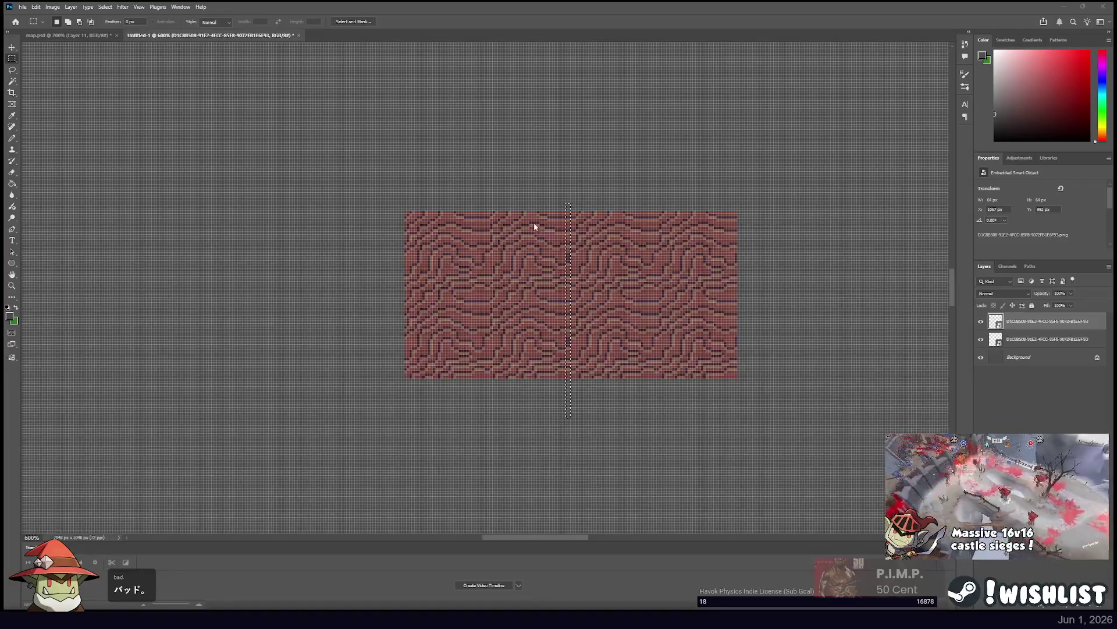
{"action": "left_click", "coordinate": [573, 239]}
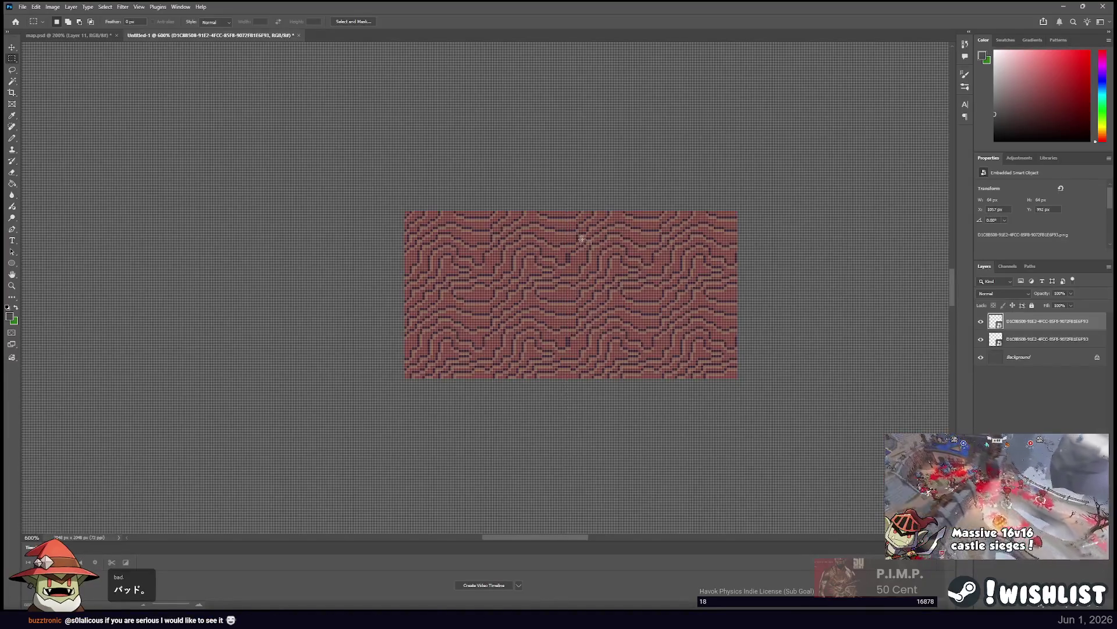
{"action": "left_click", "coordinate": [1016, 339]}
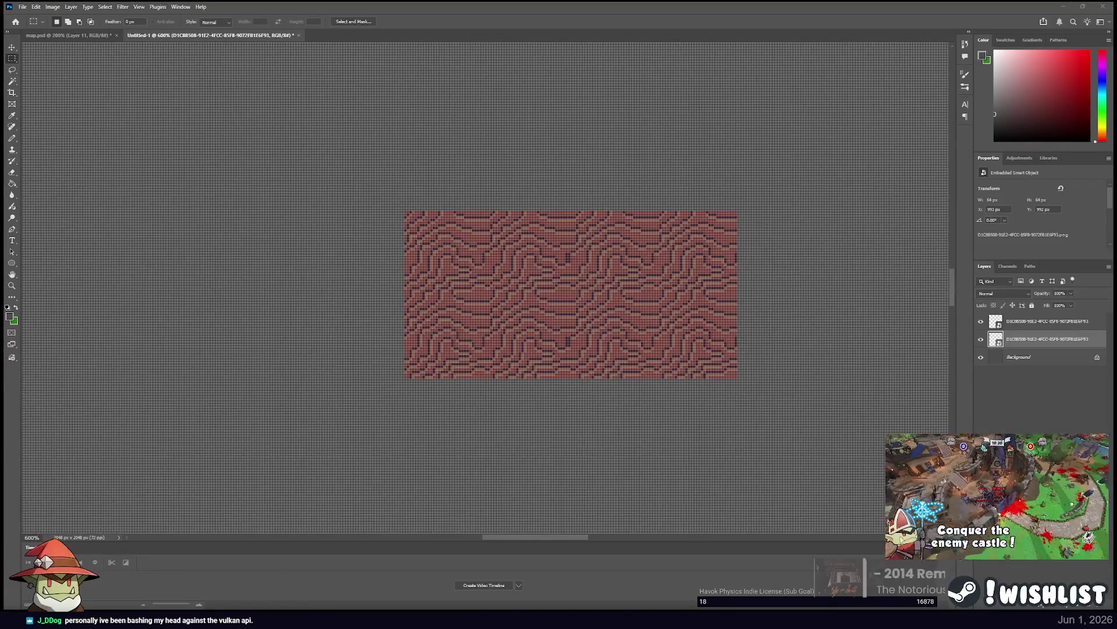
{"action": "key", "text": "alt+Tab"}
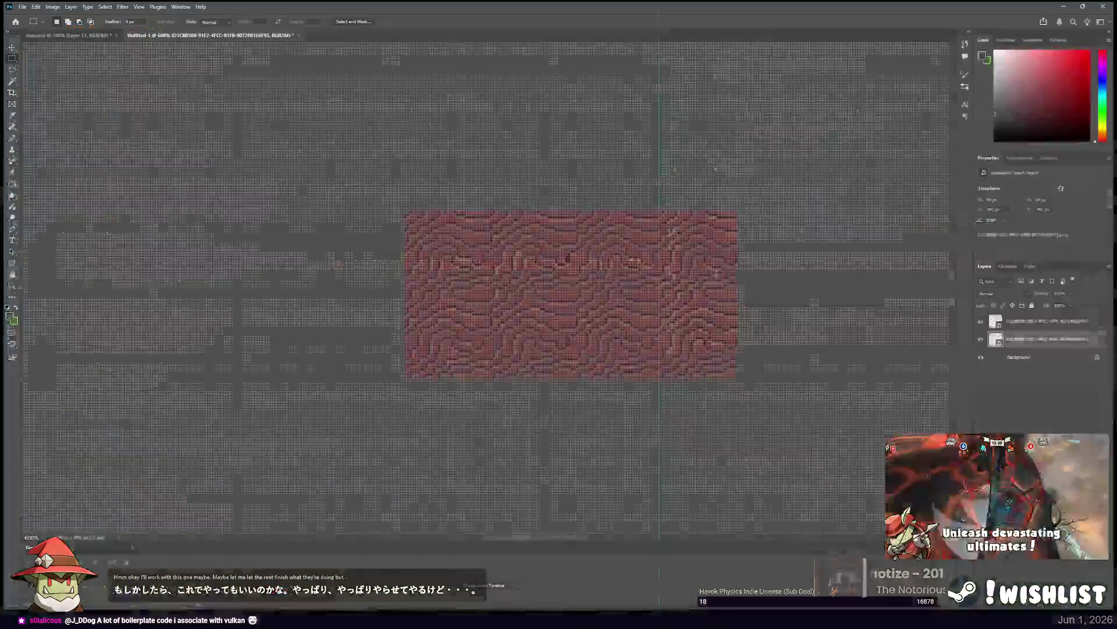
{"action": "key", "text": "ctrl+n"}
Create the new document and paste the copied cave map into it as Layer 1.
{"action": "key", "text": "Return"}
{"action": "key", "text": "ctrl+v"}
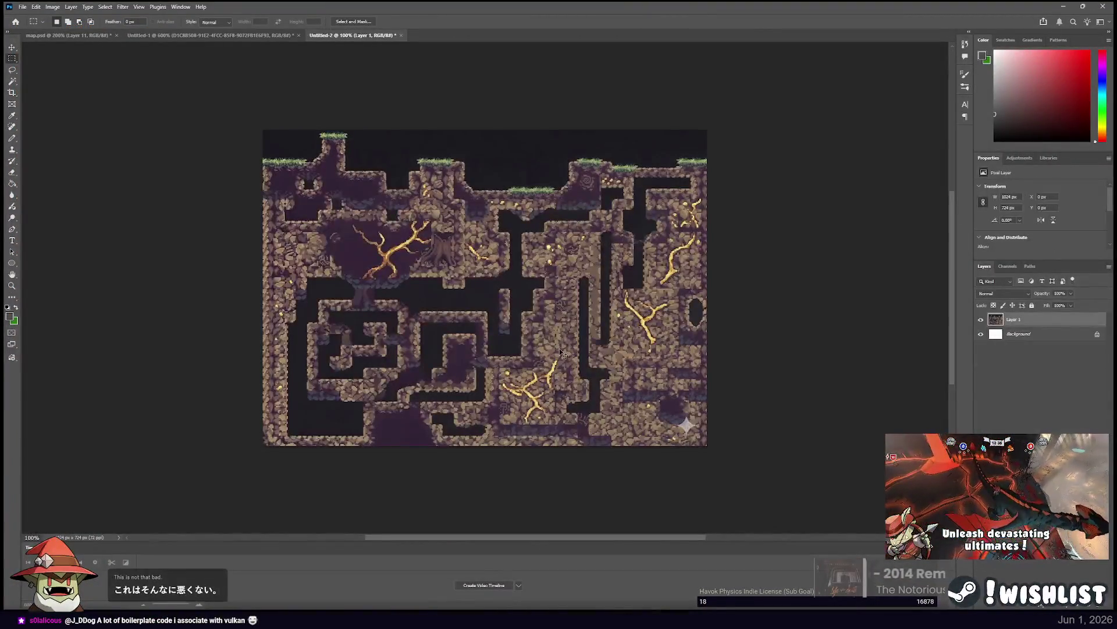
{"action": "scroll", "coordinate": [562, 352], "scroll_direction": "up", "scroll_amount": 1}
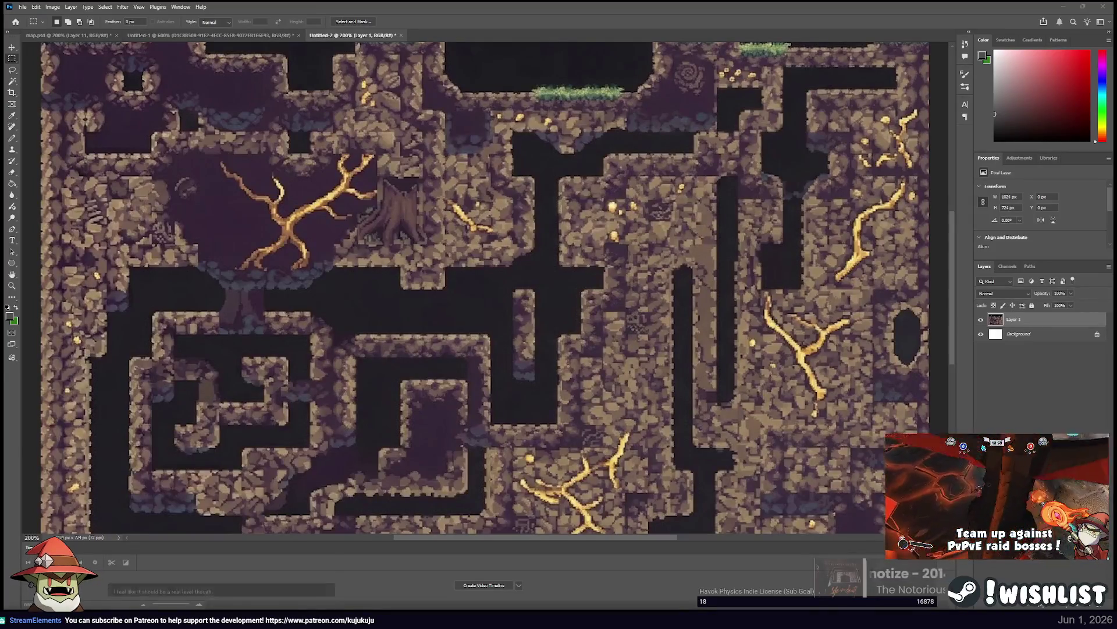
{"action": "scroll", "coordinate": [524, 290], "scroll_direction": "down", "scroll_amount": 1}
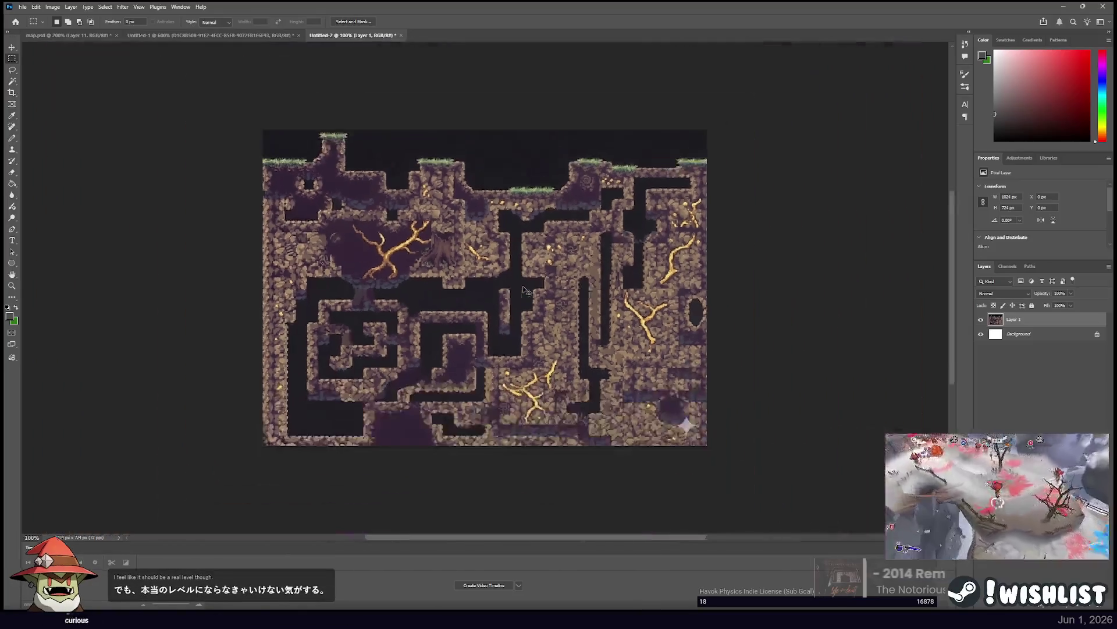
{"action": "scroll", "coordinate": [523, 289], "scroll_direction": "up", "scroll_amount": 1}
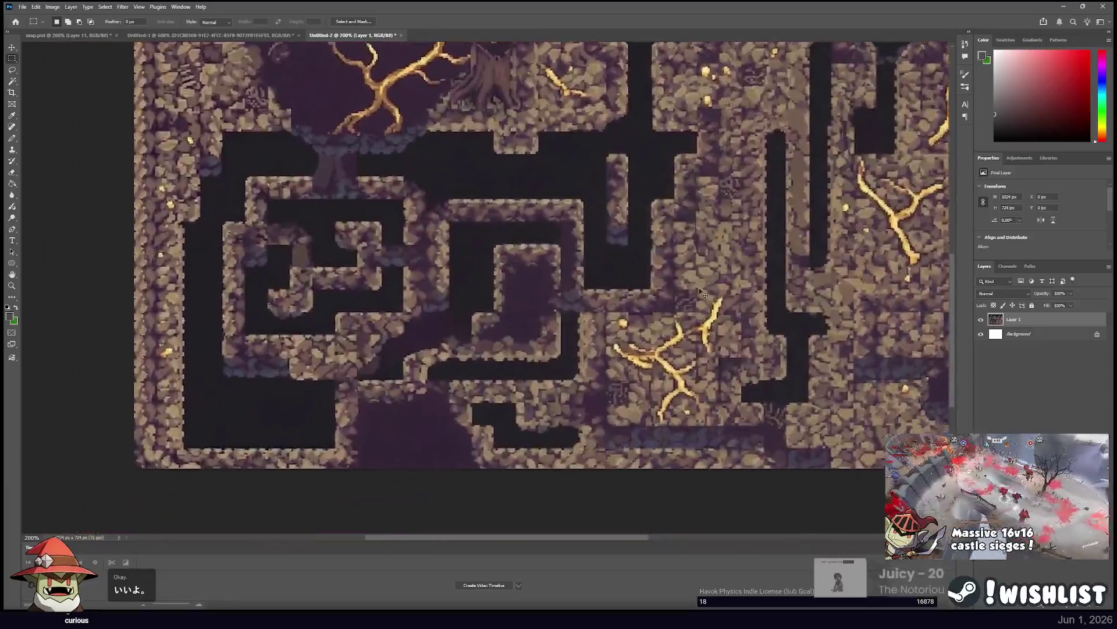
{"action": "scroll", "coordinate": [483, 326], "scroll_direction": "down", "scroll_amount": 1}
Zoom in on the cave passages and pick the dark areas with the Magic Wand.
{"action": "mouse_move", "coordinate": [509, 305]}
{"action": "left_mouse_down"}
{"action": "mouse_move", "coordinate": [439, 311]}
{"action": "mouse_move", "coordinate": [454, 327]}
{"action": "left_mouse_up"}
{"action": "scroll", "coordinate": [453, 327], "scroll_direction": "up", "scroll_amount": 1}
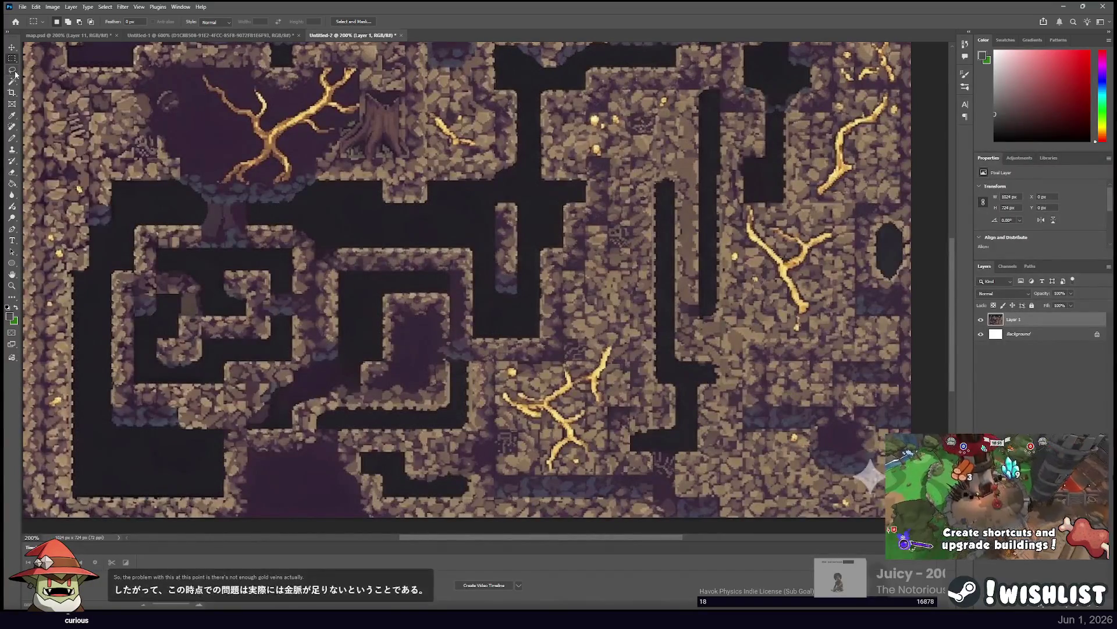
{"action": "key", "text": "ctrl+plus"}
{"action": "key", "text": "ctrl+plus"}
{"action": "key", "text": "ctrl+plus"}
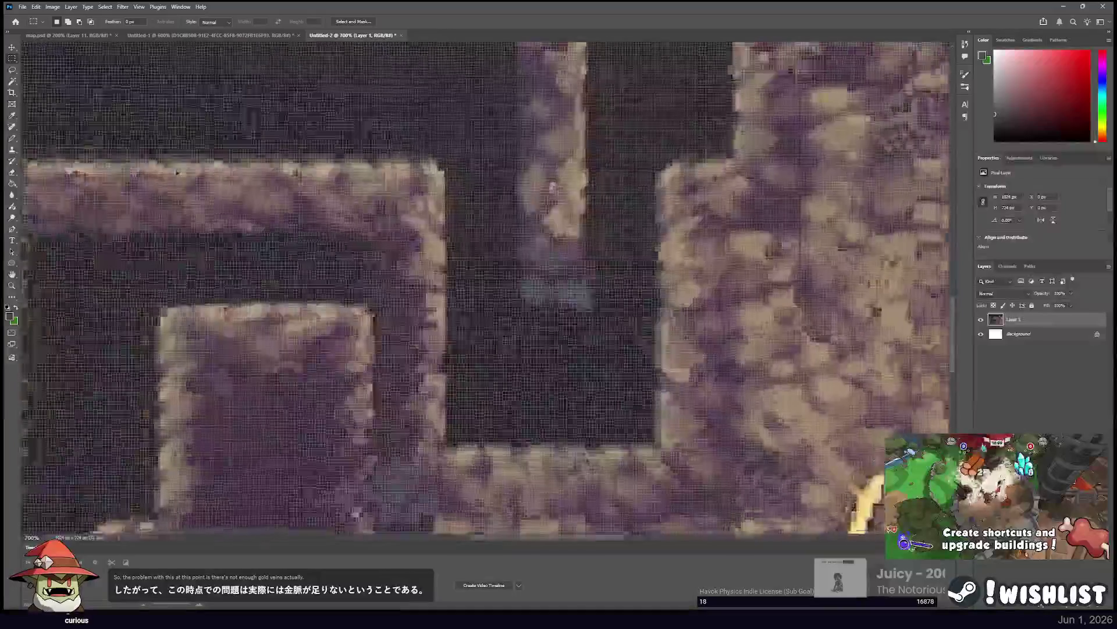
{"action": "scroll", "coordinate": [541, 155], "scroll_direction": "left", "scroll_amount": 3}
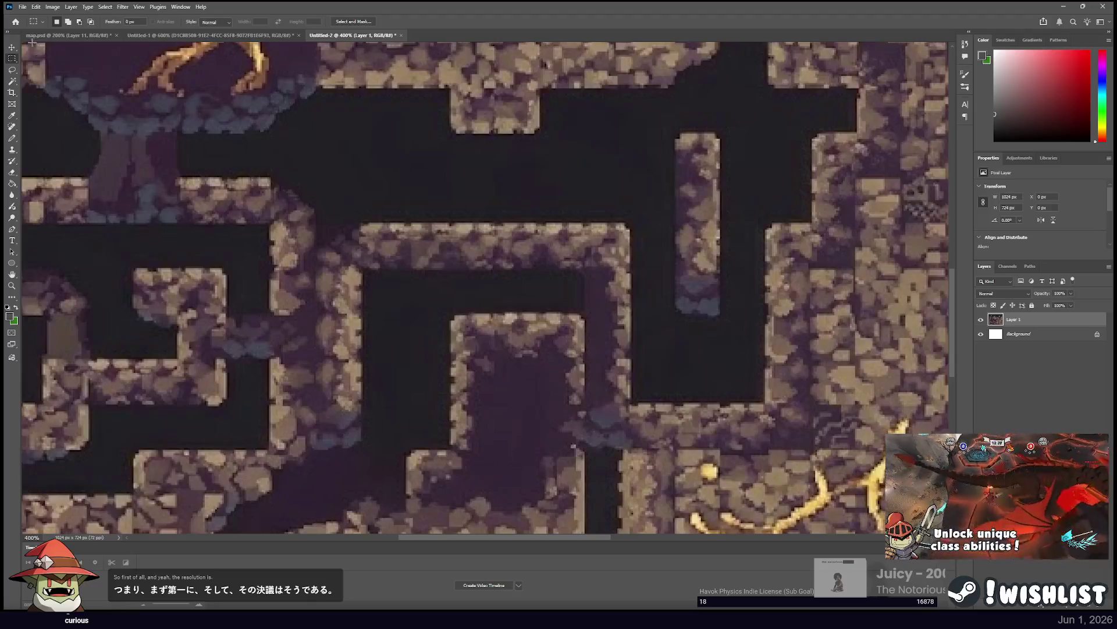
{"action": "left_click", "coordinate": [13, 82]}
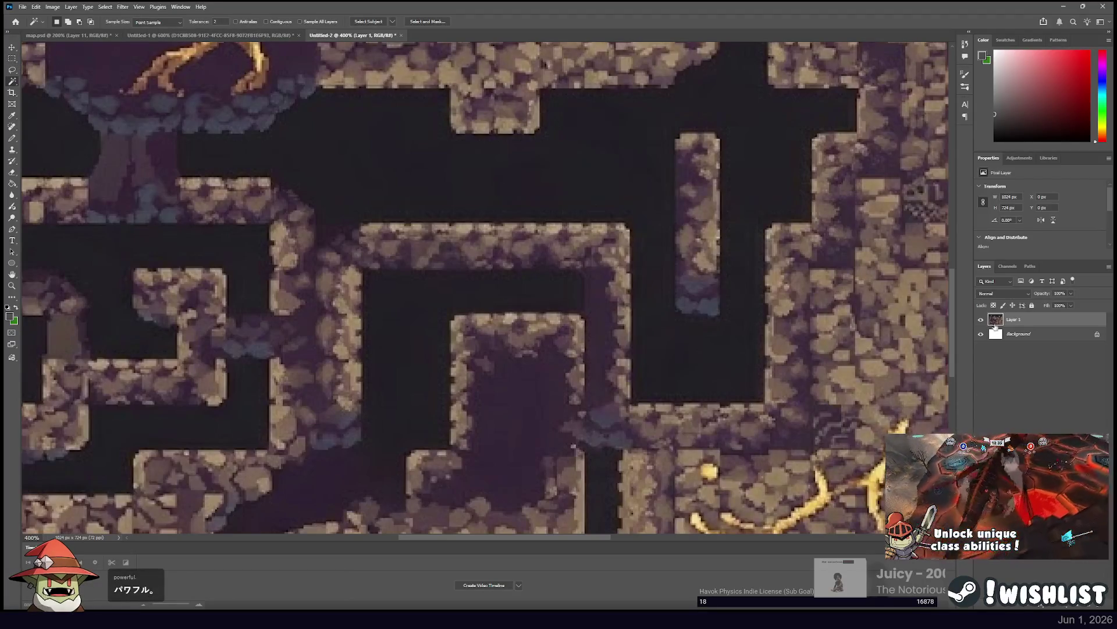
{"action": "left_click", "coordinate": [173, 157]}
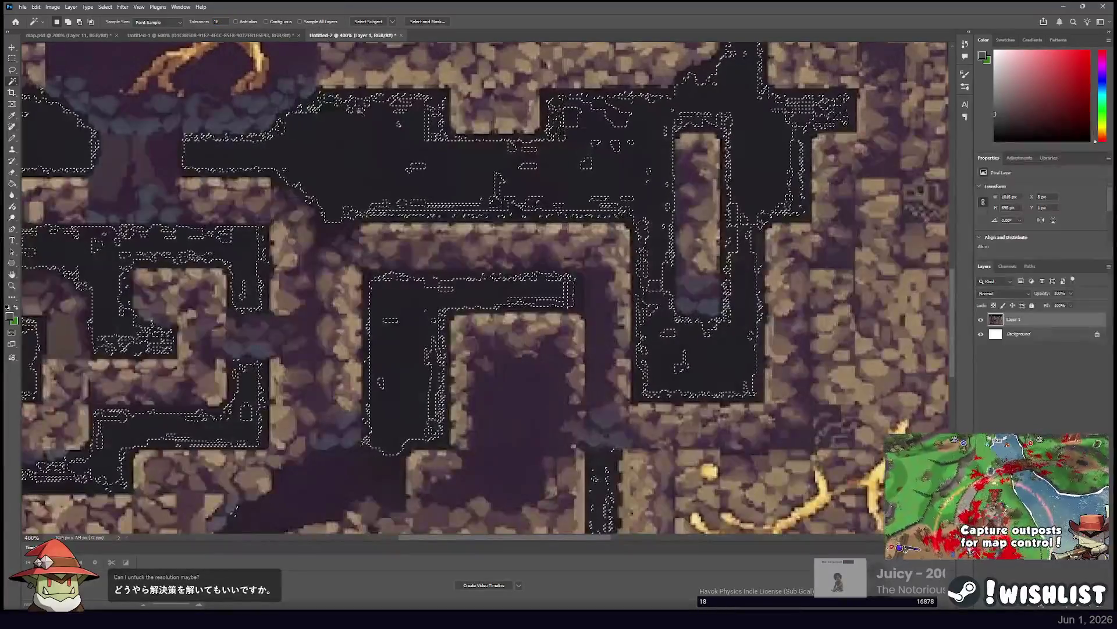
Turn on Contiguous, add an empty Layer 2, then return to the cave map layer.
{"action": "left_click", "coordinate": [371, 150]}
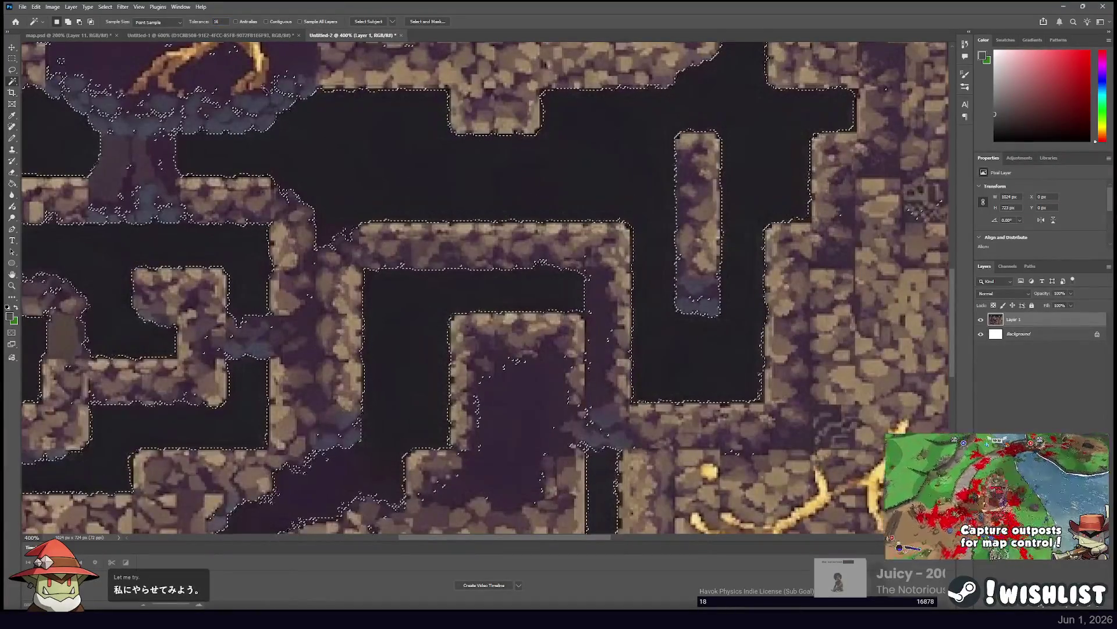
{"action": "left_click", "coordinate": [277, 23]}
{"action": "left_click", "coordinate": [351, 112]}
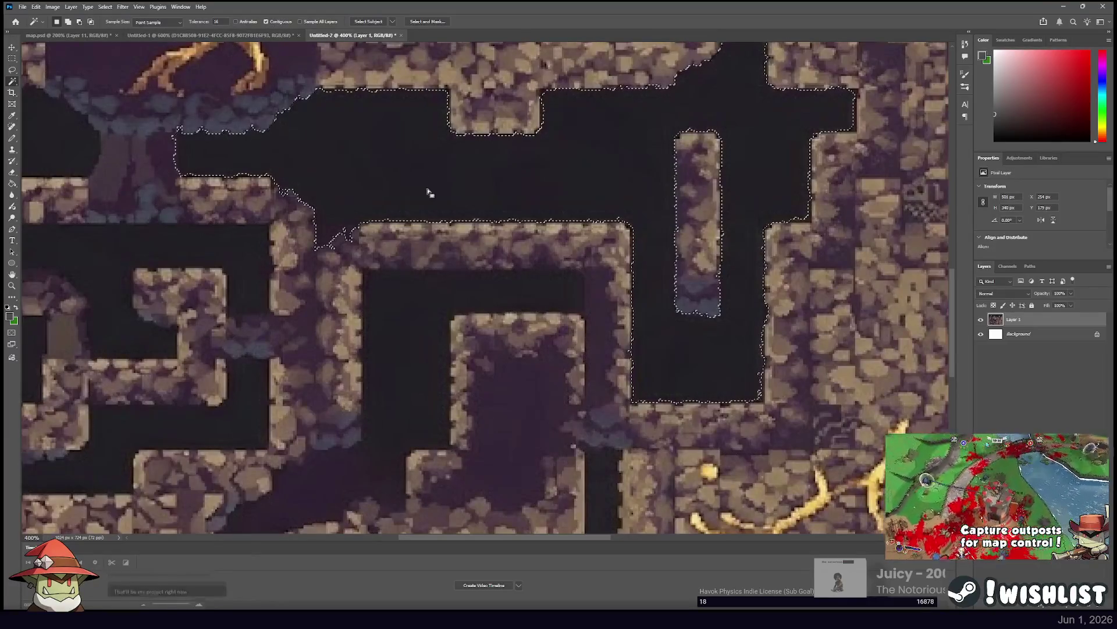
{"action": "key", "text": "ctrl+minus"}
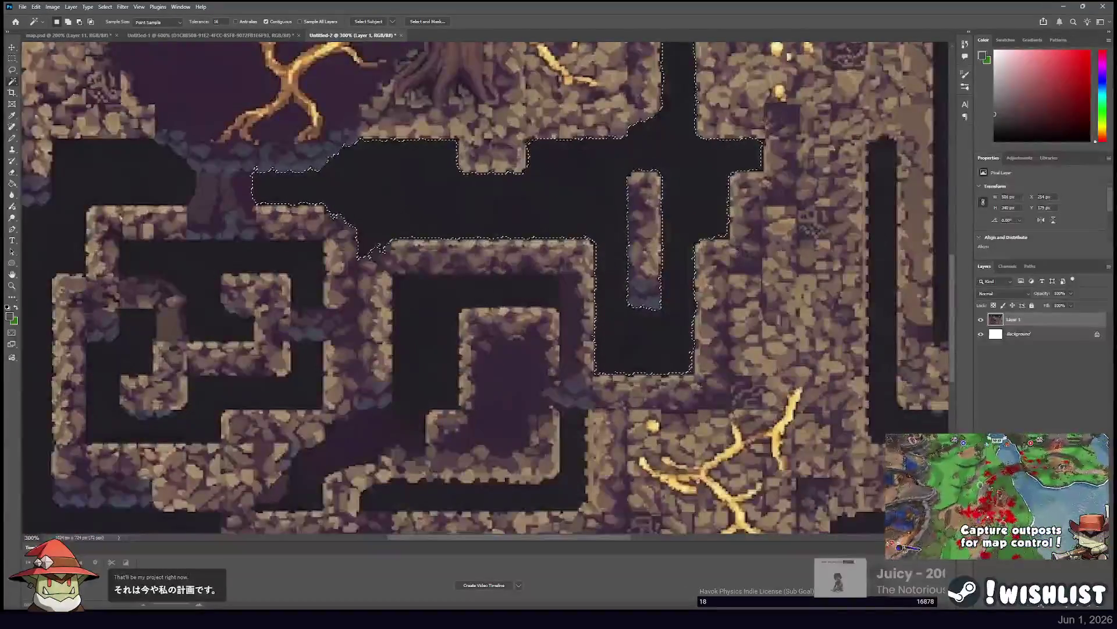
{"action": "key", "text": "ctrl+shift+alt+n"}
{"action": "key", "text": "ctrl+d"}
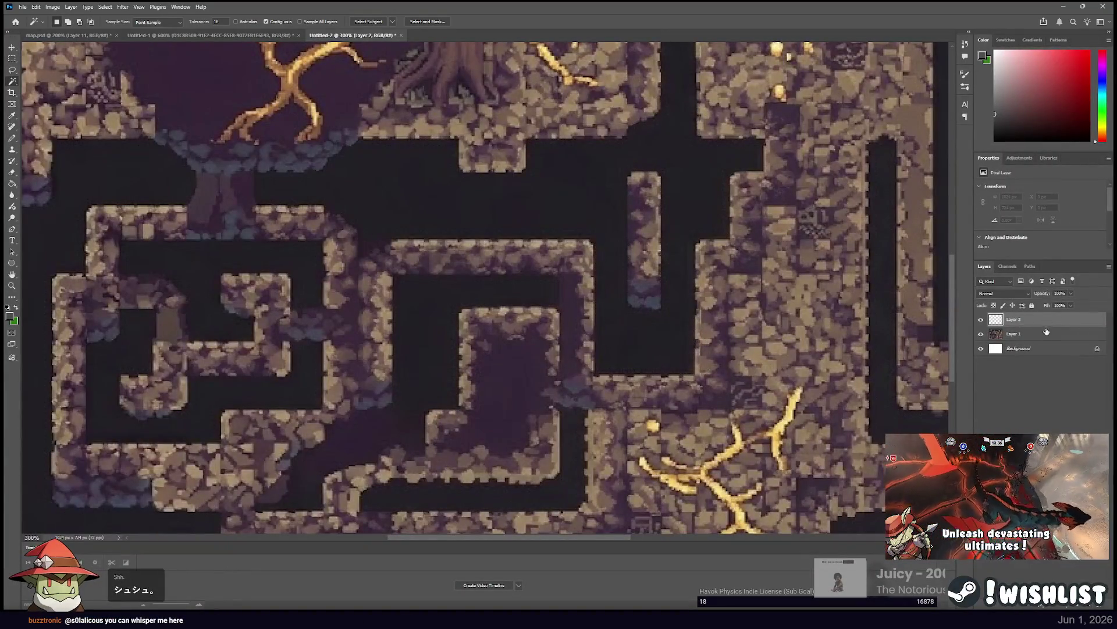
{"action": "key", "text": "alt+bracketleft"}
Select the central dark passage, the left maze passage and three small dark gaps.
{"action": "left_click", "coordinate": [427, 361]}
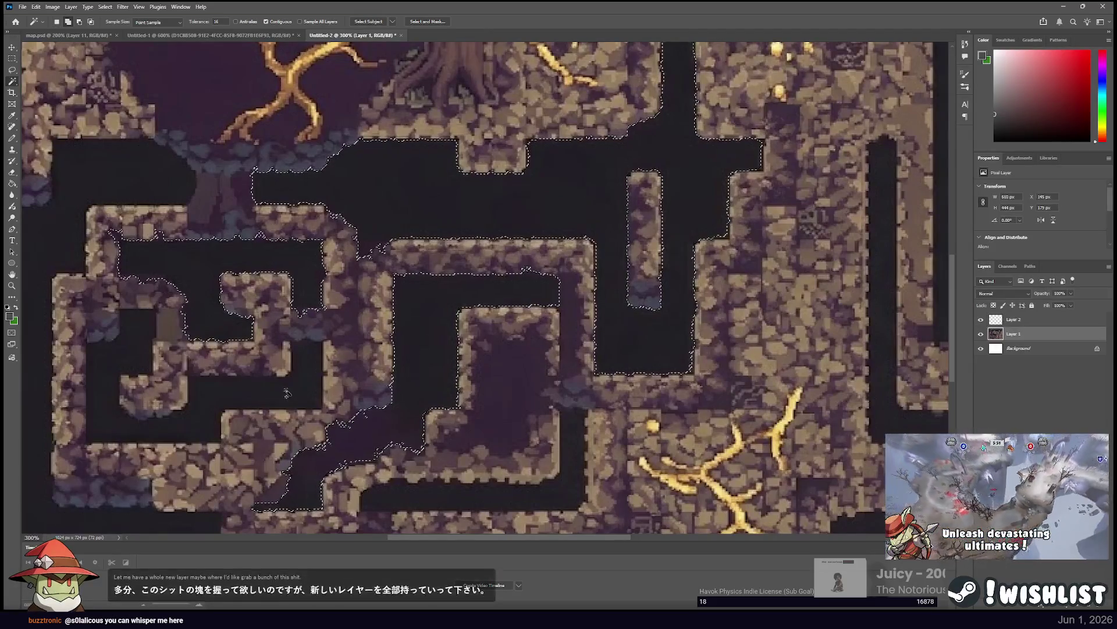
{"action": "left_click", "coordinate": [148, 321], "text": "shift"}
{"action": "key", "text": "ctrl+minus"}
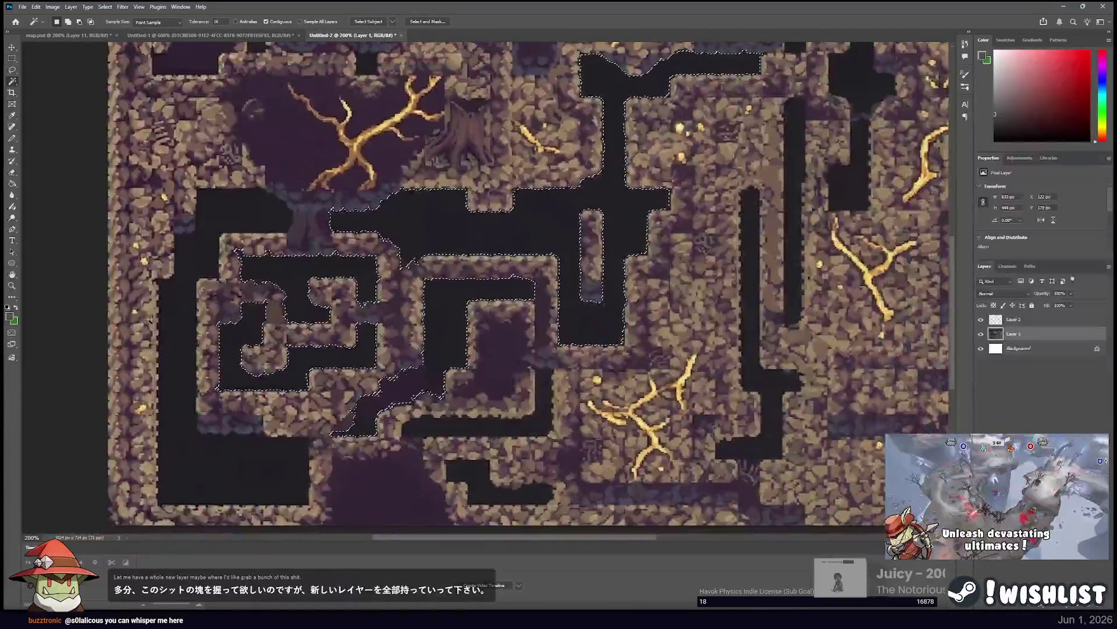
{"action": "scroll", "coordinate": [192, 221], "scroll_direction": "up", "scroll_amount": 5}
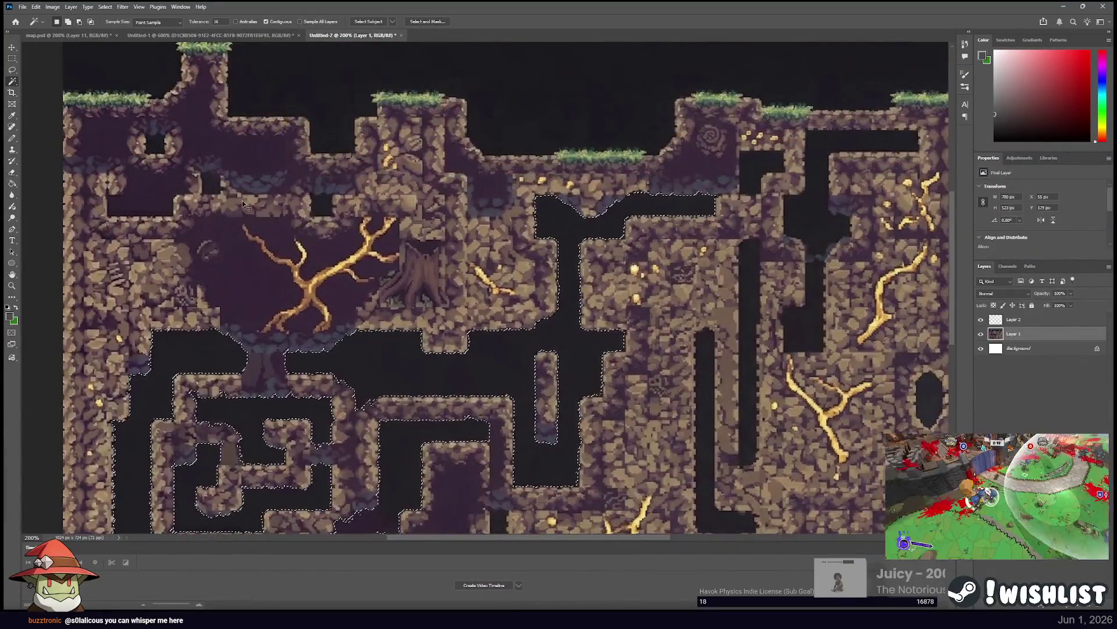
{"action": "left_click", "coordinate": [212, 184]}
{"action": "left_click", "coordinate": [156, 145]}
{"action": "left_click", "coordinate": [323, 205]}
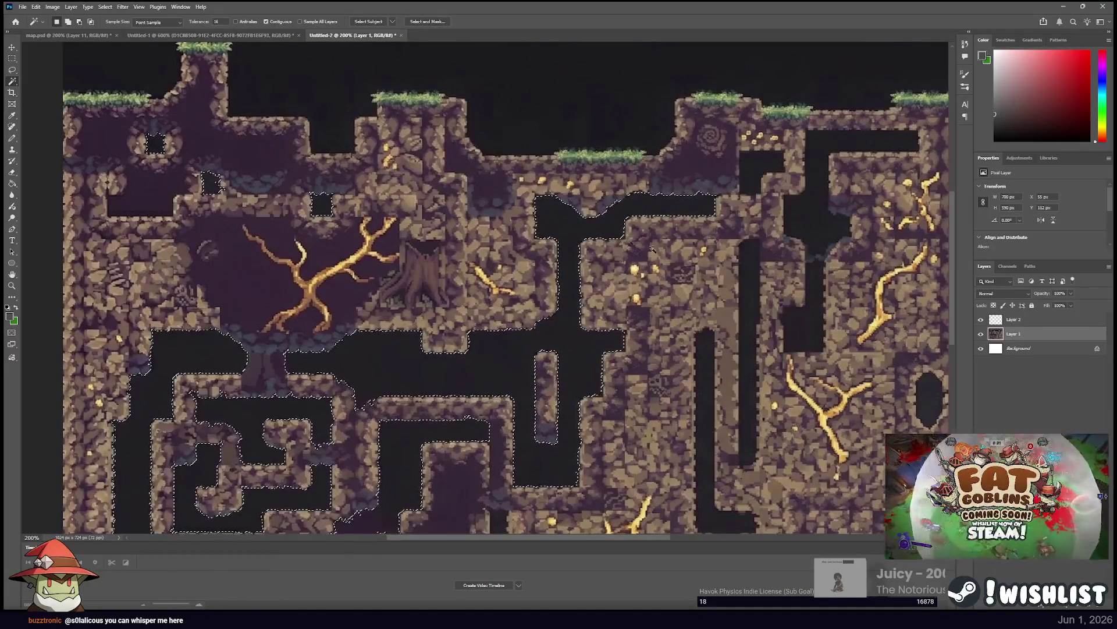
{"action": "scroll", "coordinate": [397, 121], "scroll_direction": "right", "scroll_amount": 10}
Add the dark pocket, vertical channel, right-hand cave, oval hole and top area to the selection.
{"action": "left_click", "coordinate": [397, 122]}
{"action": "left_click", "coordinate": [401, 241]}
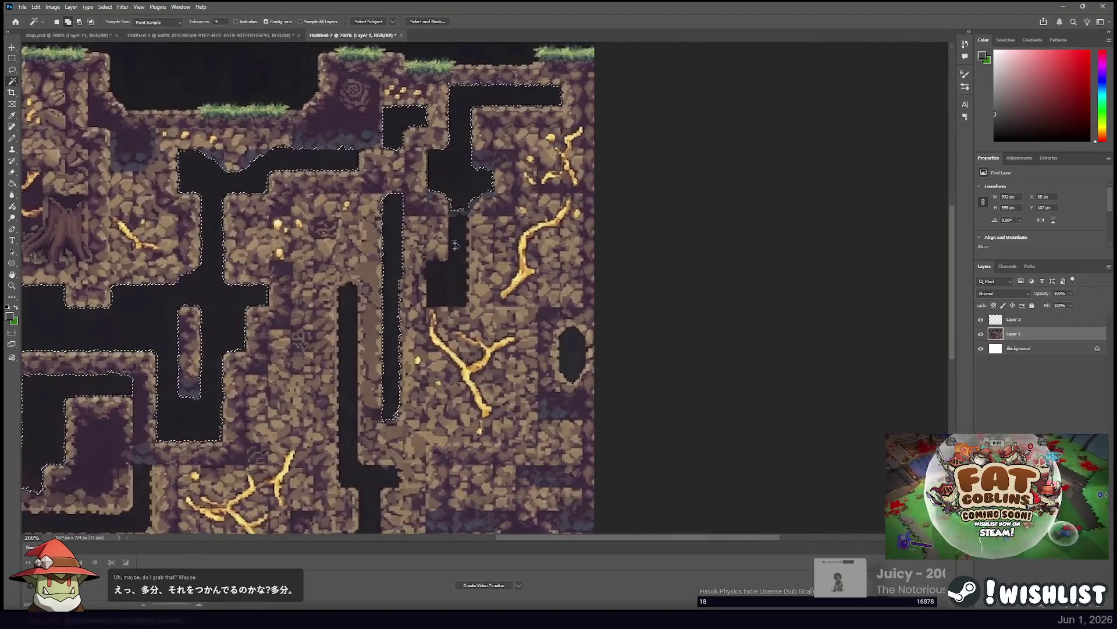
{"action": "left_click", "coordinate": [458, 214]}
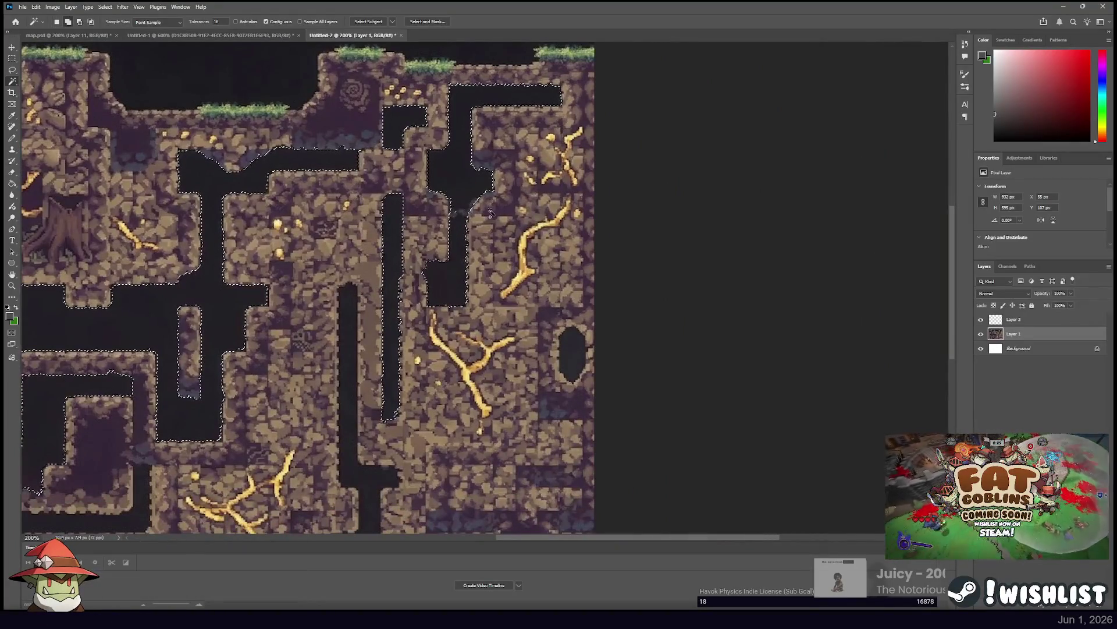
{"action": "left_click", "coordinate": [575, 355]}
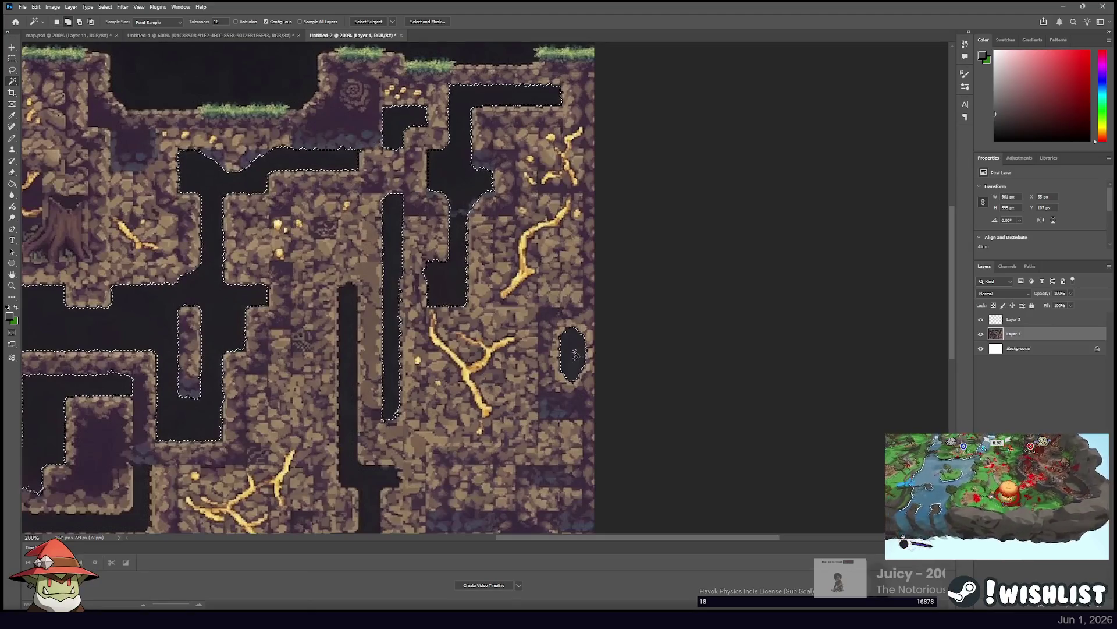
{"action": "mouse_move", "coordinate": [373, 394]}
{"action": "left_mouse_down"}
{"action": "mouse_move", "coordinate": [407, 262]}
{"action": "mouse_move", "coordinate": [416, 295]}
{"action": "mouse_move", "coordinate": [536, 410]}
{"action": "mouse_move", "coordinate": [340, 415]}
{"action": "mouse_move", "coordinate": [314, 576]}
{"action": "left_mouse_up"}
{"action": "left_click", "coordinate": [101, 140]}
{"action": "mouse_move", "coordinate": [493, 319]}
{"action": "left_mouse_down"}
{"action": "mouse_move", "coordinate": [313, 319]}
{"action": "mouse_move", "coordinate": [563, 244]}
{"action": "mouse_move", "coordinate": [418, 169]}
{"action": "mouse_move", "coordinate": [668, 175]}
{"action": "mouse_move", "coordinate": [542, 170]}
{"action": "mouse_move", "coordinate": [556, 163]}
{"action": "left_mouse_up"}
{"action": "key", "text": "alt+bracketright"}
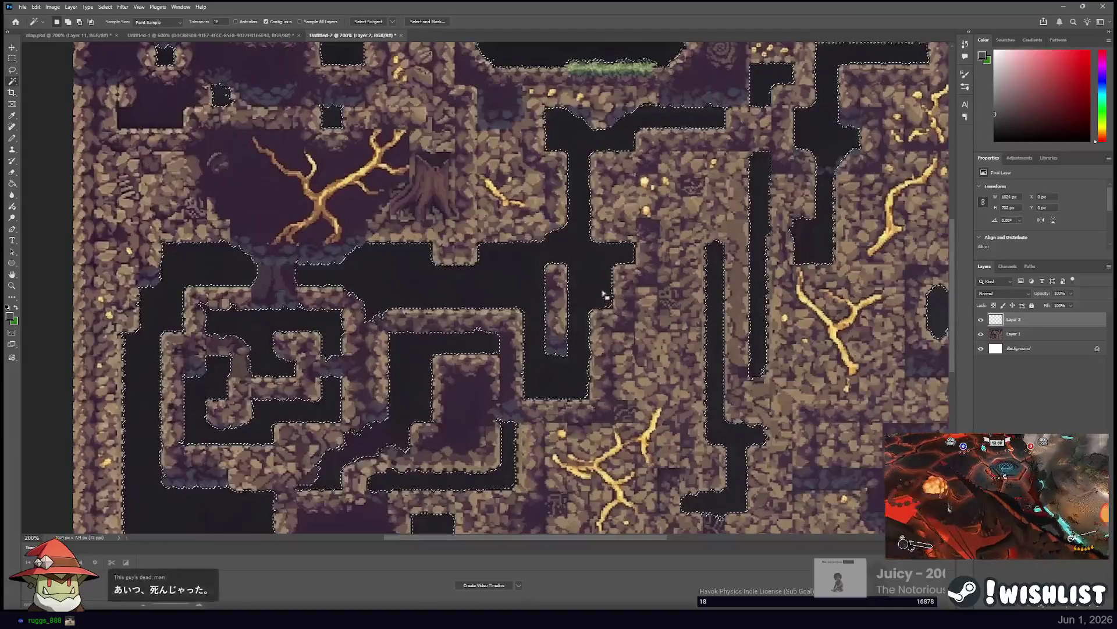
Sample the dark purple of the cave voids and fill Layer 2 with it.
{"action": "key", "text": "m"}
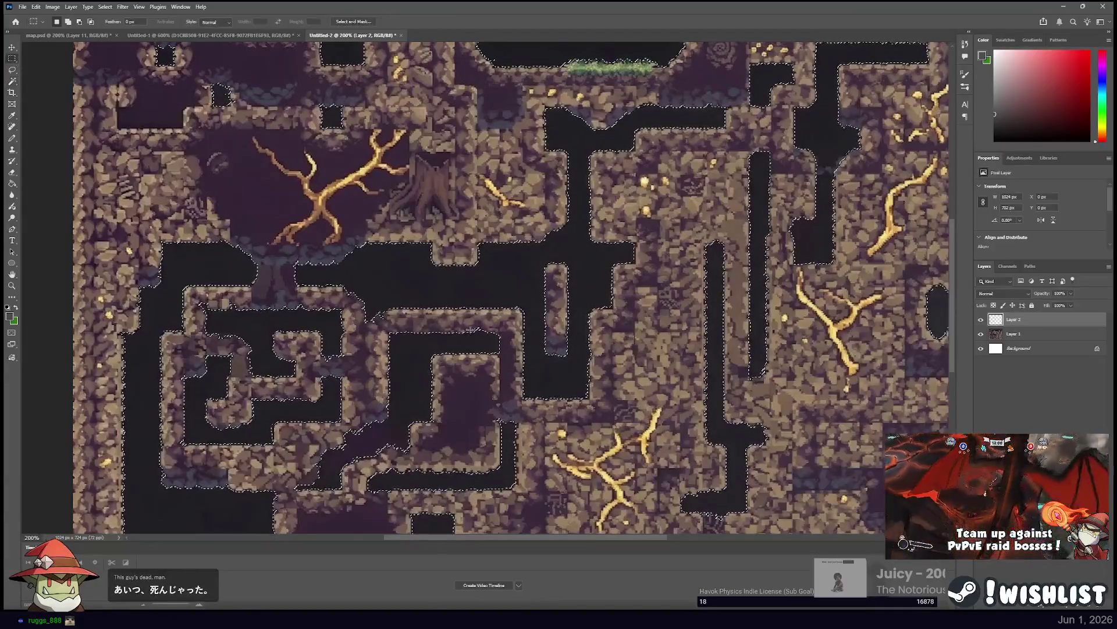
{"action": "key", "text": "i"}
{"action": "left_click", "coordinate": [676, 181]}
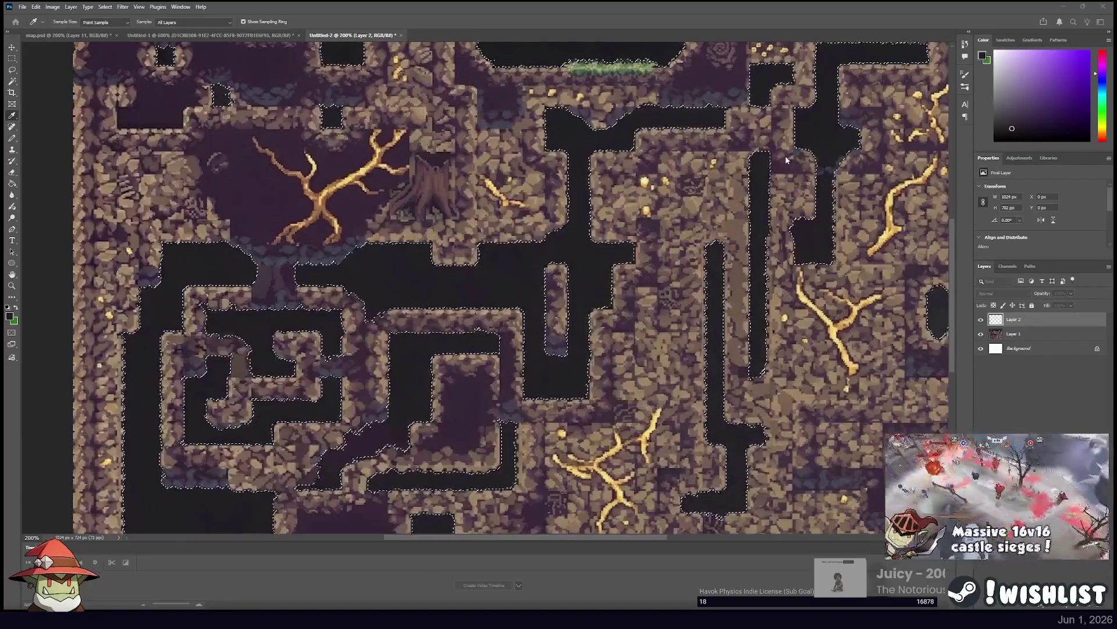
{"action": "key", "text": "alt+BackSpace"}
{"action": "key", "text": "m"}
{"action": "key", "text": "ctrl+d"}
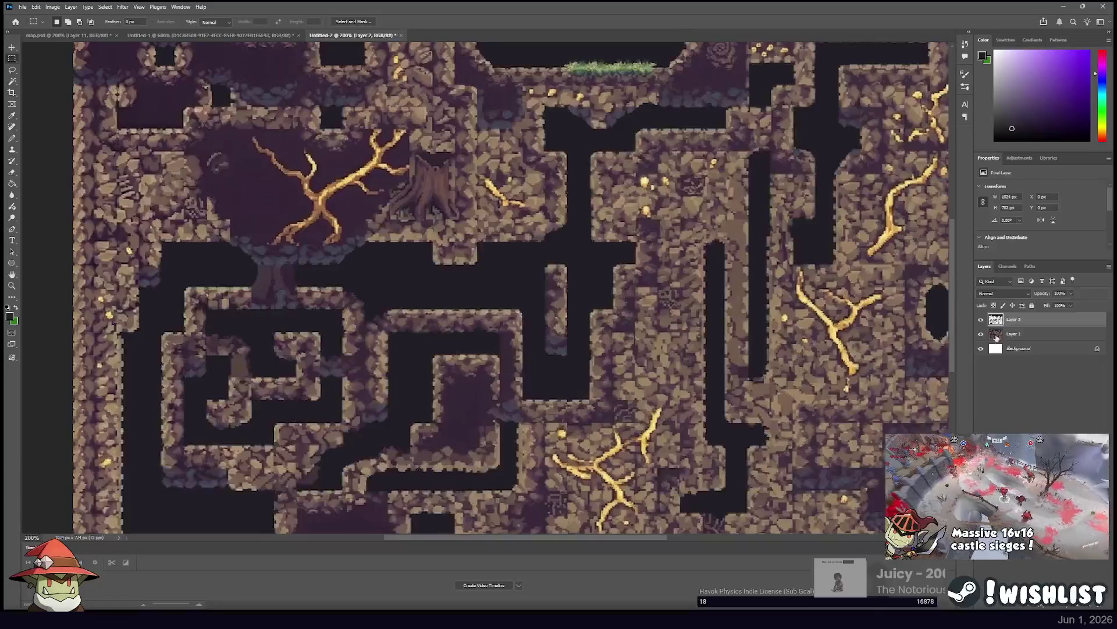
Make Layer 1 active with the Magic Wand and hide Layer 2.
{"action": "left_click", "coordinate": [1014, 336]}
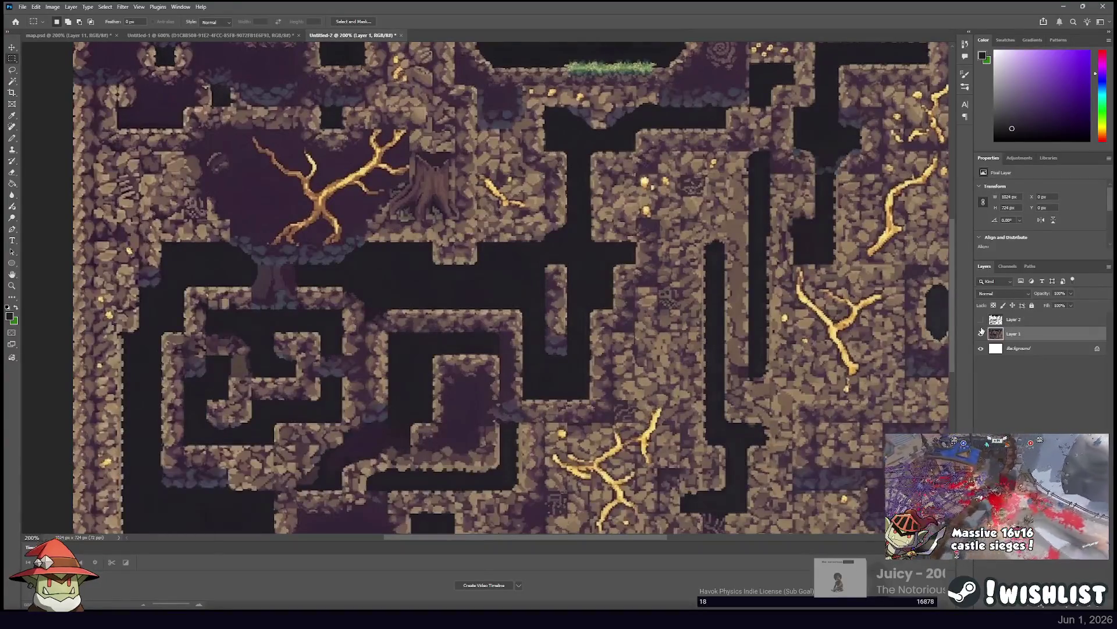
{"action": "key", "text": "w"}
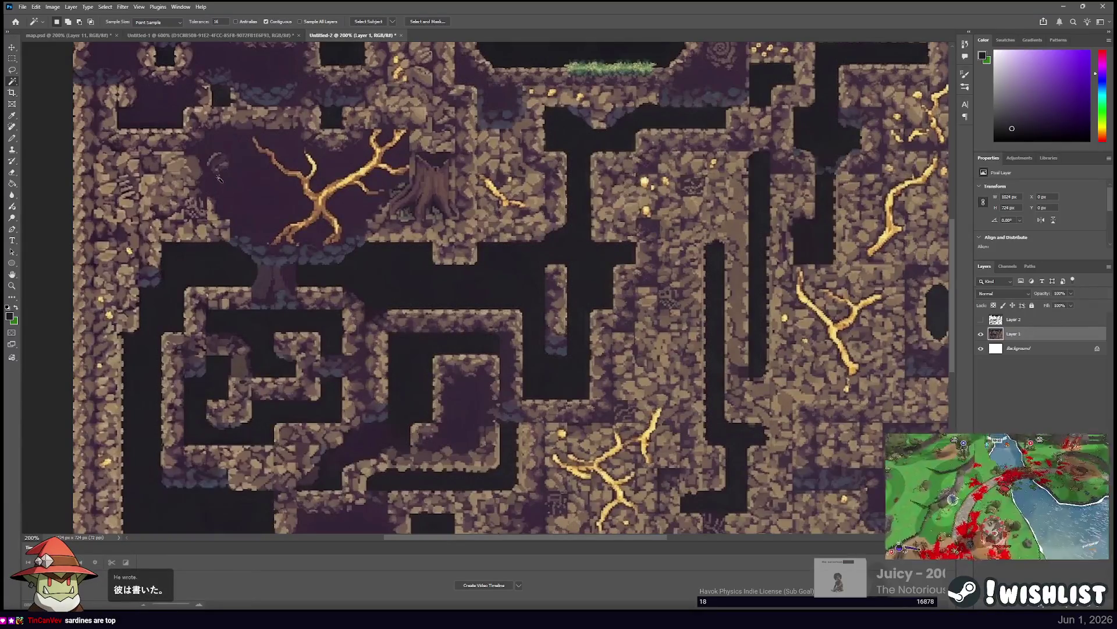
{"action": "mouse_move", "coordinate": [274, 192]}
{"action": "left_mouse_down"}
{"action": "mouse_move", "coordinate": [321, 290]}
{"action": "mouse_move", "coordinate": [176, 92]}
{"action": "left_mouse_up"}
{"action": "left_click", "coordinate": [980, 320]}
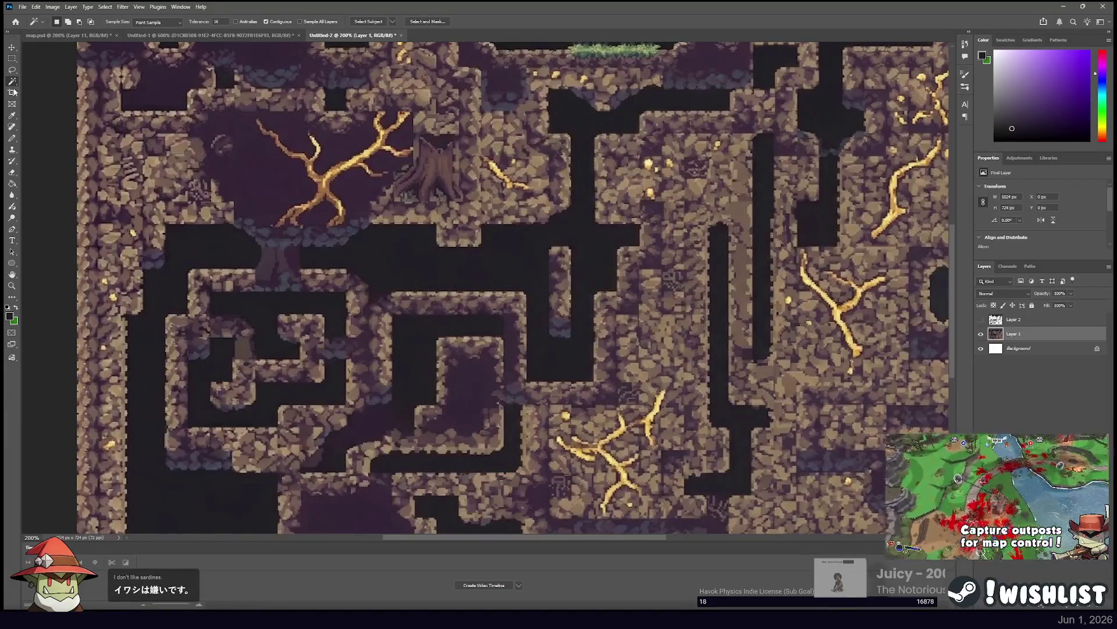
Select the dark cave areas across the map with Contiguous unchecked, adjusting the tolerance.
{"action": "left_click", "coordinate": [266, 22]}
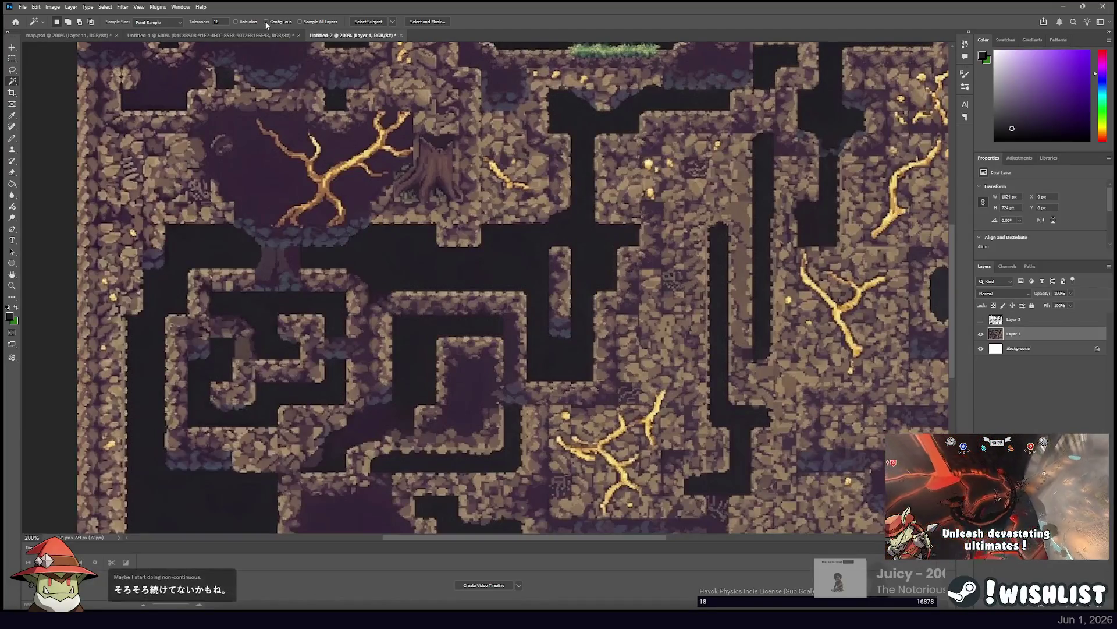
{"action": "left_click", "coordinate": [209, 282]}
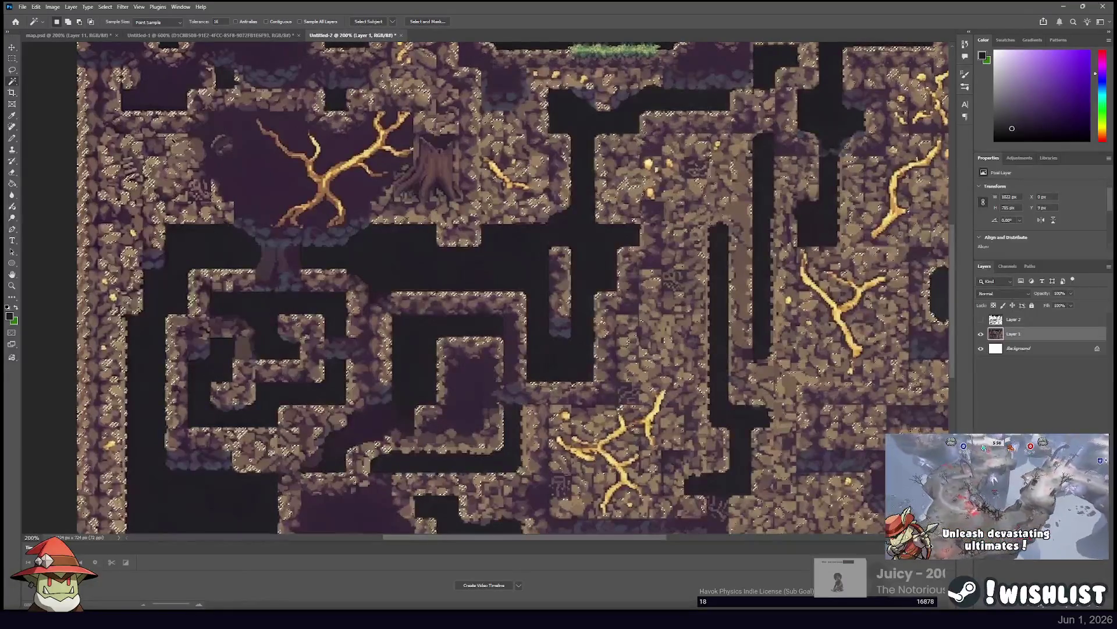
{"action": "left_click", "coordinate": [219, 222], "text": "shift"}
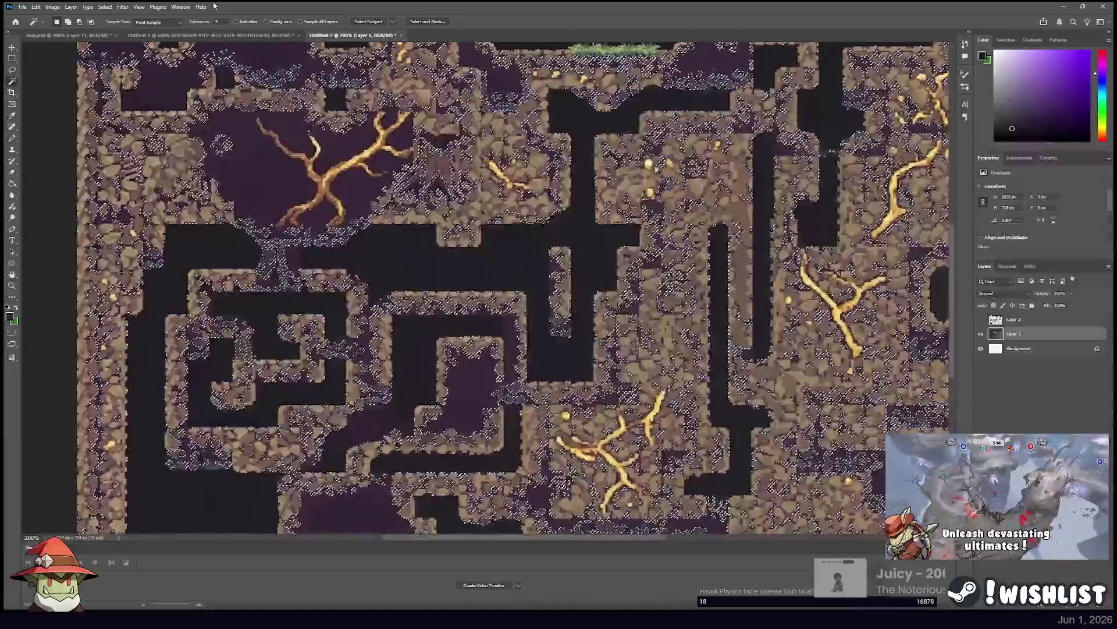
{"action": "left_click", "coordinate": [216, 21]}
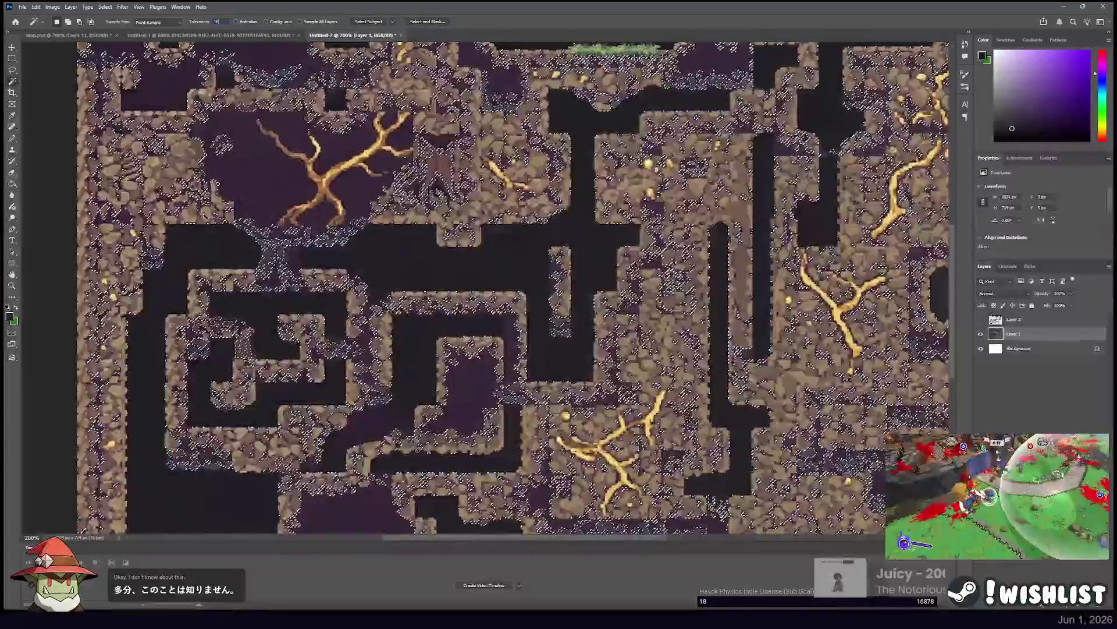
{"action": "left_click", "coordinate": [12, 59]}
{"action": "left_click", "coordinate": [40, 60]}
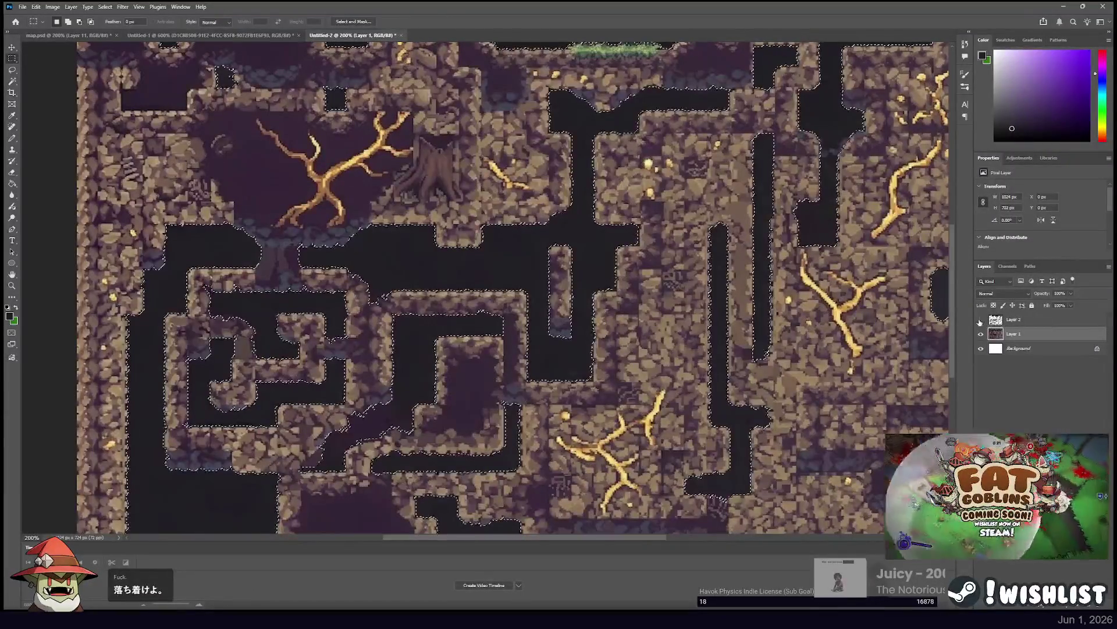
{"action": "left_click", "coordinate": [981, 320]}
Delete the selected dark voids from Layer 1 and check the cleared areas against Layer 2.
{"action": "key", "text": "Delete"}
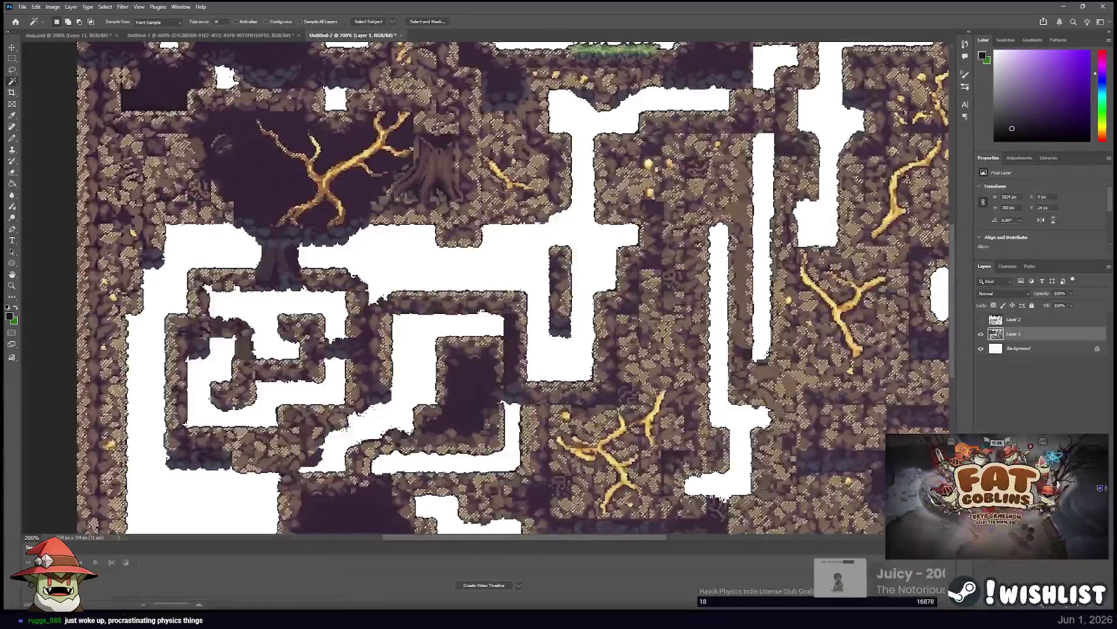
{"action": "key", "text": "m"}
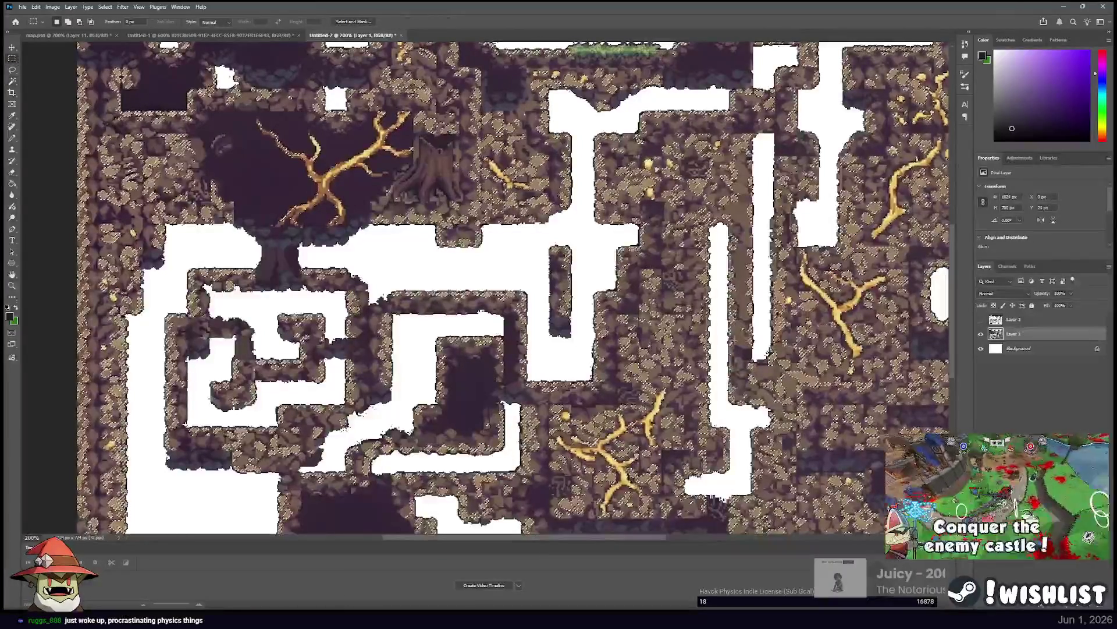
{"action": "left_click", "coordinate": [1028, 323]}
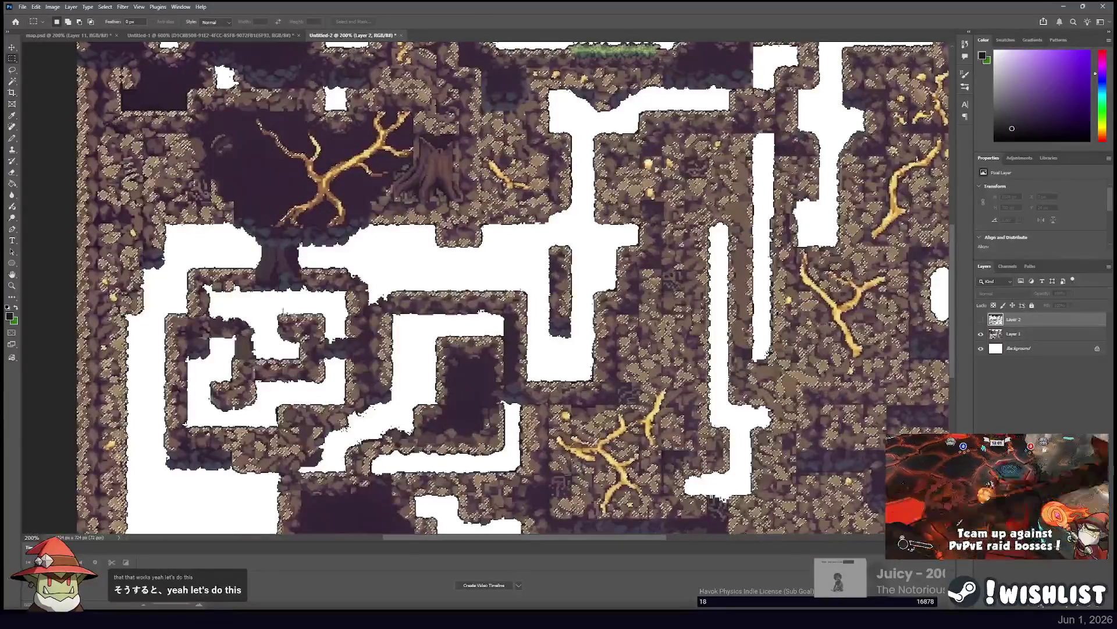
{"action": "left_click", "coordinate": [981, 319]}
{"action": "key", "text": "i"}
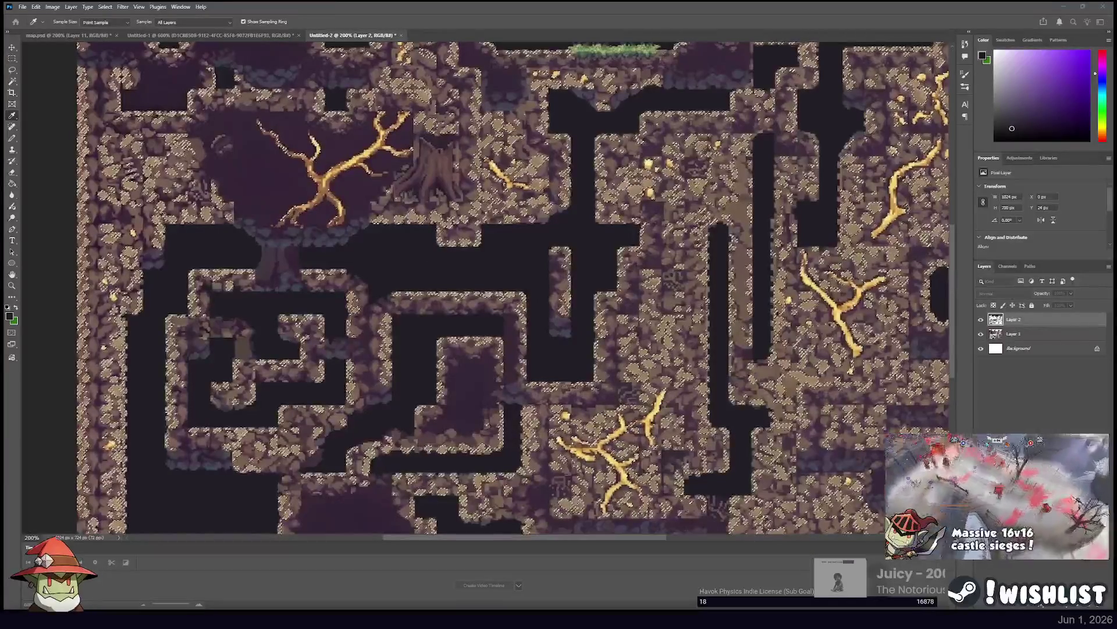
{"action": "key", "text": "m"}
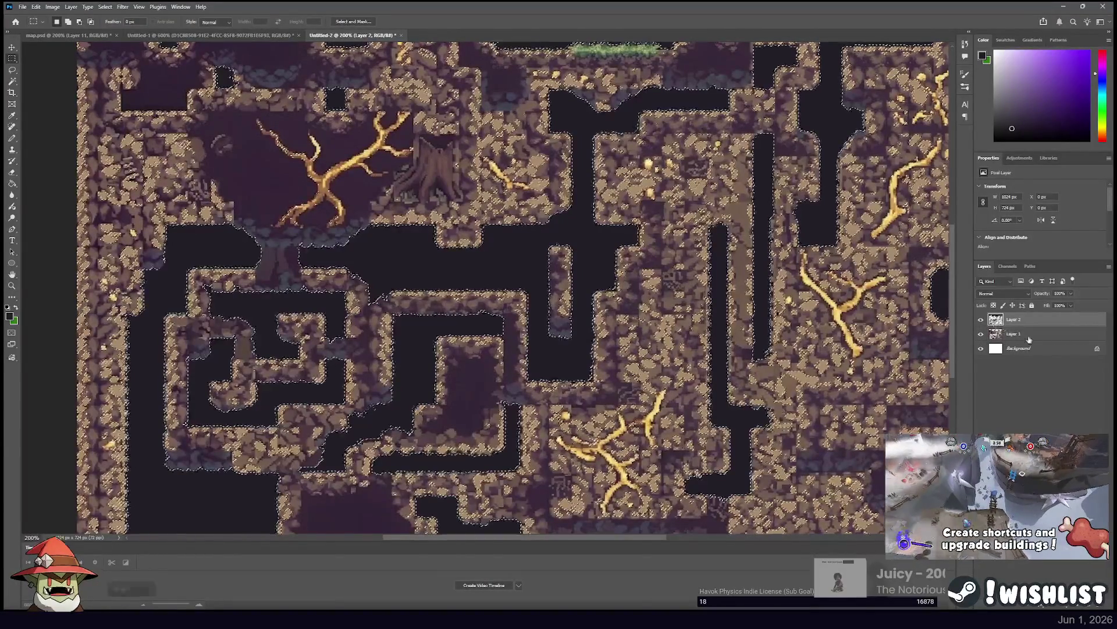
{"action": "left_click", "coordinate": [996, 334]}
{"action": "left_click", "coordinate": [996, 333], "text": "ctrl"}
{"action": "key", "text": "ctrl+d"}
{"action": "left_click", "coordinate": [980, 319]}
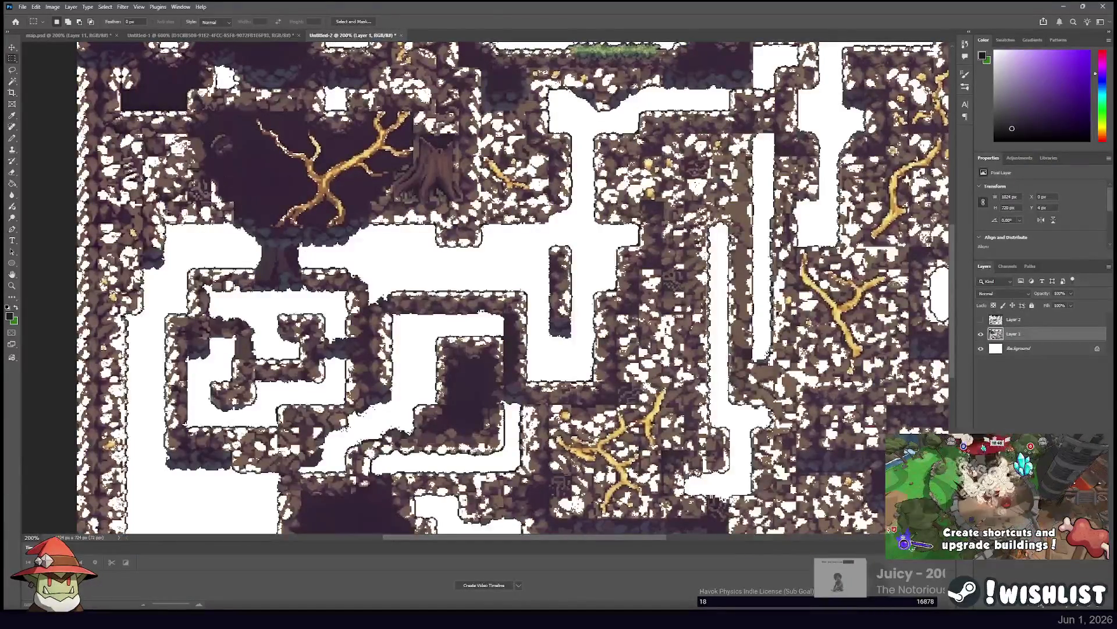
Select the leftover dark pixels on Layer 1, then show Layer 2 again and deselect.
{"action": "left_click", "coordinate": [14, 80]}
{"action": "left_click", "coordinate": [268, 183]}
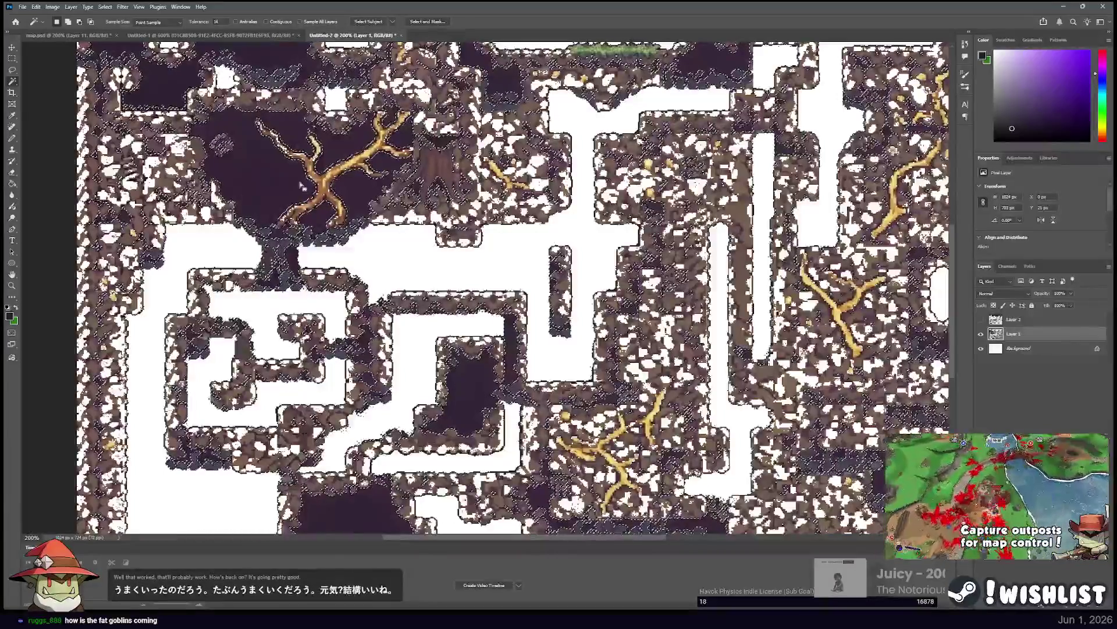
{"action": "scroll", "coordinate": [512, 285], "scroll_direction": "up", "scroll_amount": 3}
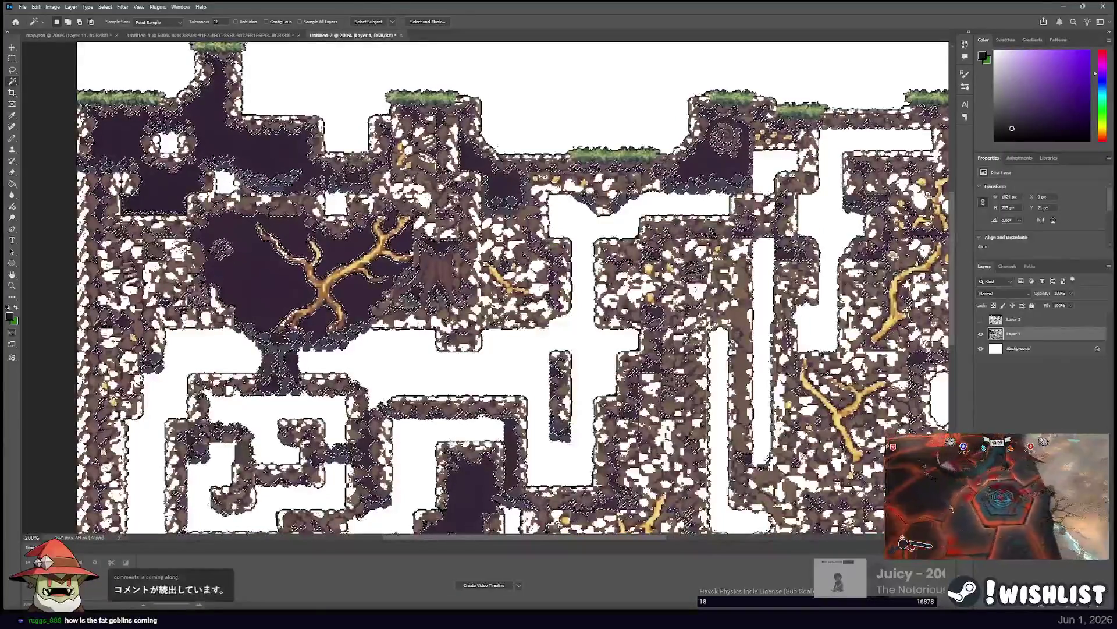
{"action": "left_click", "coordinate": [12, 58]}
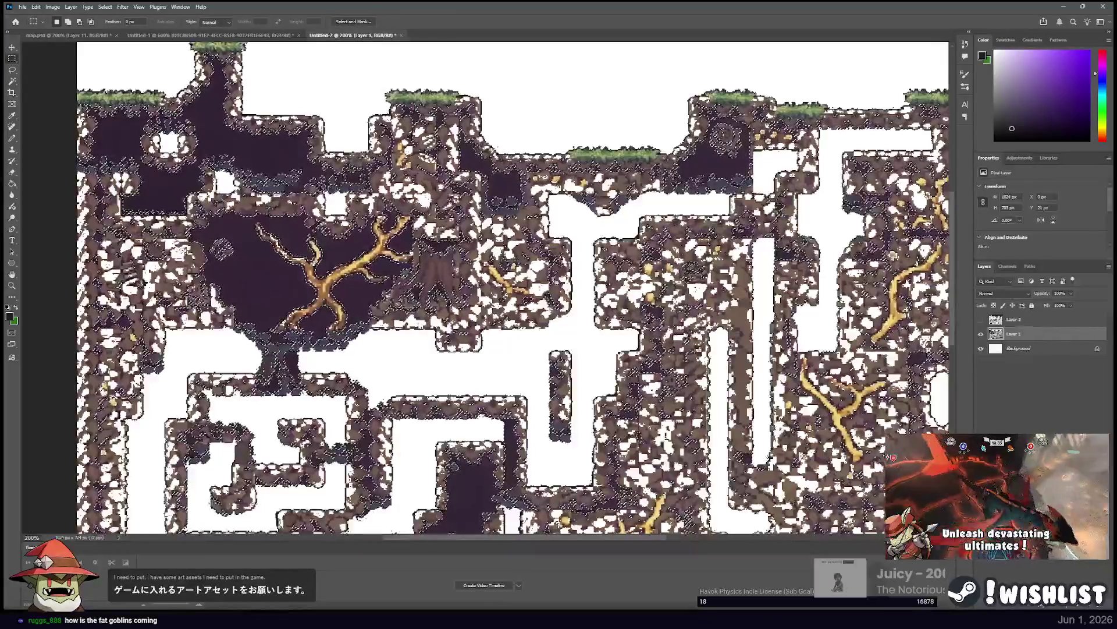
{"action": "left_click", "coordinate": [1035, 319]}
{"action": "left_click", "coordinate": [980, 319]}
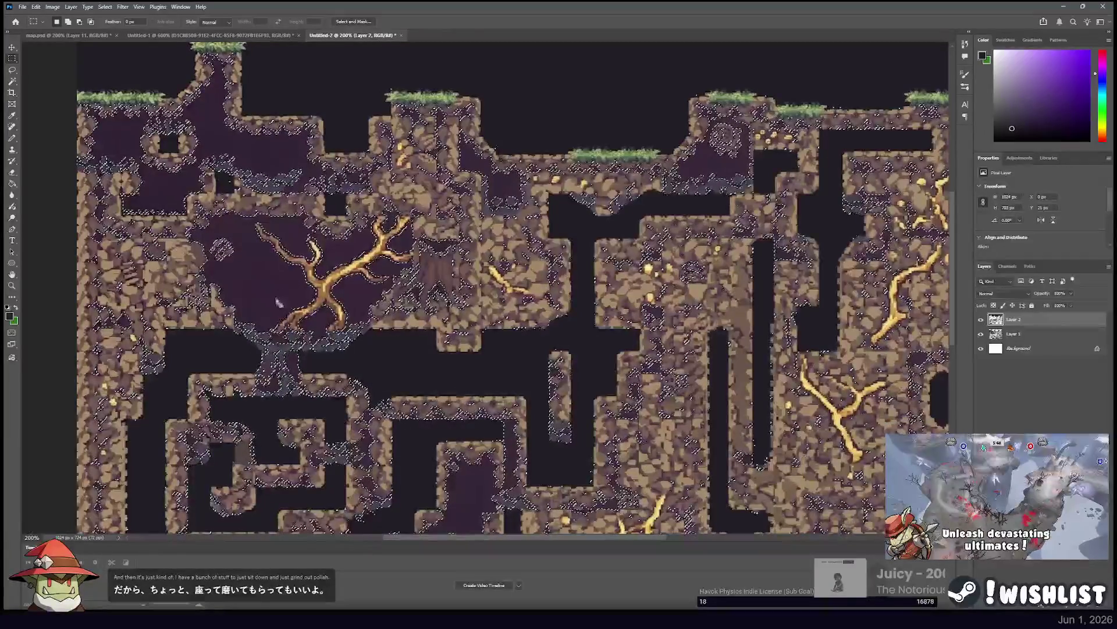
{"action": "key", "text": "g"}
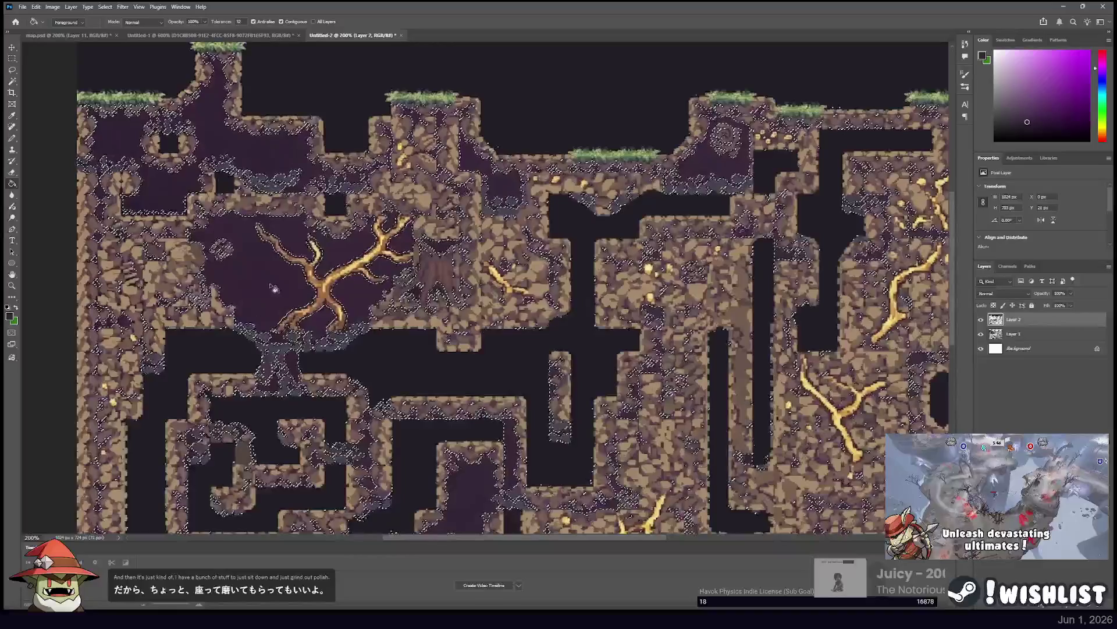
{"action": "left_click", "coordinate": [13, 59]}
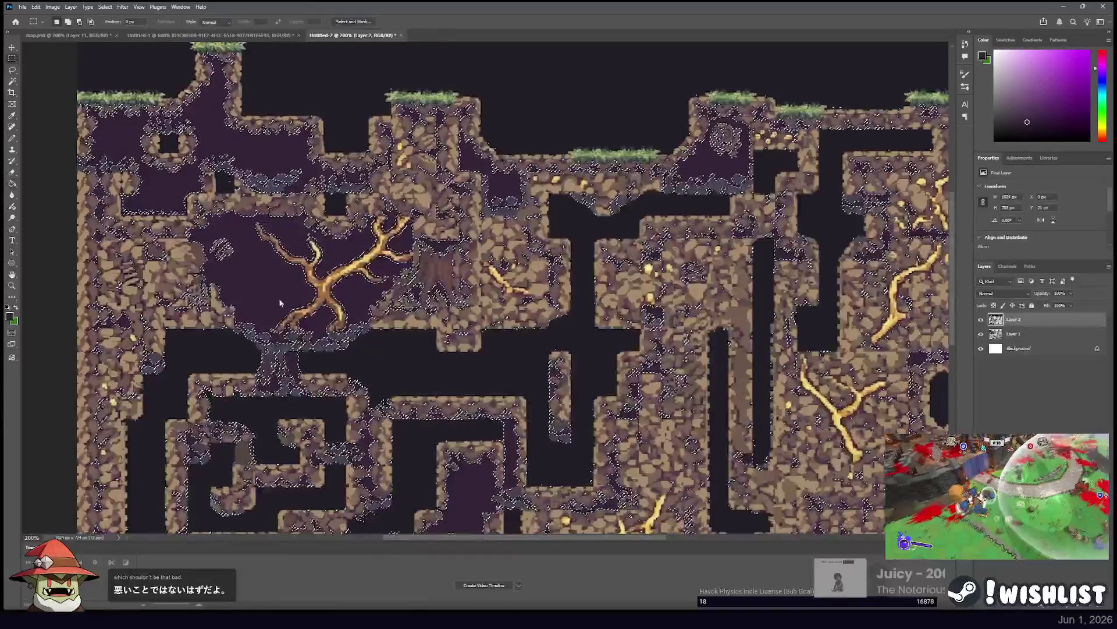
{"action": "key", "text": "i"}
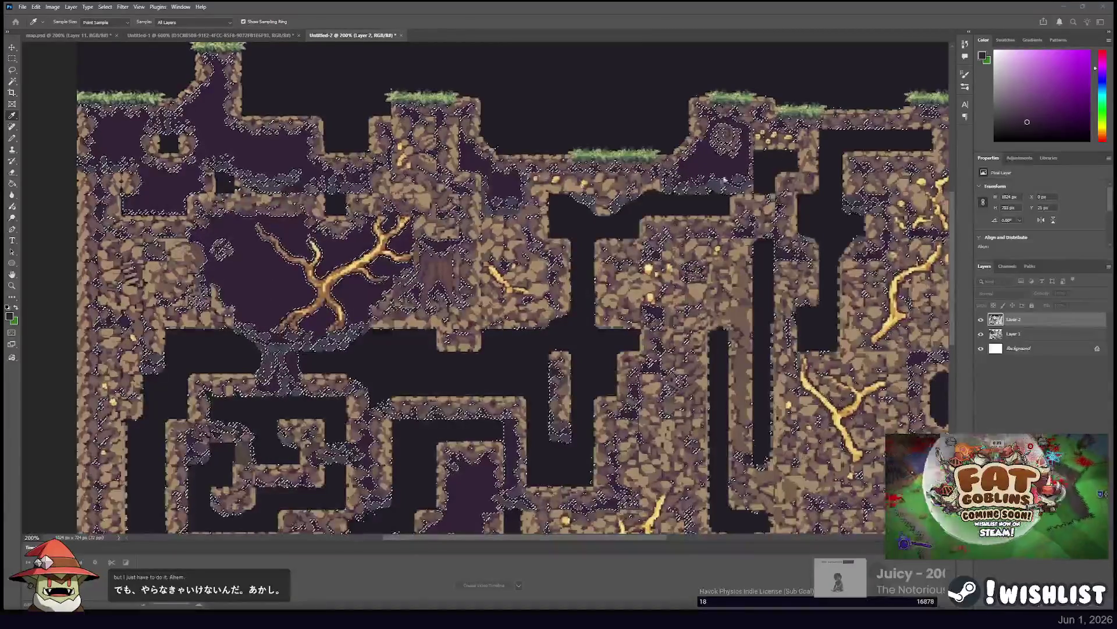
{"action": "key", "text": "m"}
{"action": "key", "text": "ctrl+d"}
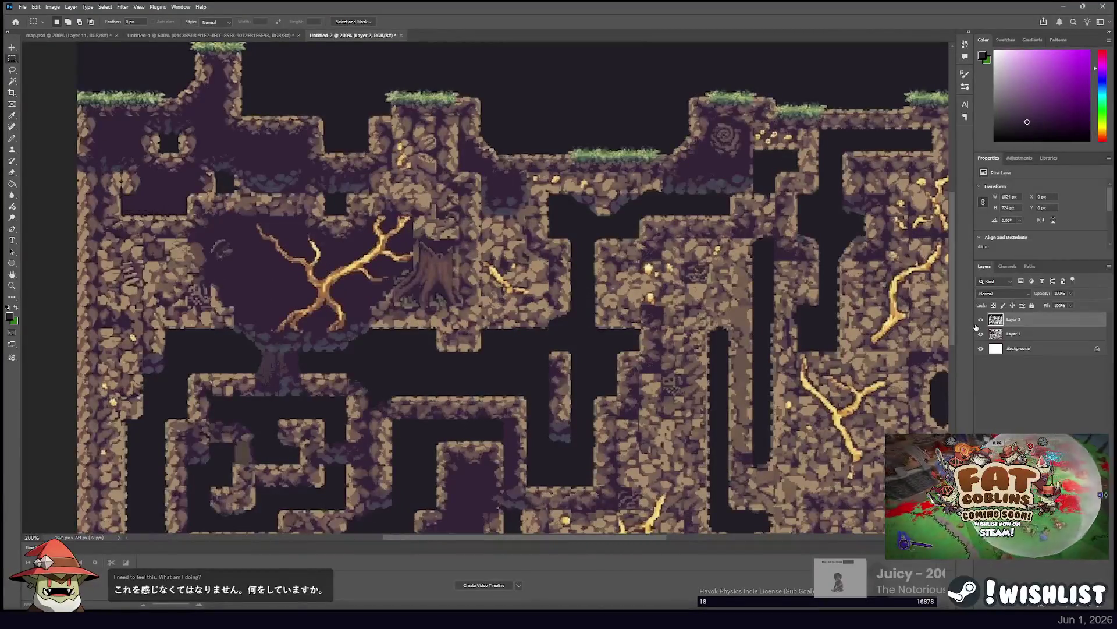
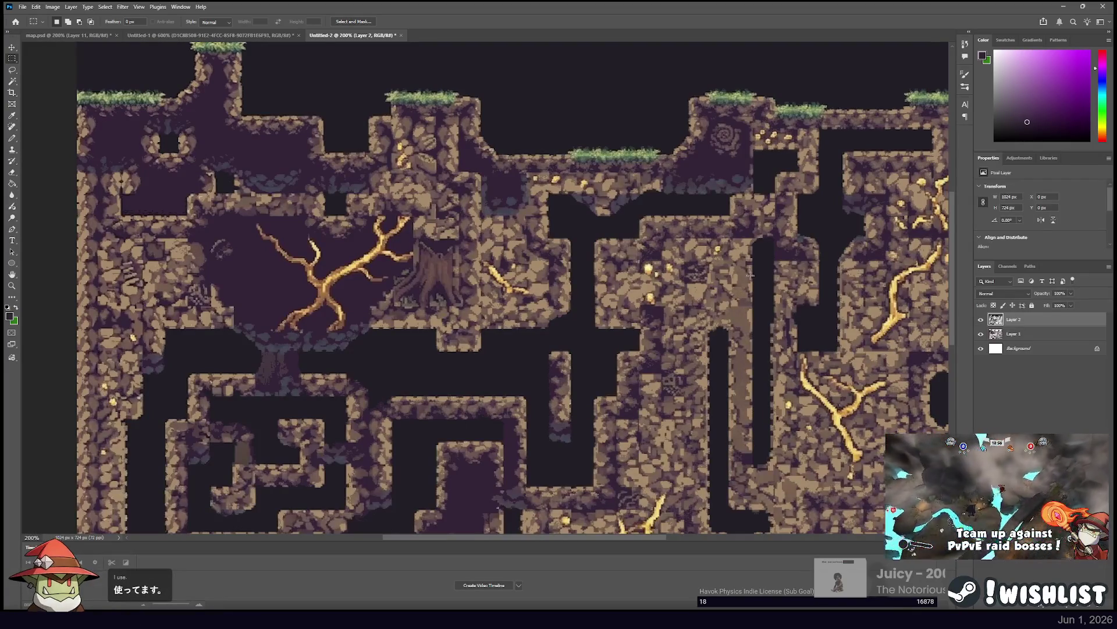
Compare Layer 1 and Layer 2 by loading the tile outline and toggling Layer 2's visibility.
{"action": "left_click", "coordinate": [996, 319], "text": "ctrl"}
{"action": "left_click", "coordinate": [997, 334]}
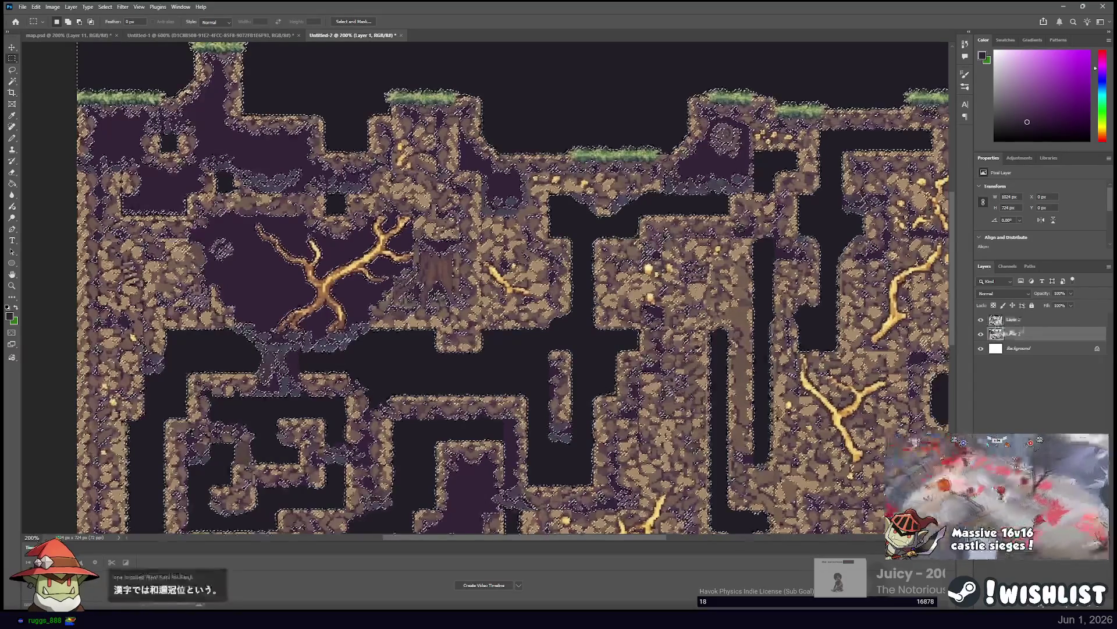
{"action": "key", "text": "ctrl+d"}
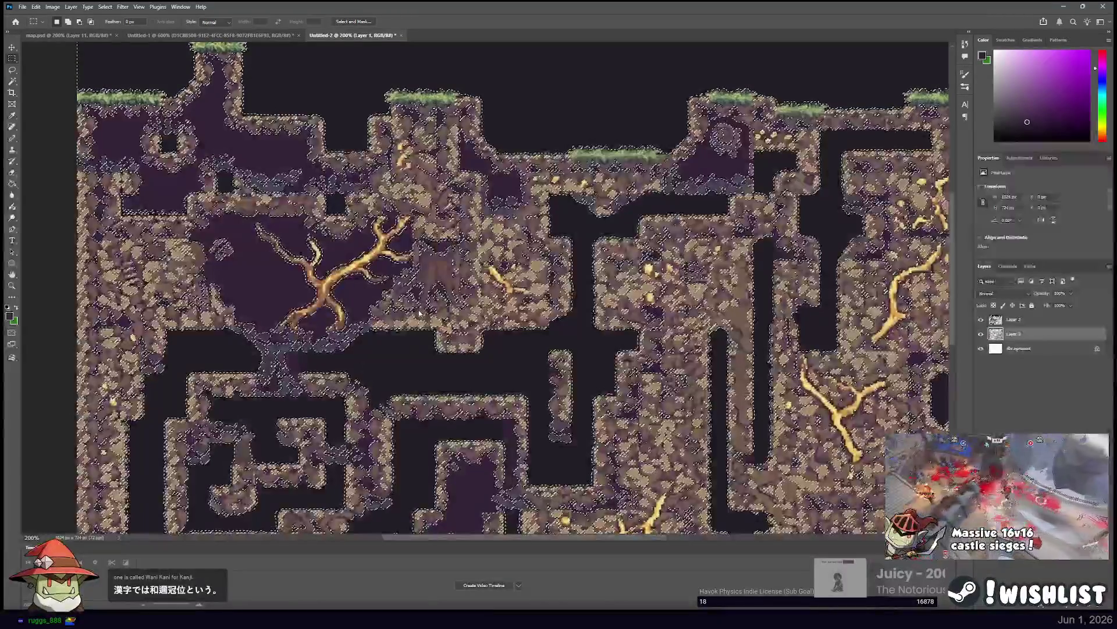
{"action": "left_click", "coordinate": [981, 320]}
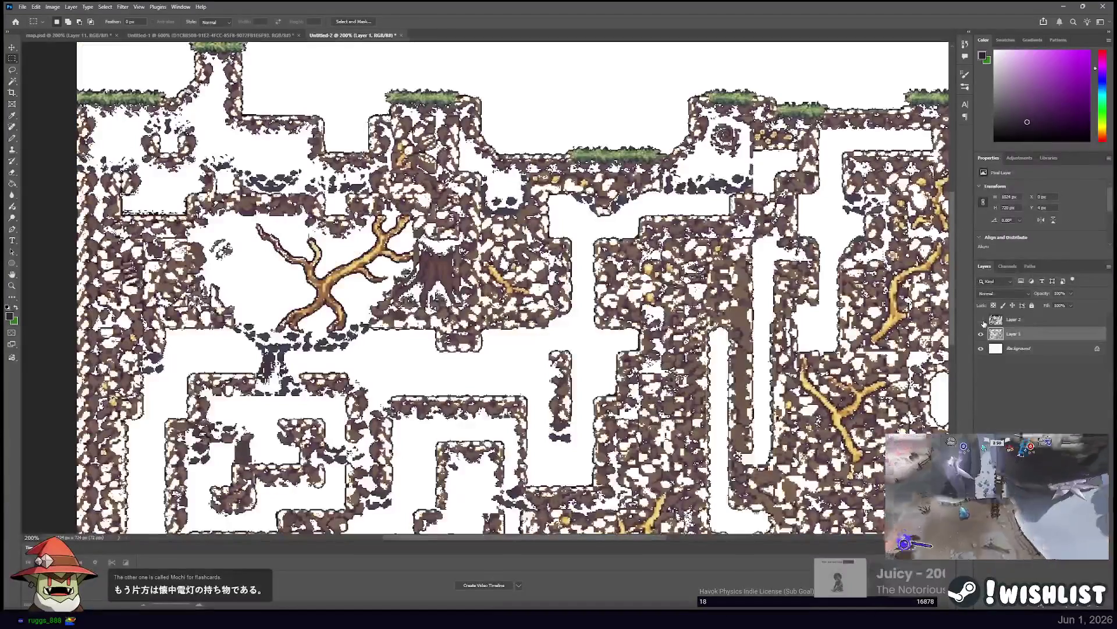
{"action": "left_click", "coordinate": [982, 320]}
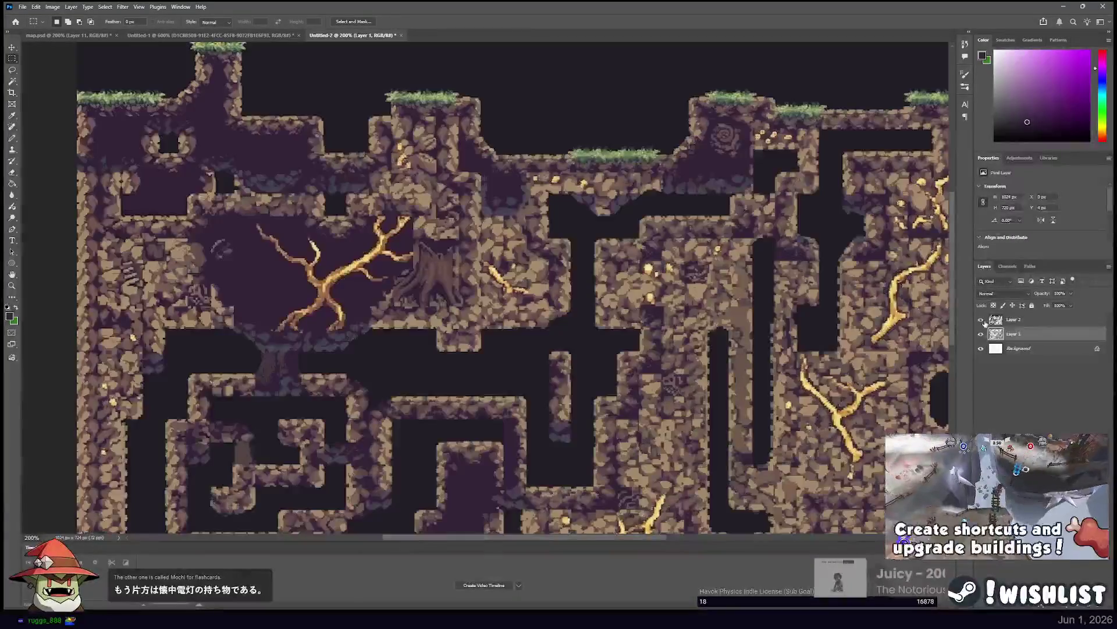
{"action": "left_click", "coordinate": [982, 320]}
{"action": "left_click", "coordinate": [1013, 319]}
{"action": "left_click", "coordinate": [1010, 333]}
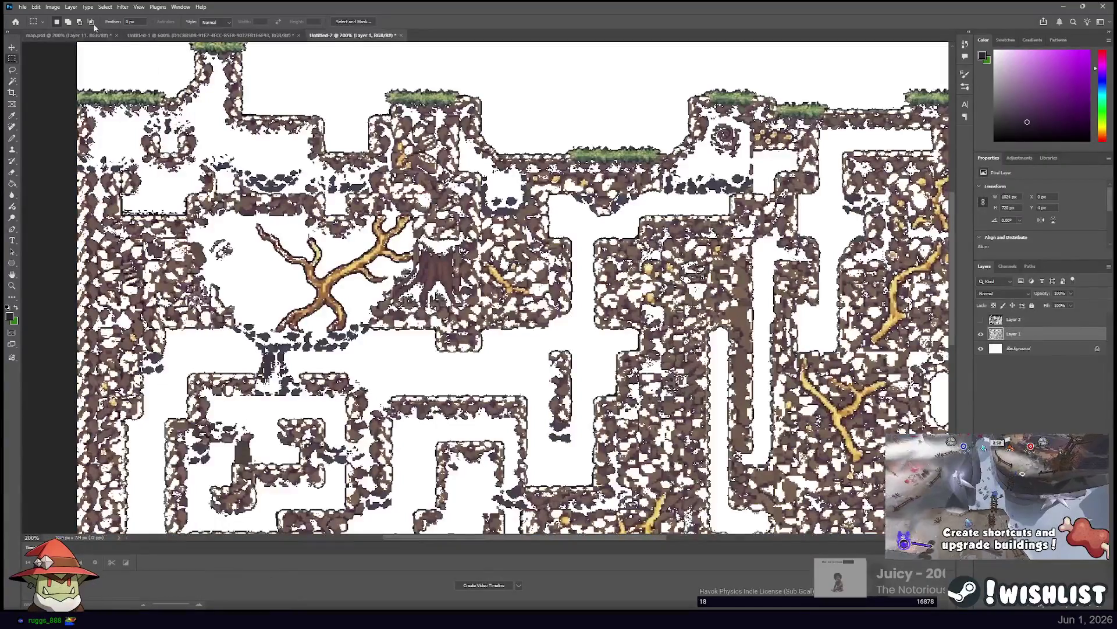
Try the Magic Wand, Marquee and Eyedropper on Layer 2, then drop the selection.
{"action": "left_click", "coordinate": [13, 82]}
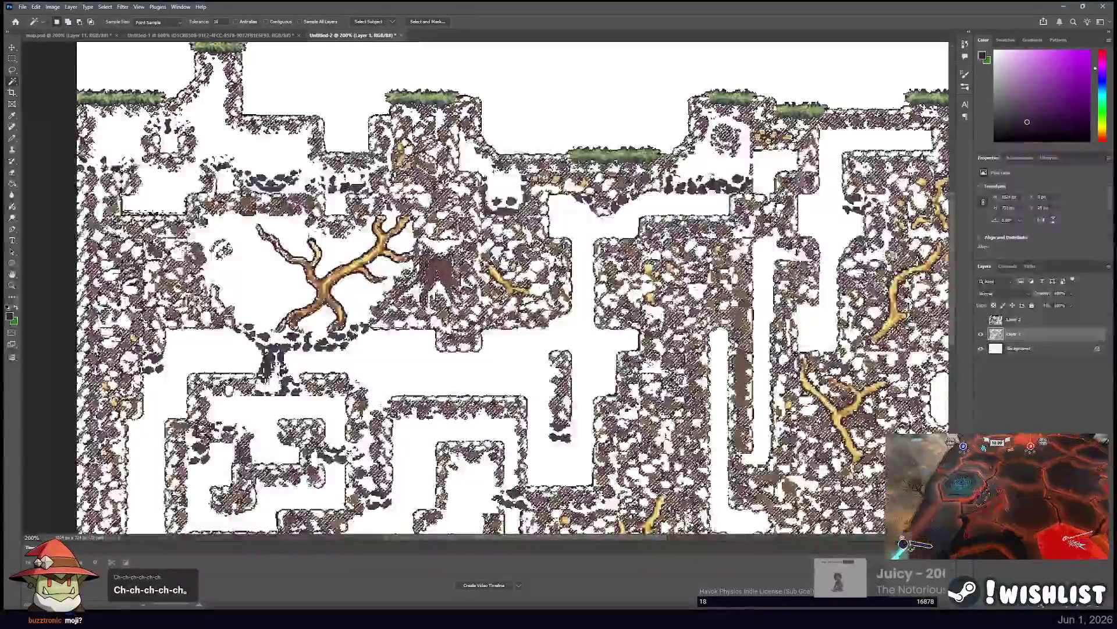
{"action": "left_click", "coordinate": [13, 59]}
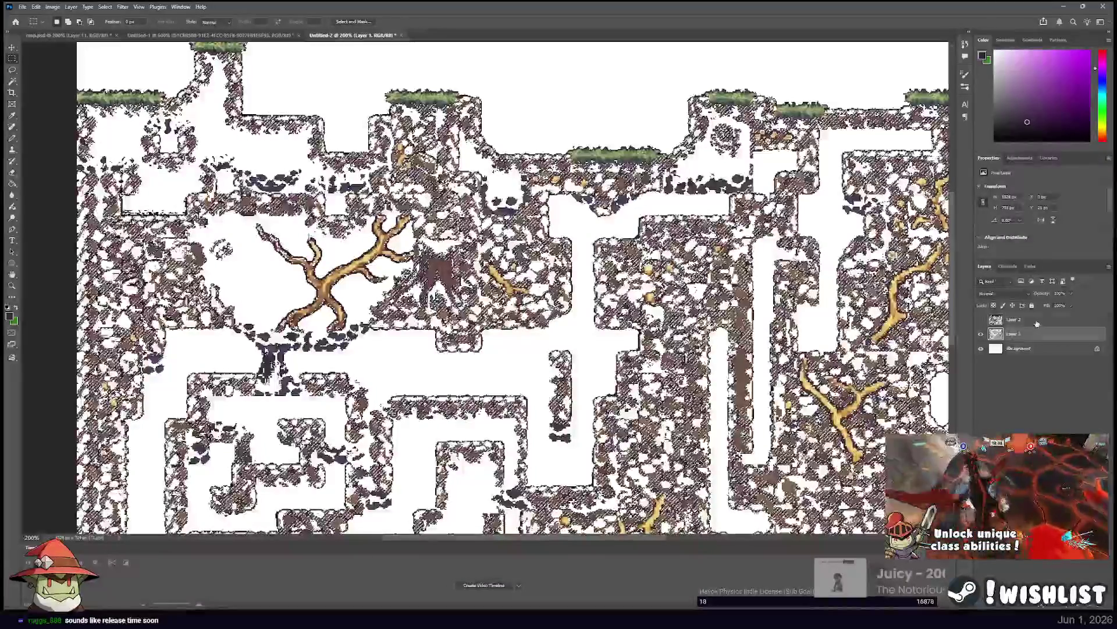
{"action": "left_click", "coordinate": [1014, 319]}
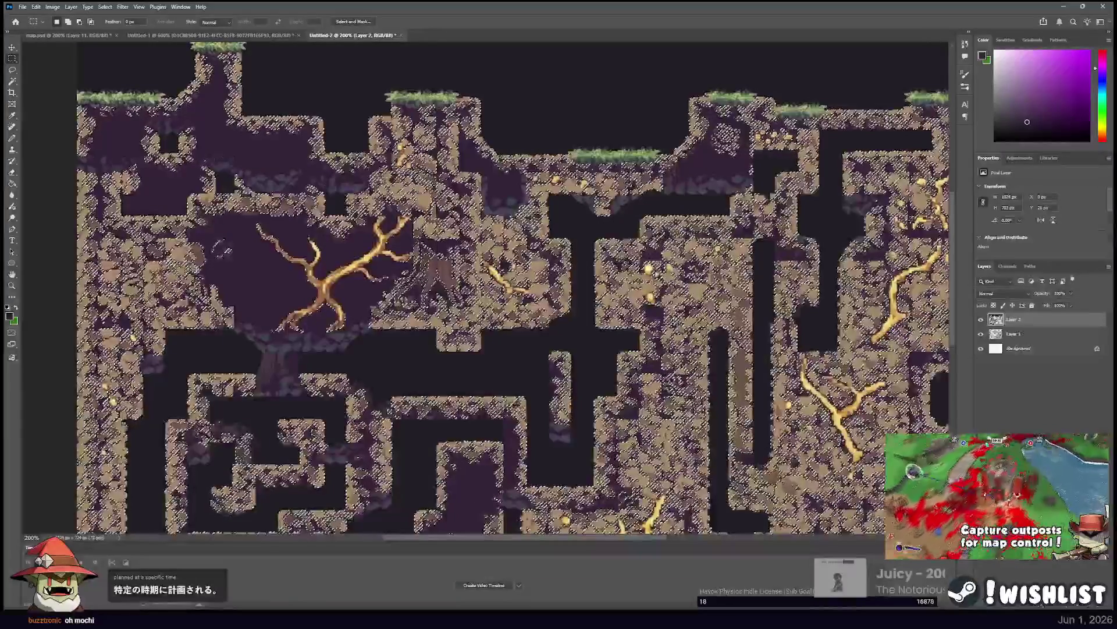
{"action": "key", "text": "i"}
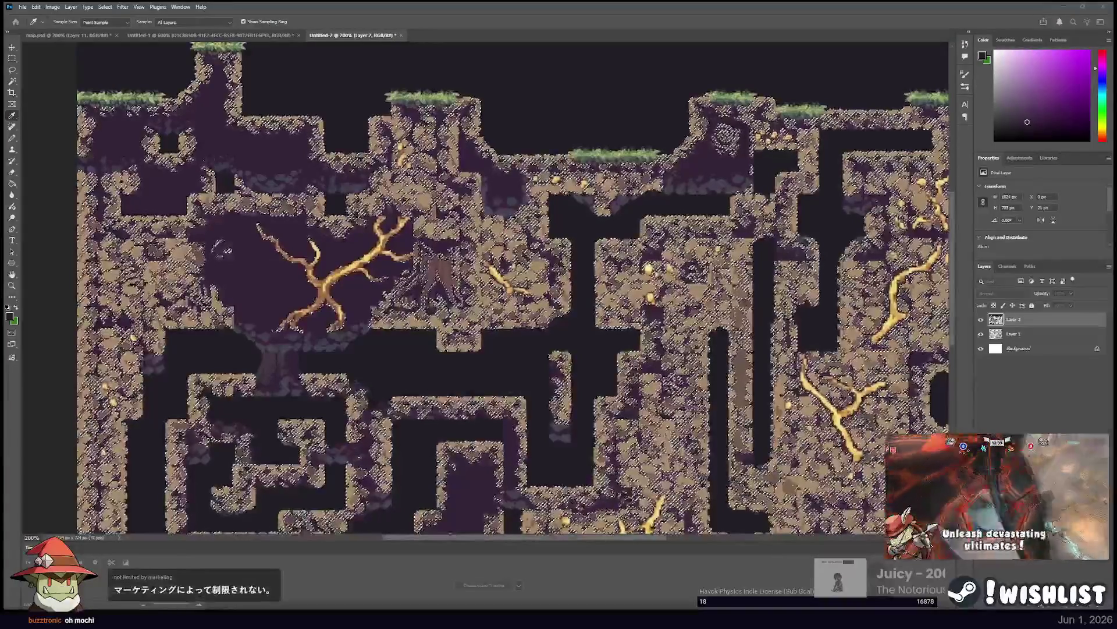
{"action": "key", "text": "m"}
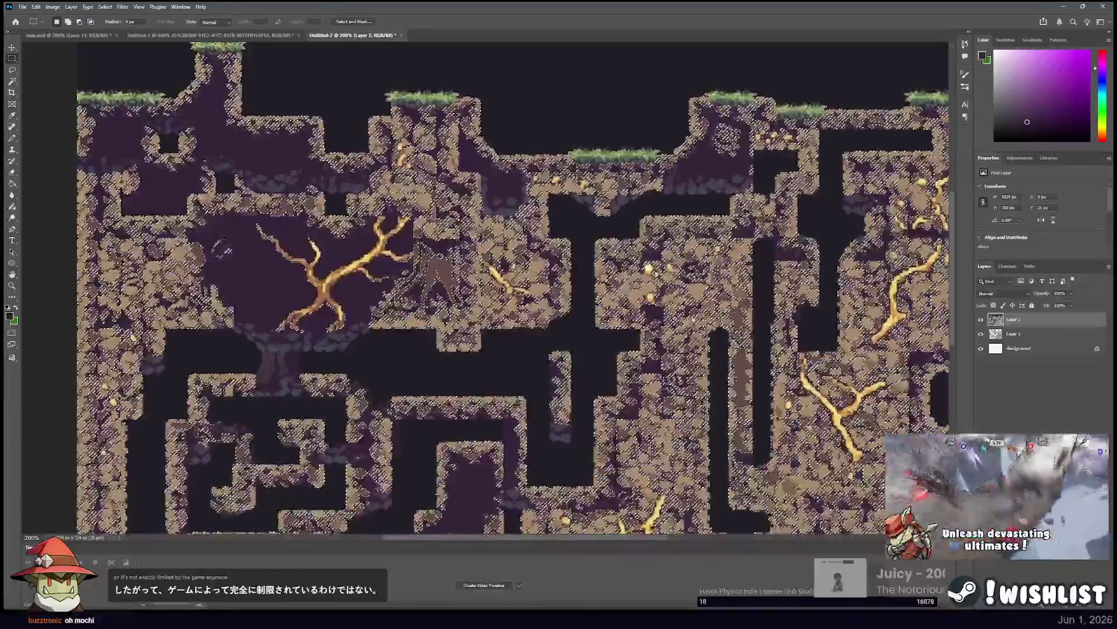
{"action": "left_click", "coordinate": [360, 294]}
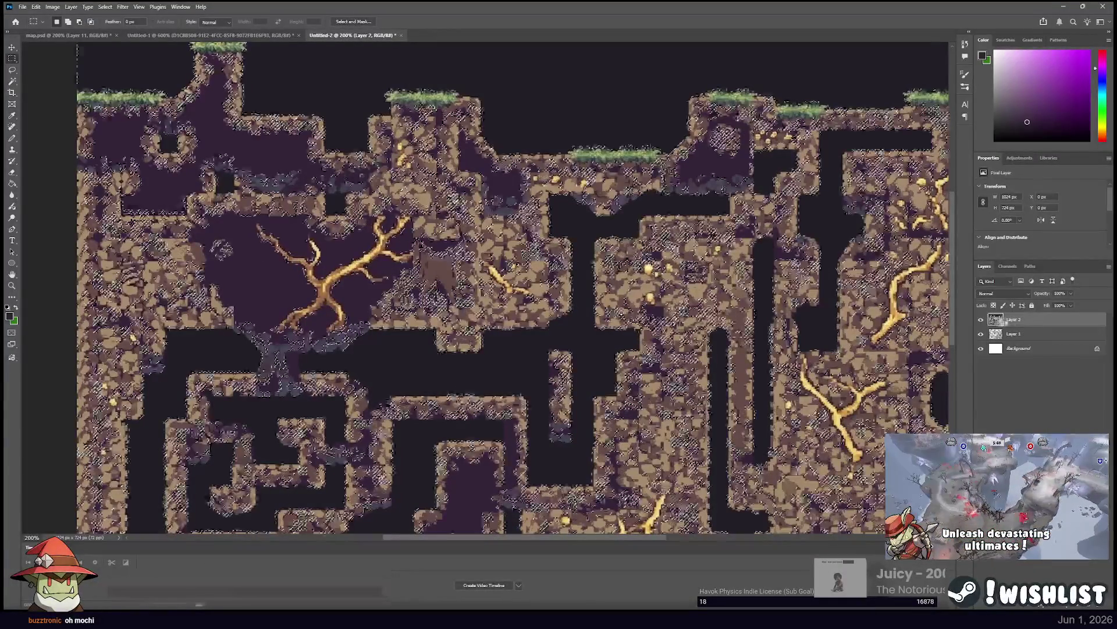
Load the tile-art outline and delete those pixels from Layer 1 with Layer 2 hidden.
{"action": "left_click_drag", "start_coordinate": [994, 317], "coordinate": [997, 333]}
{"action": "left_click", "coordinate": [996, 334], "text": "ctrl"}
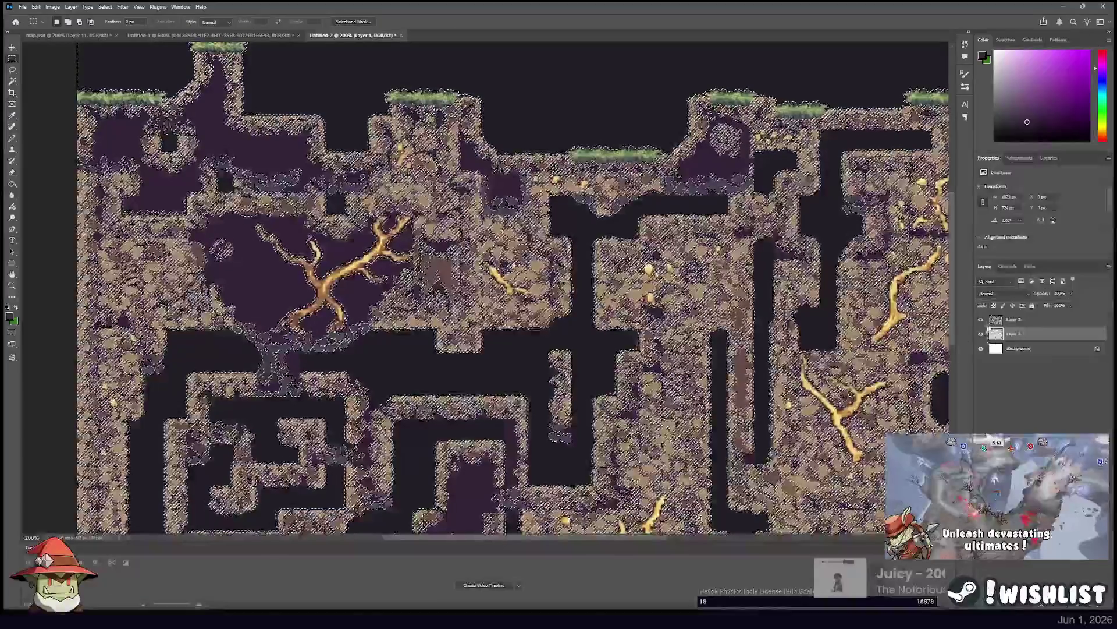
{"action": "left_click", "coordinate": [980, 319]}
{"action": "key", "text": "Delete"}
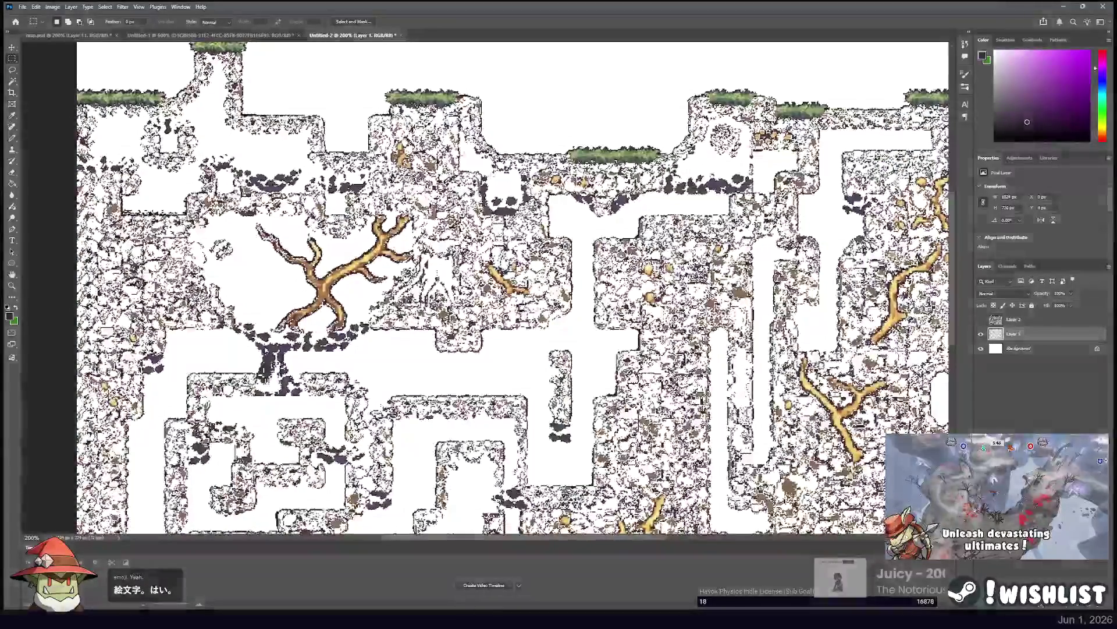
Show Layer 2 again, deselect, and reload the tile outline with Layer 1 active.
{"action": "left_click", "coordinate": [13, 82]}
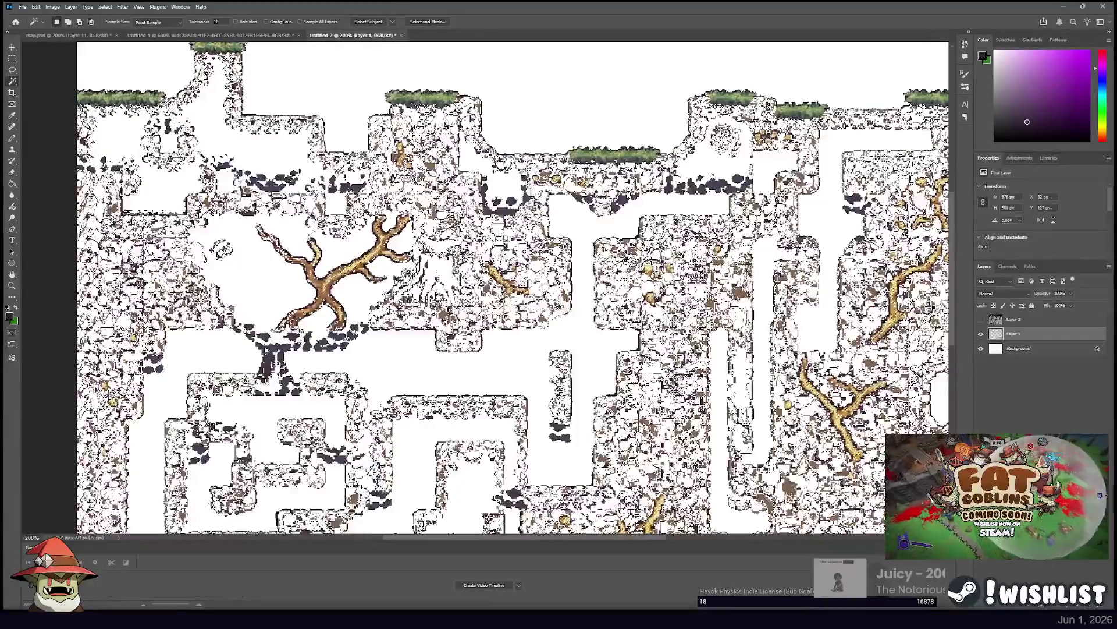
{"action": "left_click", "coordinate": [12, 59]}
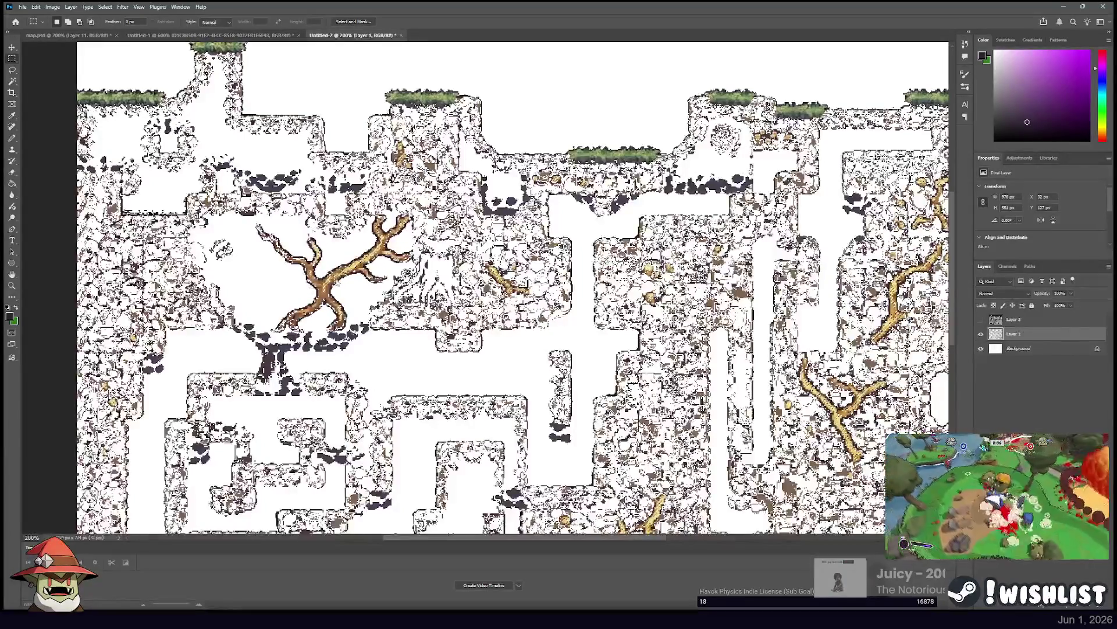
{"action": "left_click", "coordinate": [1025, 320]}
{"action": "left_click", "coordinate": [981, 320]}
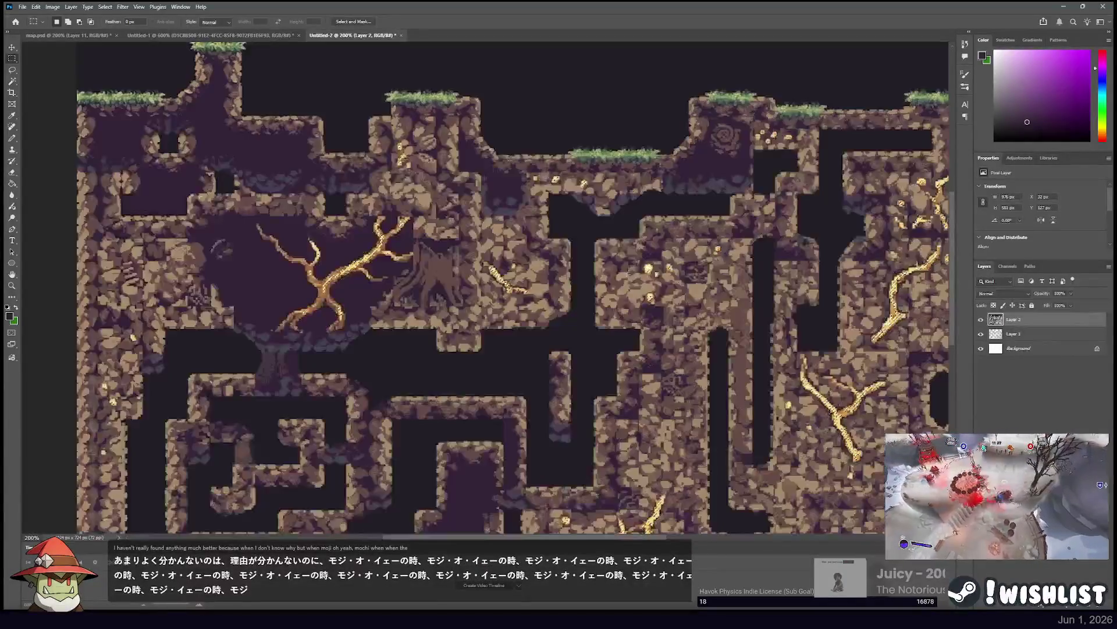
{"action": "key", "text": "i"}
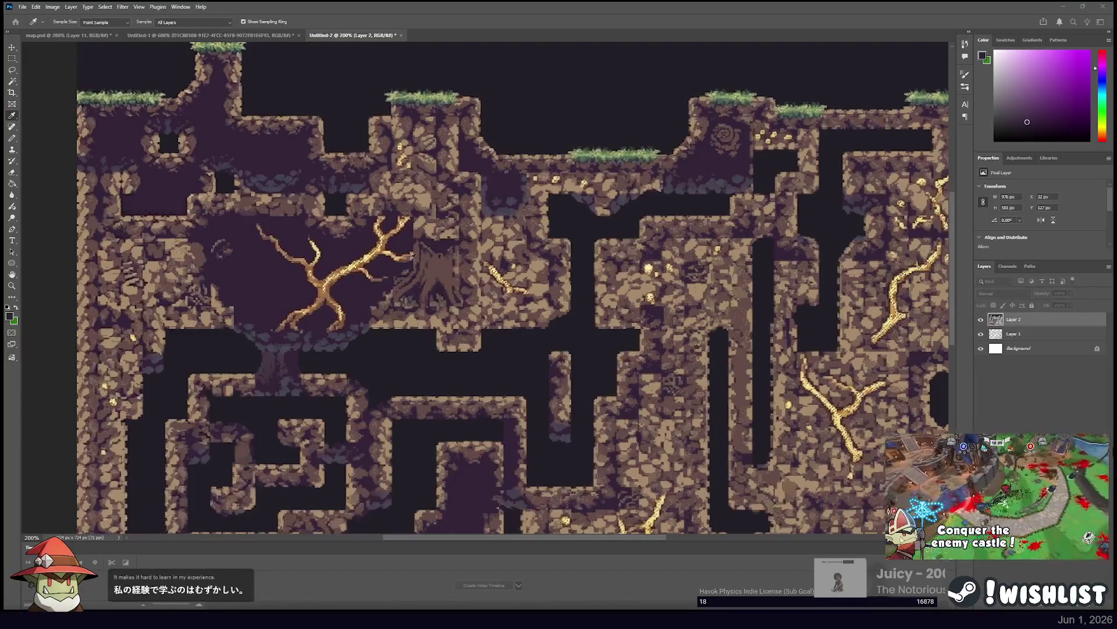
{"action": "key", "text": "m"}
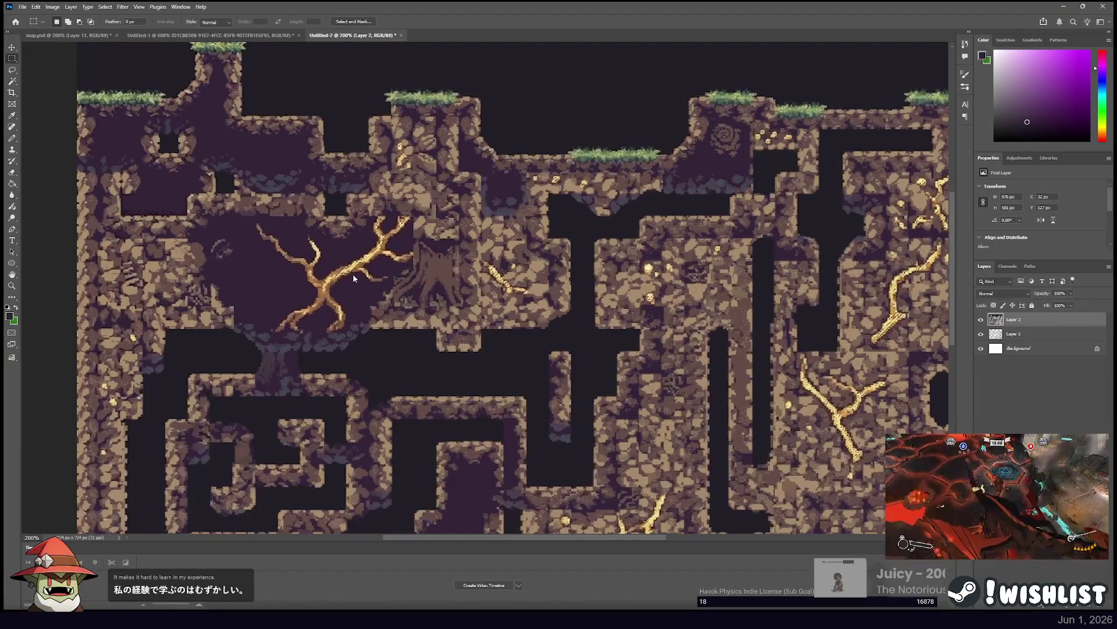
{"action": "key", "text": "ctrl+d"}
{"action": "left_click", "coordinate": [1013, 334]}
{"action": "left_click", "coordinate": [996, 334], "text": "ctrl"}
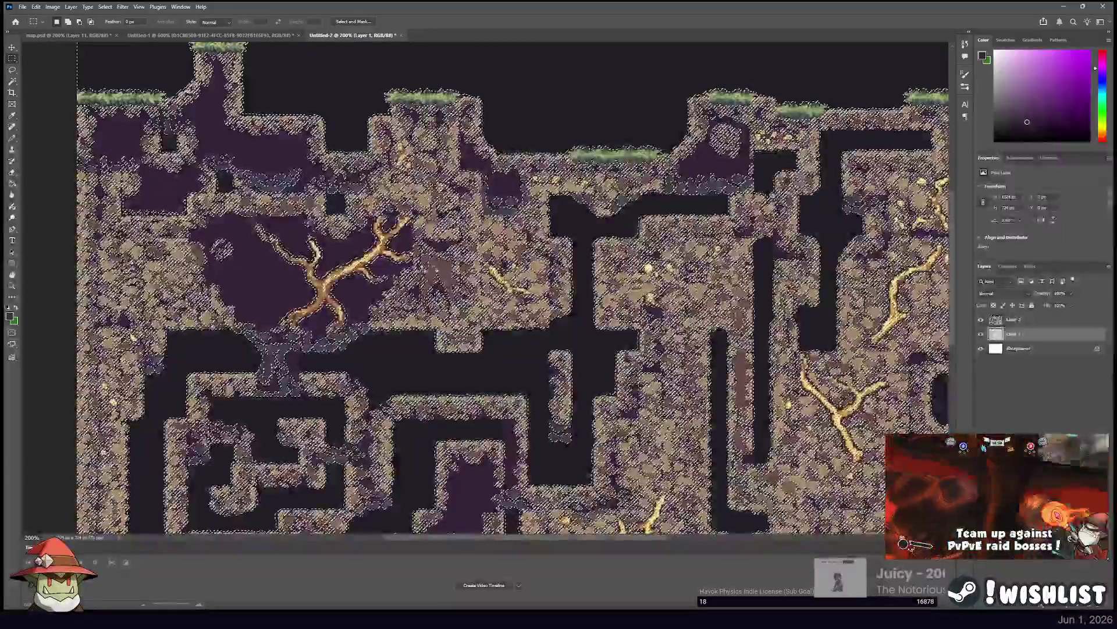
Deselect and compare the two layers while switching between Magic Wand, Marquee and Eyedropper.
{"action": "key", "text": "ctrl+d"}
{"action": "left_click", "coordinate": [981, 320]}
{"action": "left_click", "coordinate": [1015, 319]}
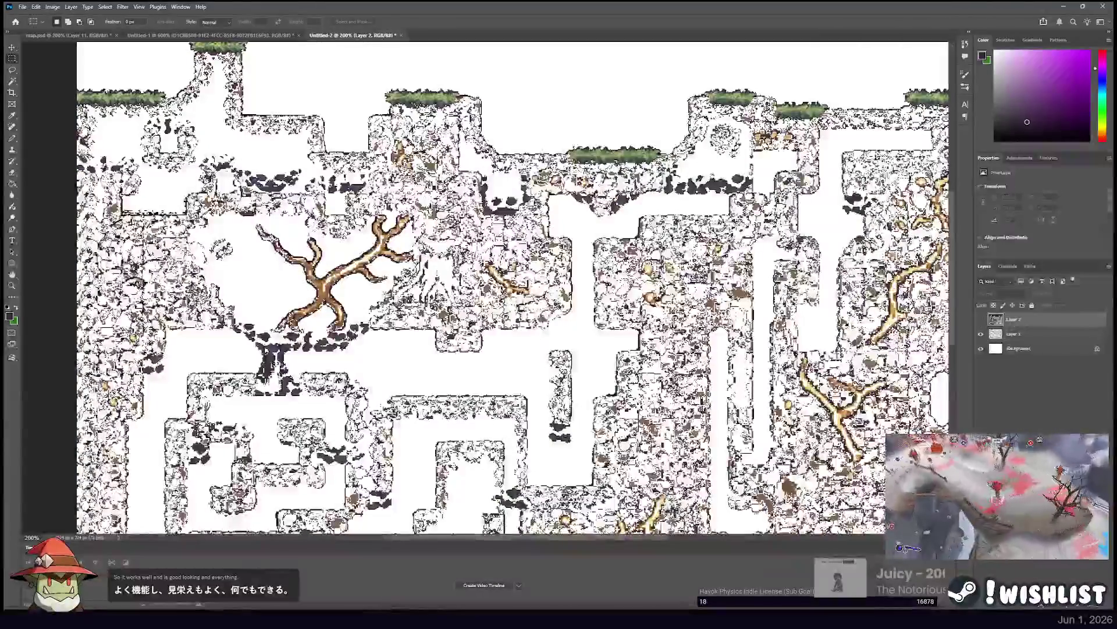
{"action": "left_click", "coordinate": [13, 82]}
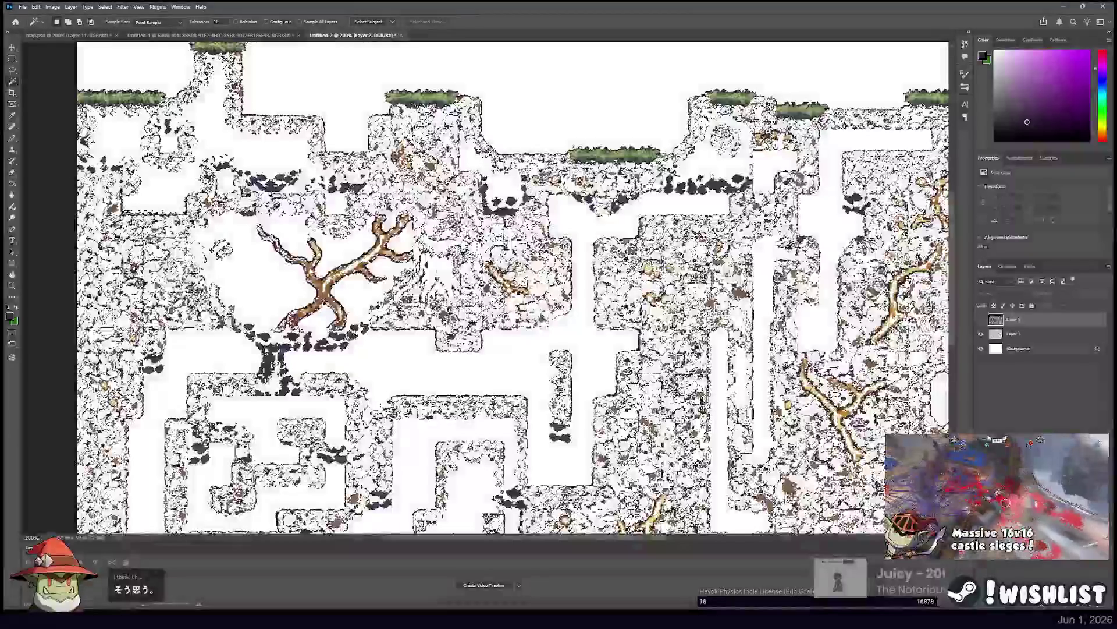
{"action": "left_click", "coordinate": [1015, 333]}
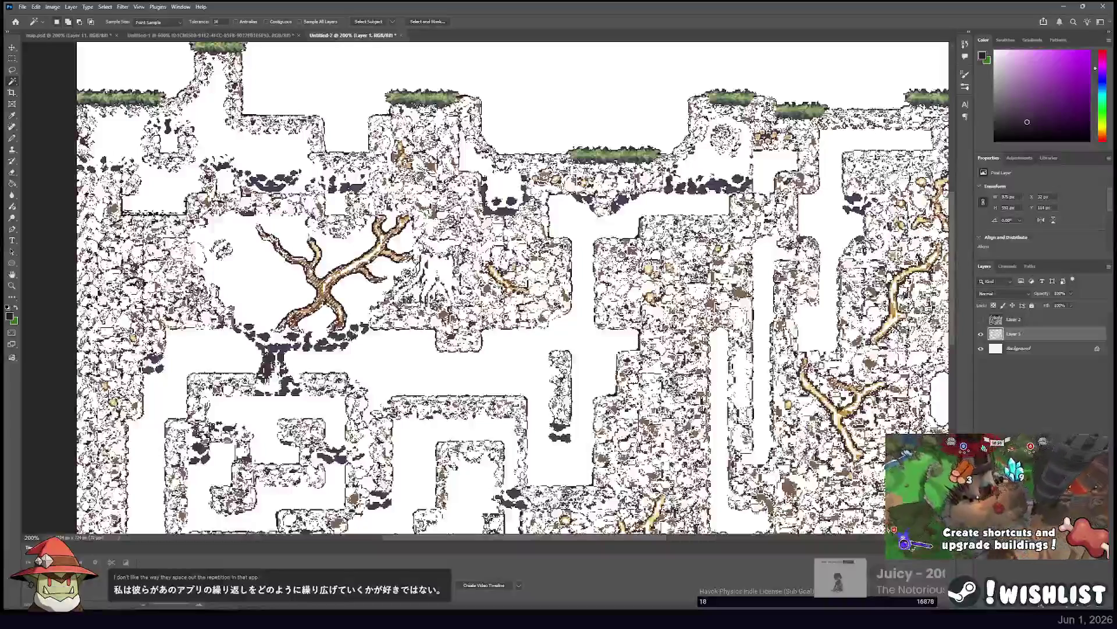
{"action": "left_click", "coordinate": [1014, 319]}
{"action": "left_click", "coordinate": [982, 320]}
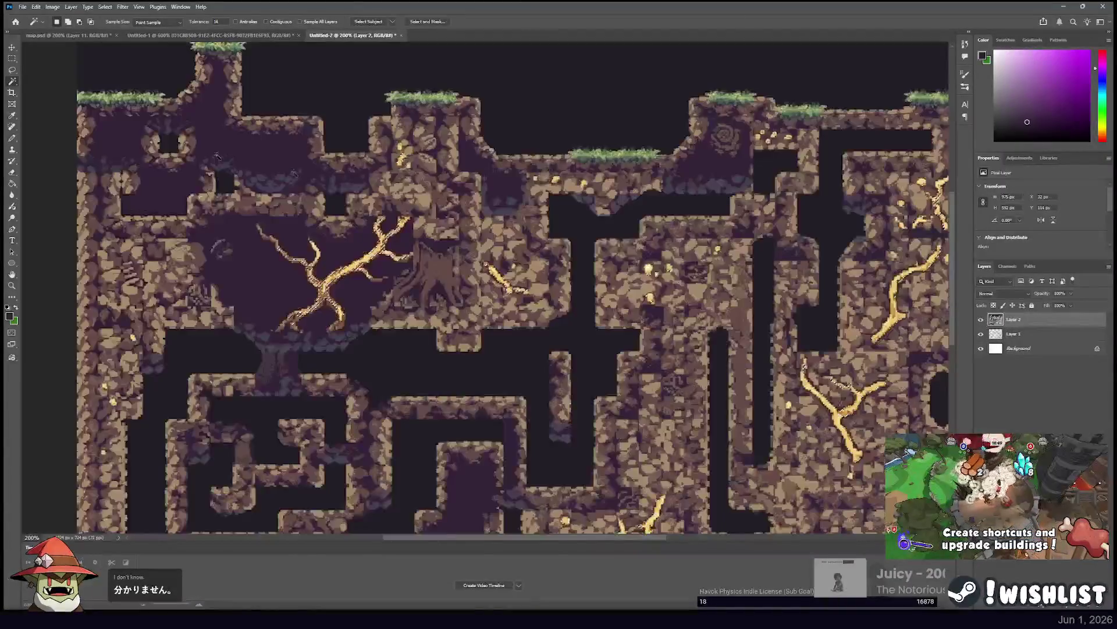
{"action": "left_click", "coordinate": [11, 59]}
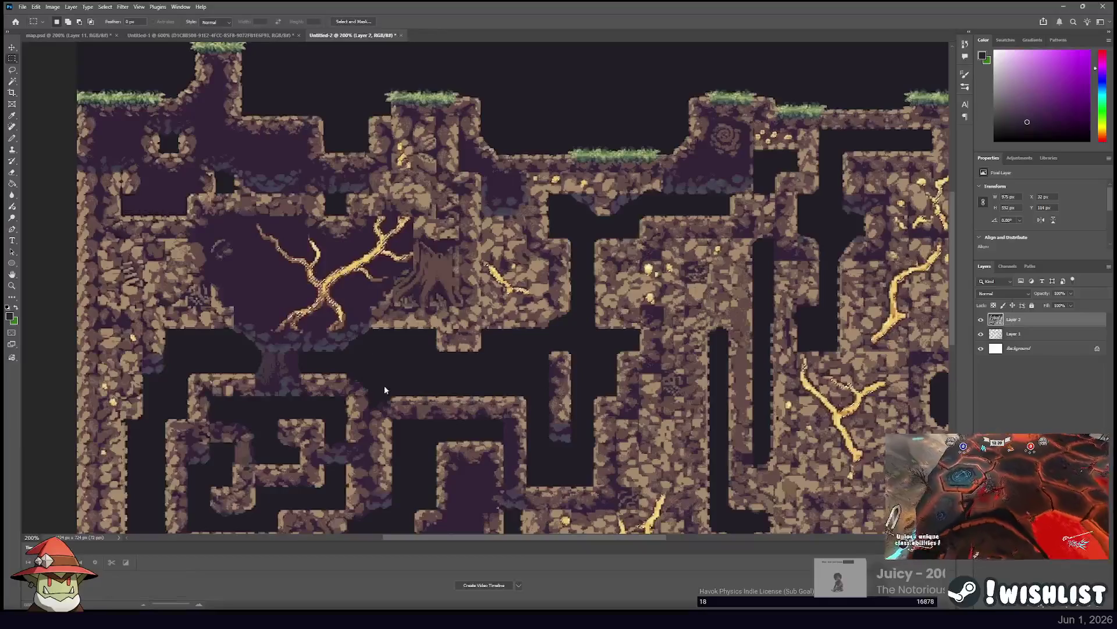
{"action": "key", "text": "i"}
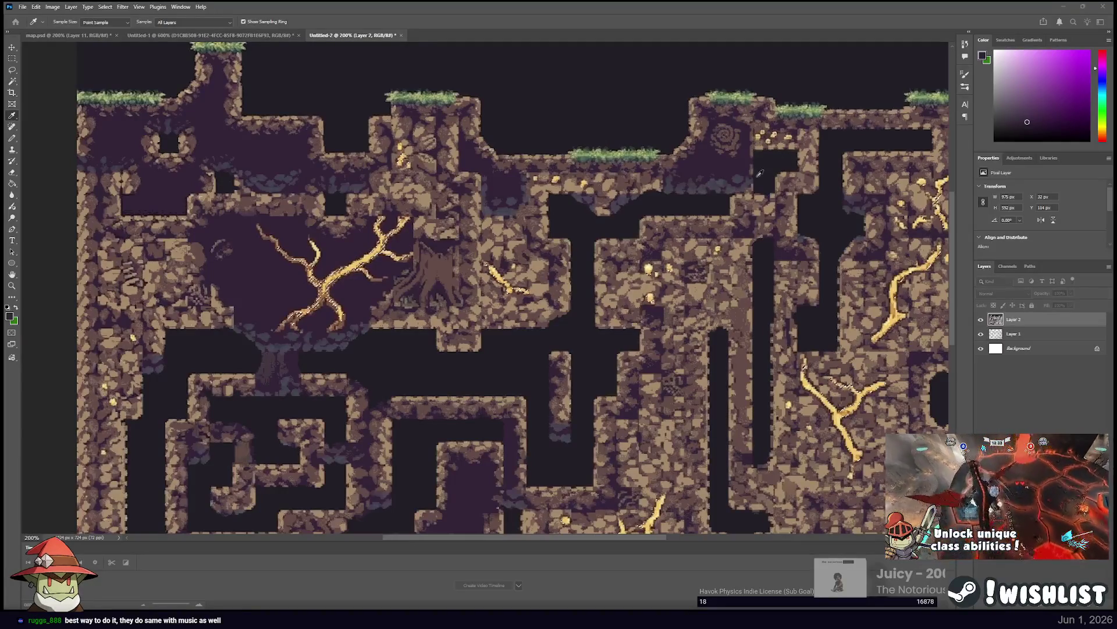
{"action": "key", "text": "m"}
Reload the tile outline with Layer 1 active and Layer 2 hidden, then deselect.
{"action": "left_click", "coordinate": [1004, 335]}
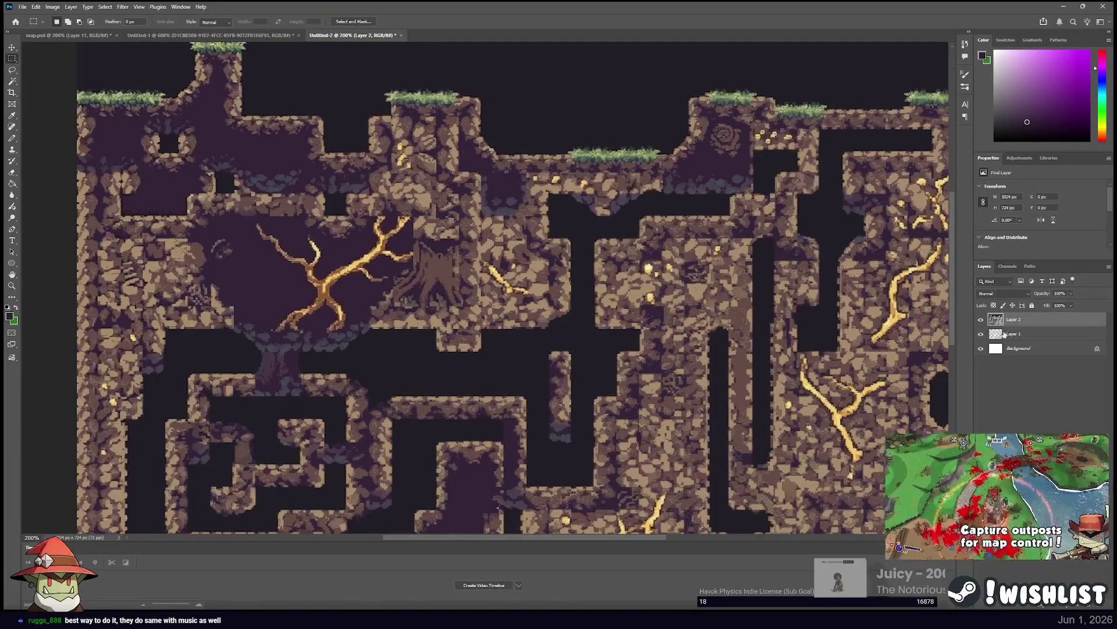
{"action": "left_click", "coordinate": [981, 320]}
{"action": "left_click", "coordinate": [1008, 335]}
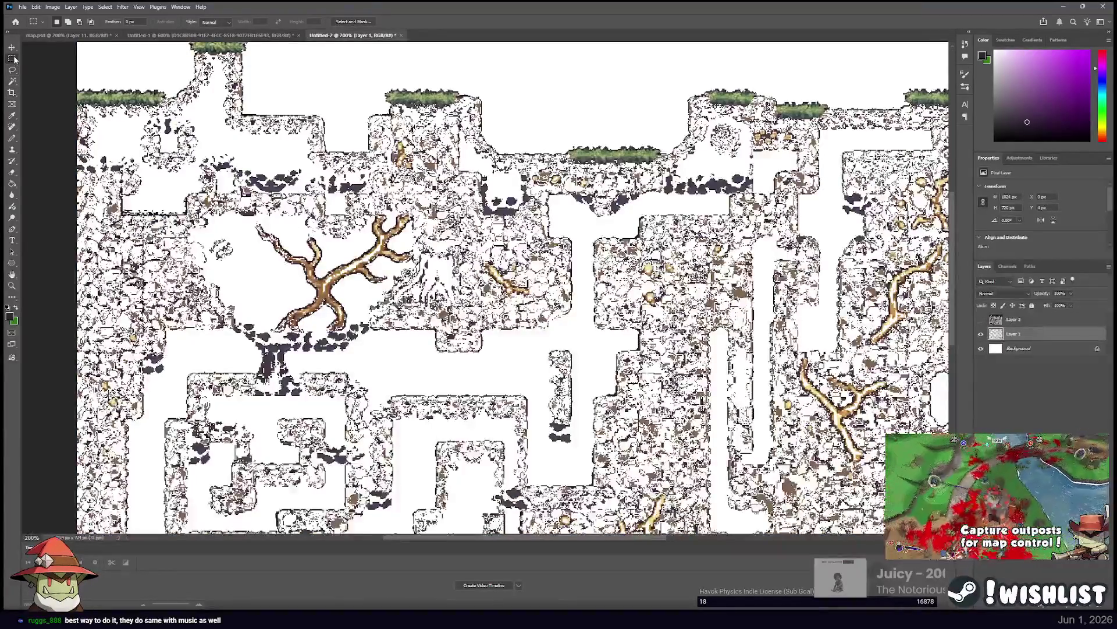
{"action": "left_click", "coordinate": [985, 320]}
{"action": "left_click", "coordinate": [996, 320], "text": "ctrl"}
{"action": "left_click", "coordinate": [1014, 326]}
{"action": "left_click", "coordinate": [981, 319]}
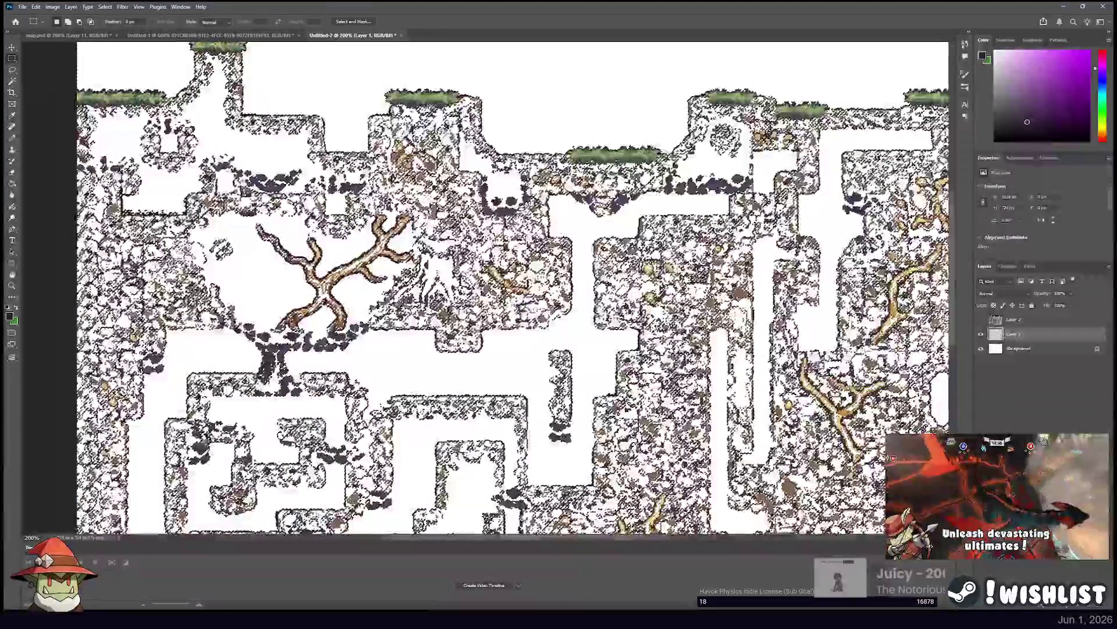
{"action": "key", "text": "ctrl+d"}
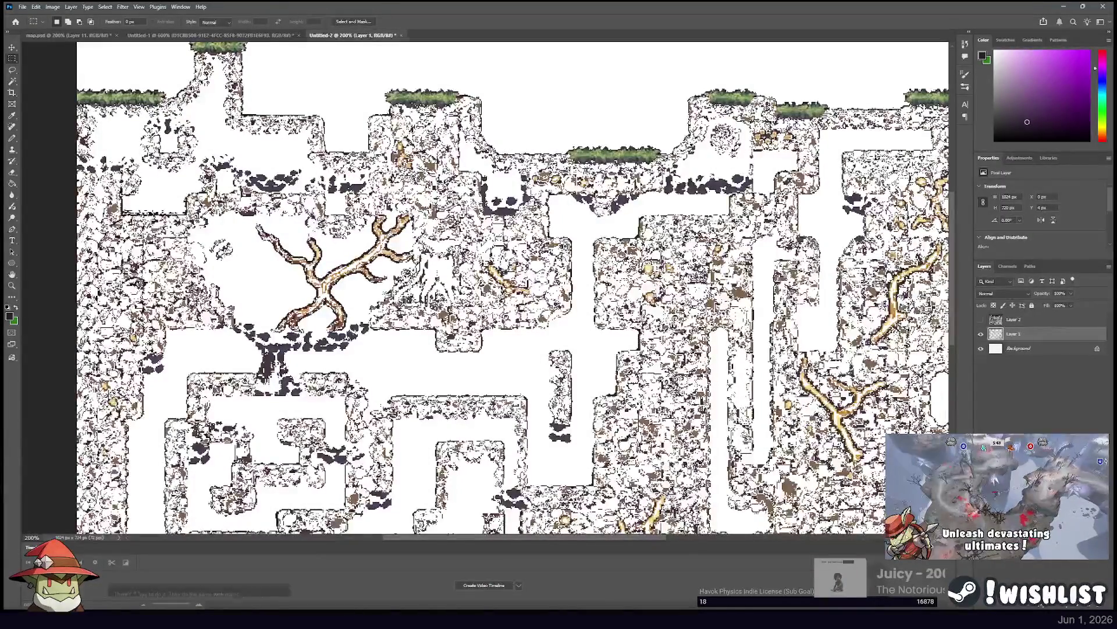
Undo the last two actions and zoom to 400% on the branching gold root.
{"action": "left_click", "coordinate": [13, 81]}
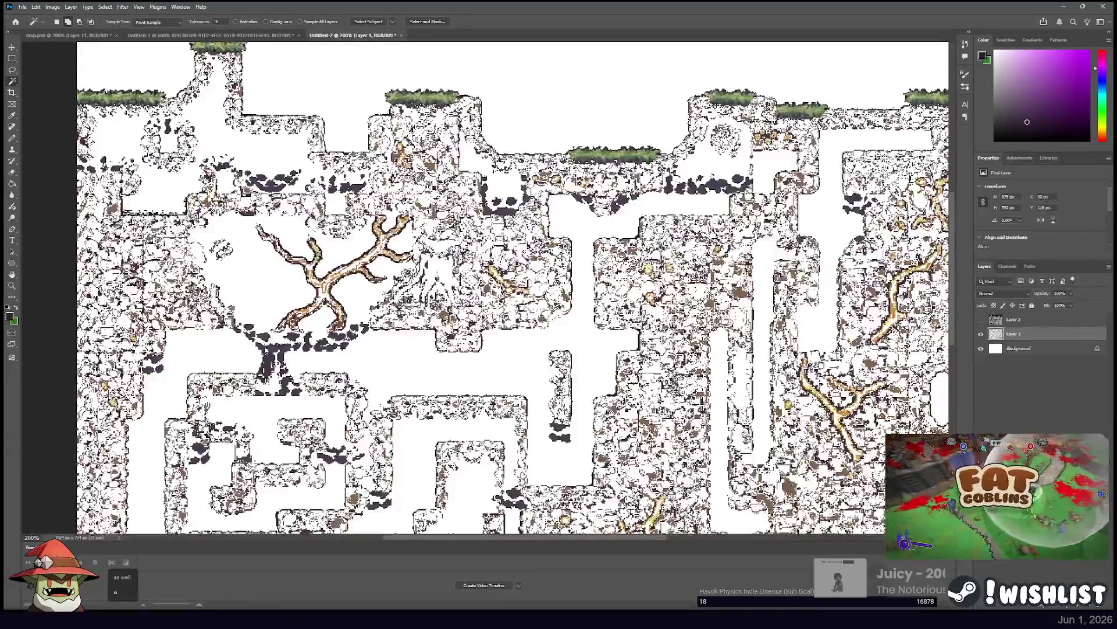
{"action": "key", "text": "ctrl+z"}
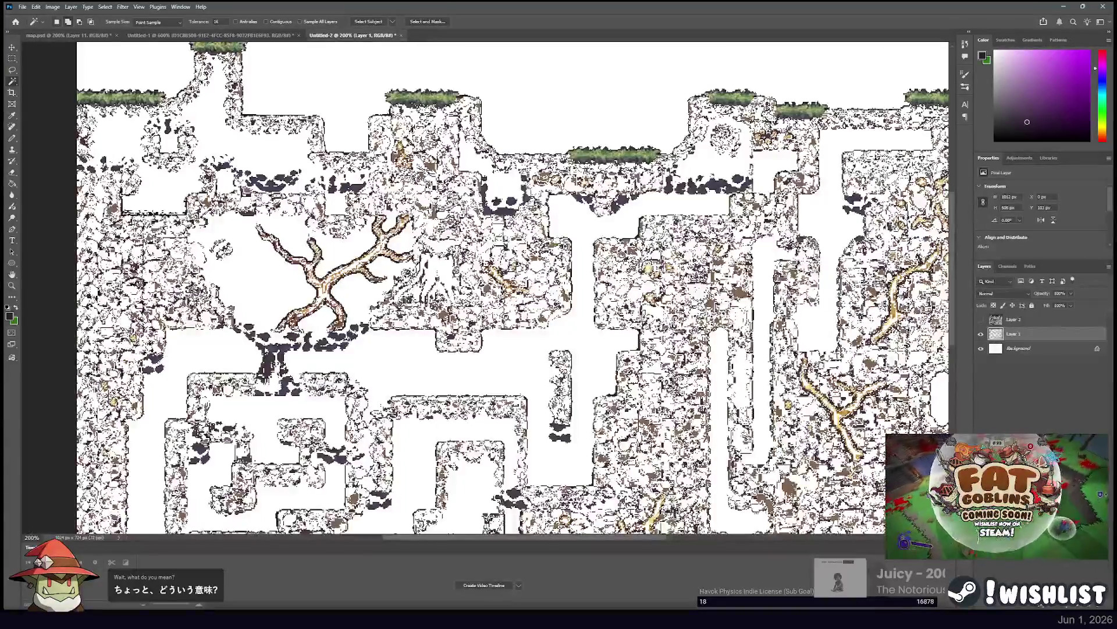
{"action": "key", "text": "ctrl+z"}
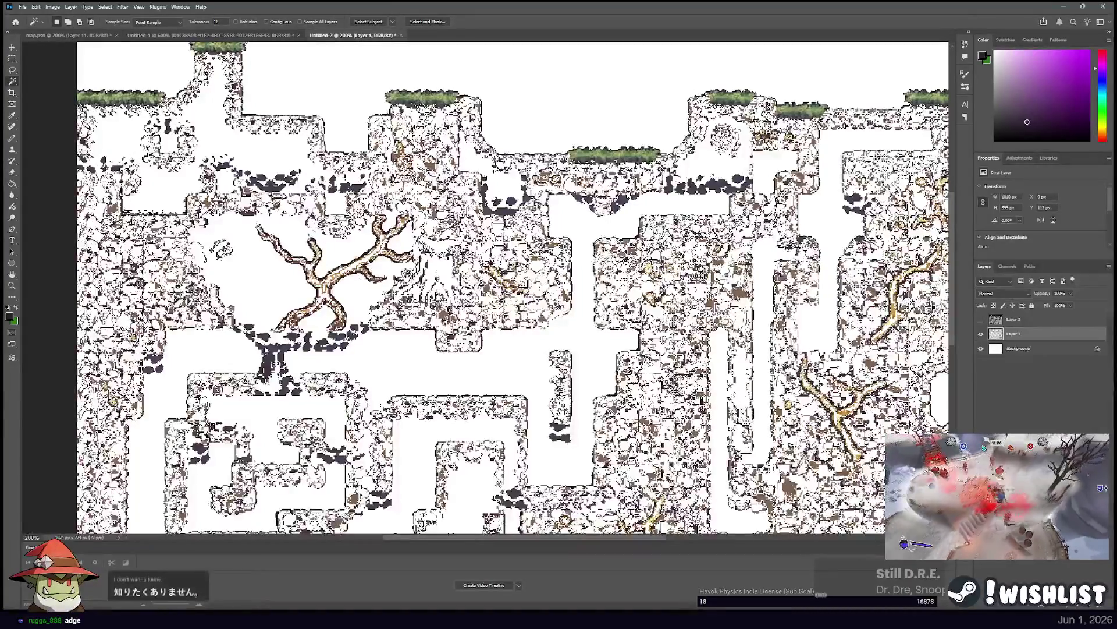
{"action": "key", "text": "ctrl+plus"}
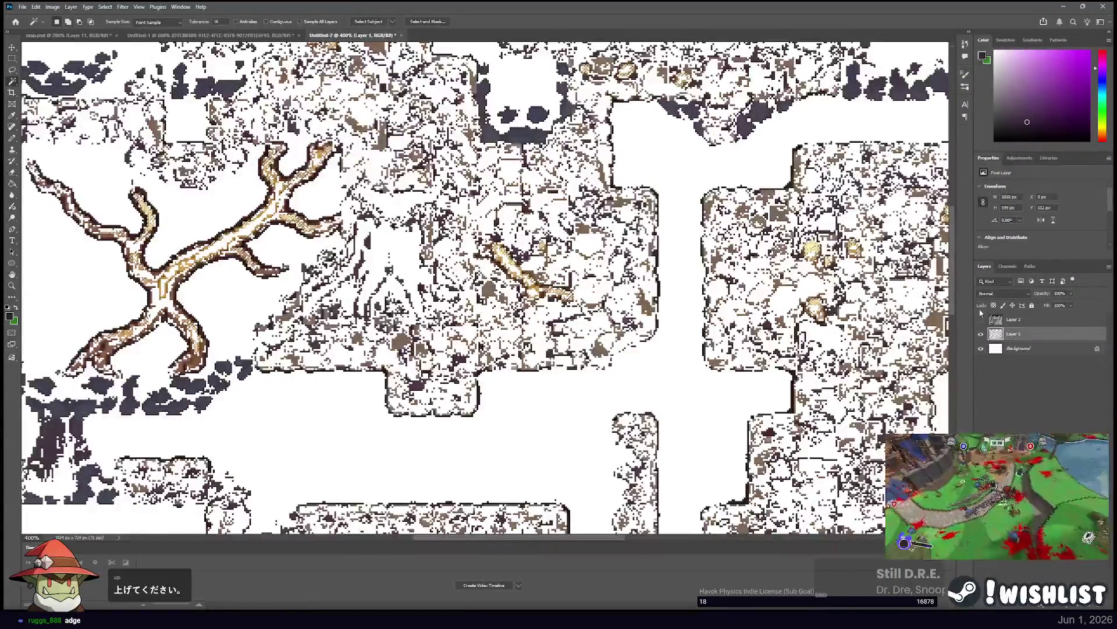
Show Layer 2, compare it against Layer 1, and clear the selection.
{"action": "left_click", "coordinate": [1013, 319]}
{"action": "left_click", "coordinate": [981, 320]}
{"action": "left_click", "coordinate": [981, 320]}
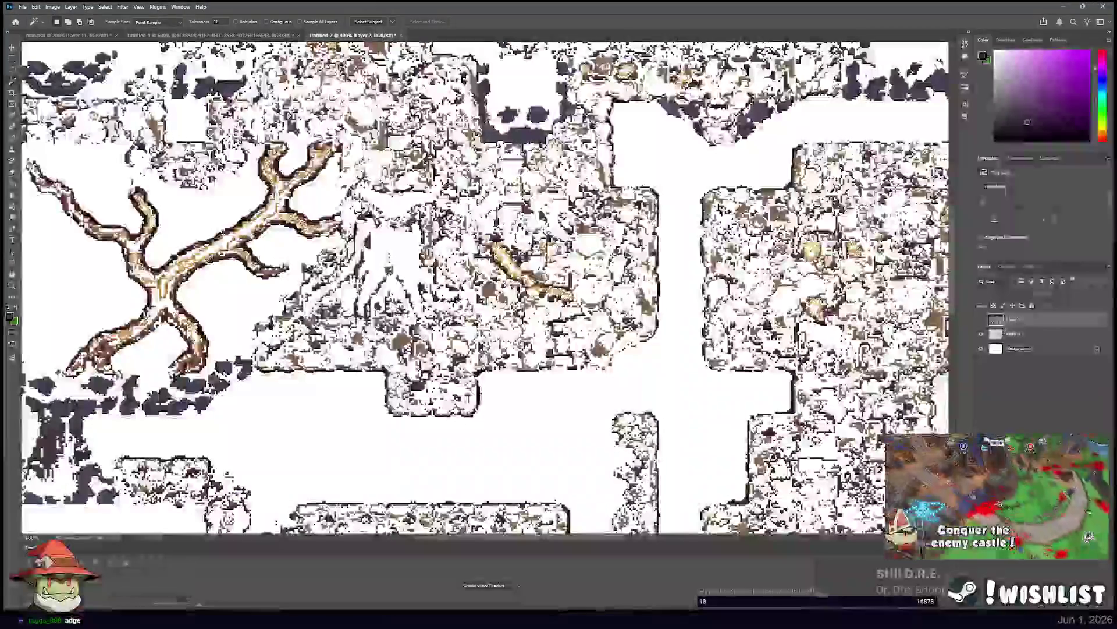
{"action": "left_click", "coordinate": [982, 320]}
{"action": "left_click", "coordinate": [12, 58]}
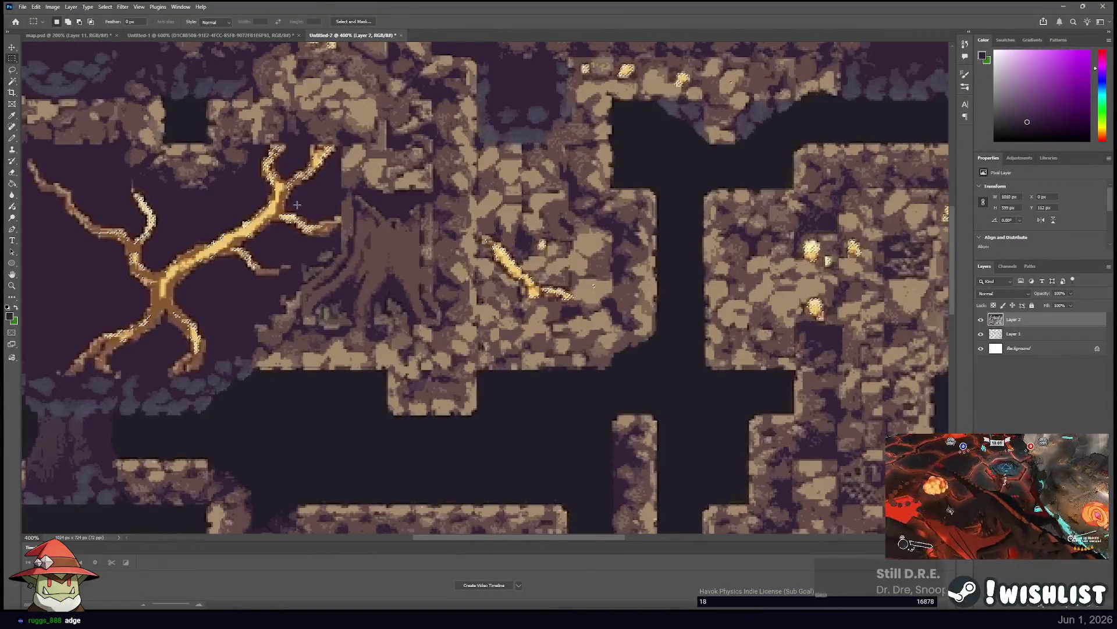
{"action": "key", "text": "i"}
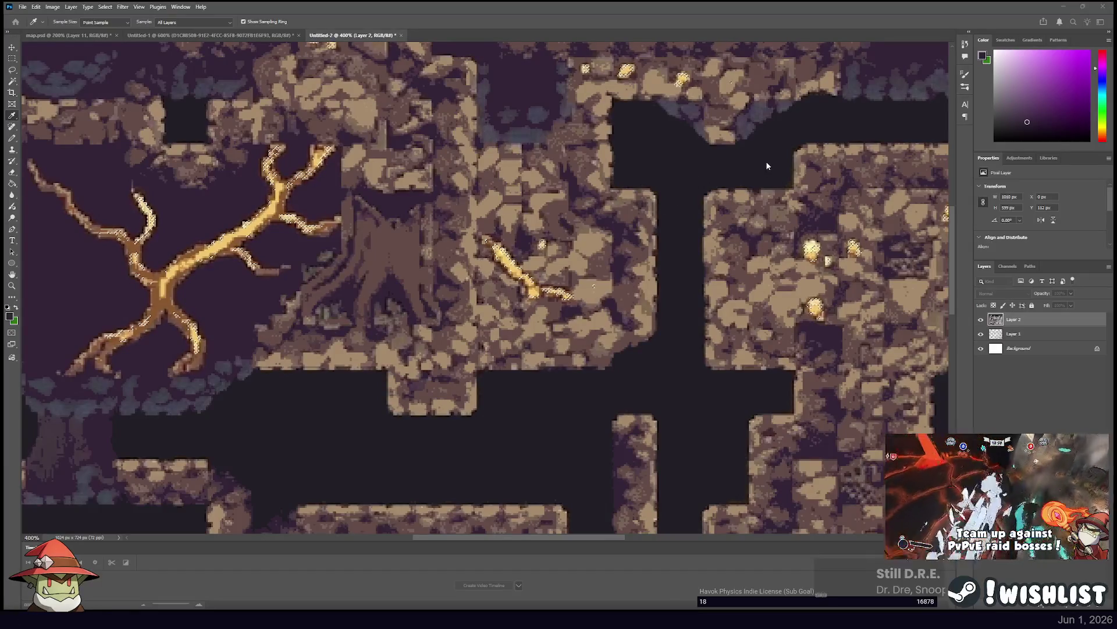
{"action": "key", "text": "m"}
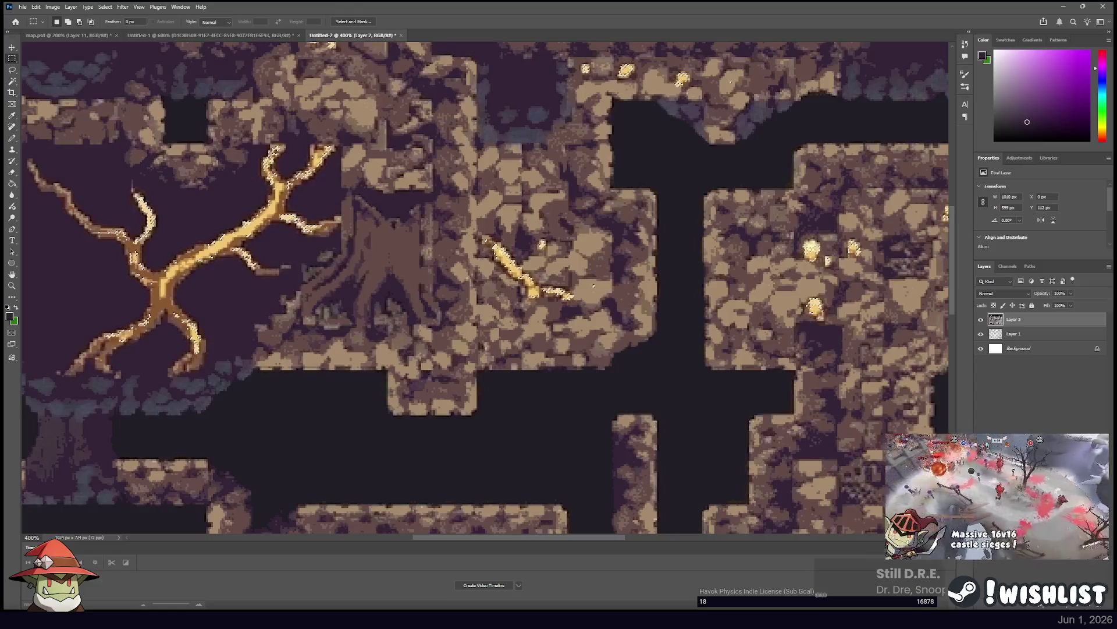
{"action": "key", "text": "ctrl+d"}
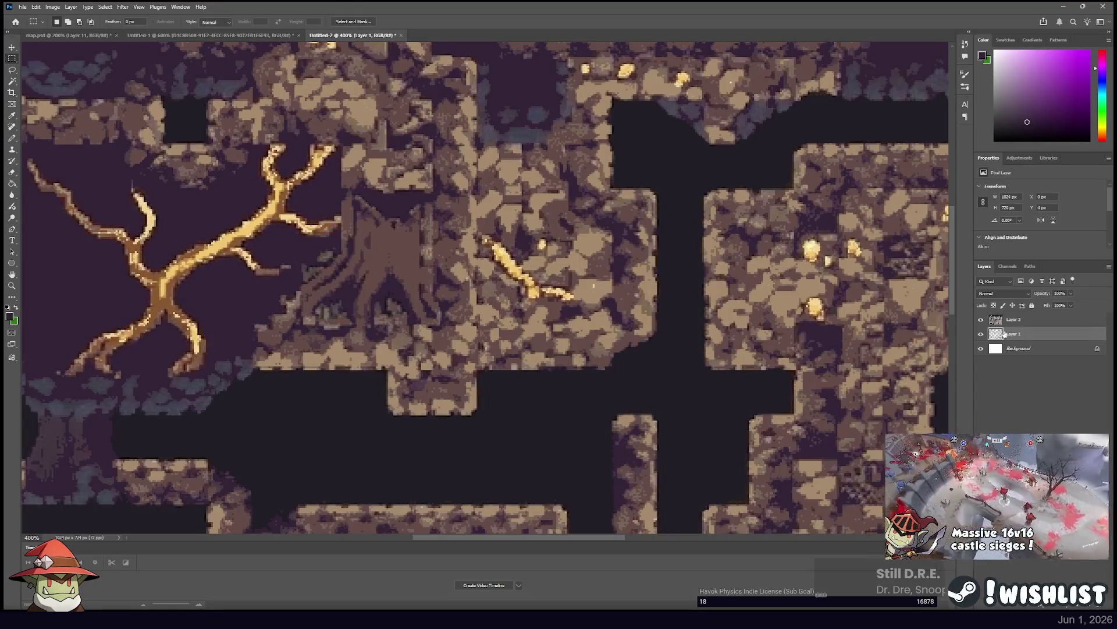
Load and clear Layer 1's pixel selection, hide Layer 2, and pick the Magic Wand.
{"action": "left_click", "coordinate": [1017, 335]}
{"action": "left_click", "coordinate": [1019, 336], "text": "ctrl"}
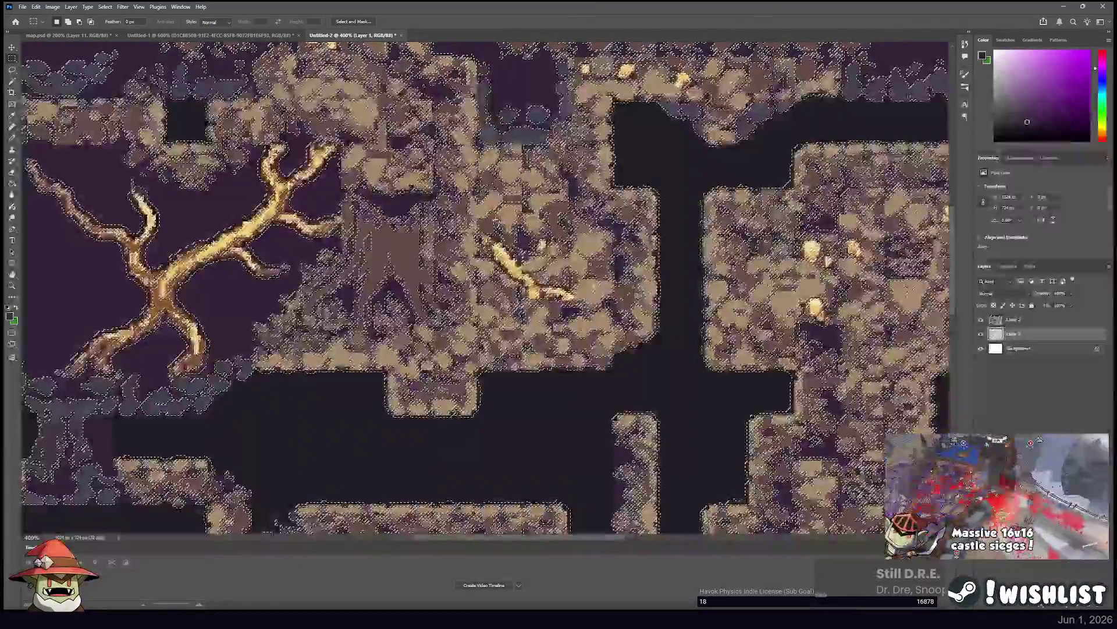
{"action": "key", "text": "ctrl+d"}
{"action": "left_click", "coordinate": [981, 320]}
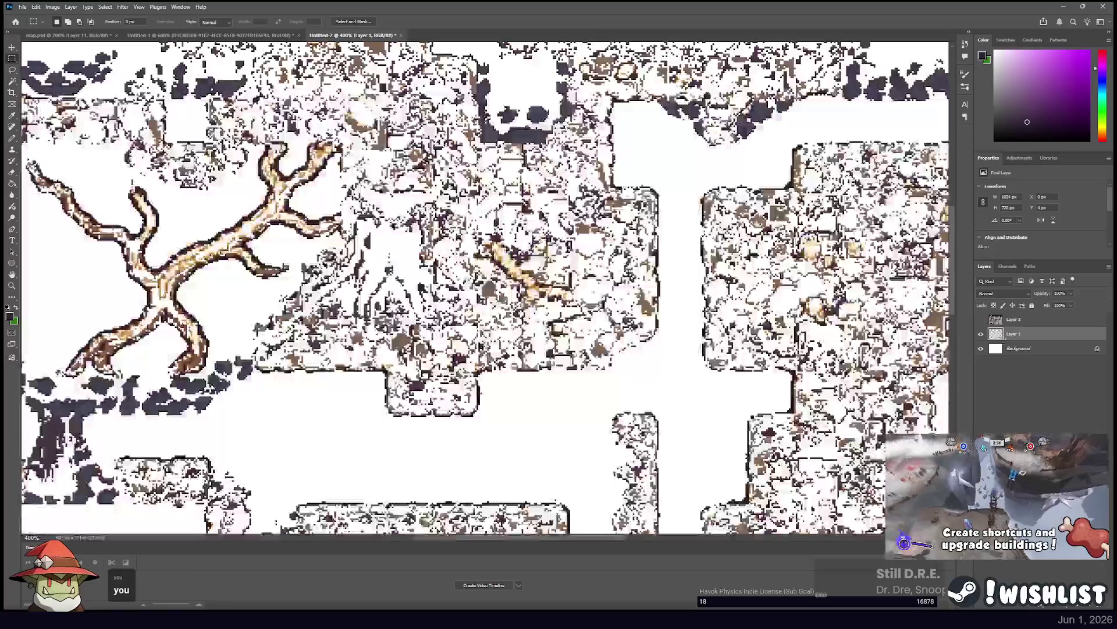
{"action": "left_click", "coordinate": [12, 81]}
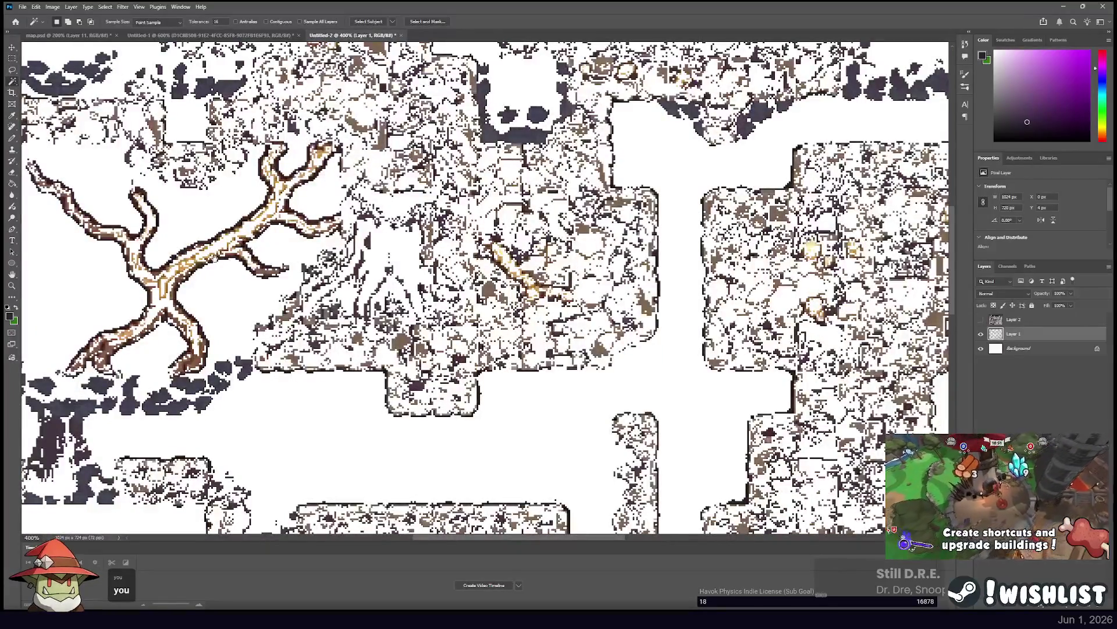
{"action": "scroll", "coordinate": [485, 288], "scroll_direction": "left", "scroll_amount": 5}
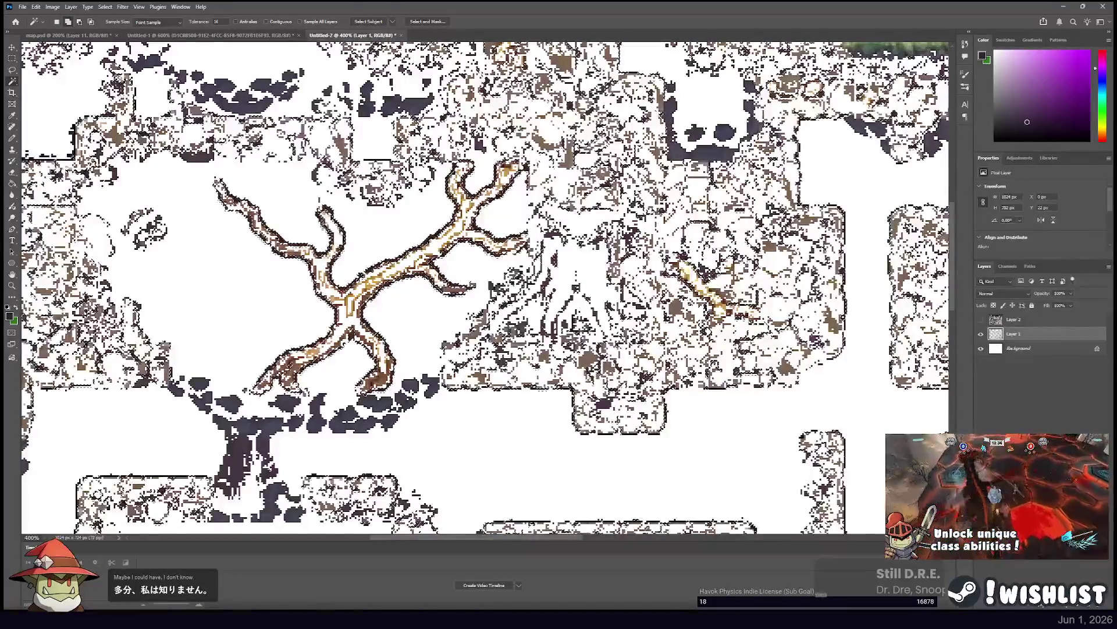
With Layer 2 hidden, Magic Wand the dark blobs at the top-left of Layer 1.
{"action": "left_click", "coordinate": [981, 320]}
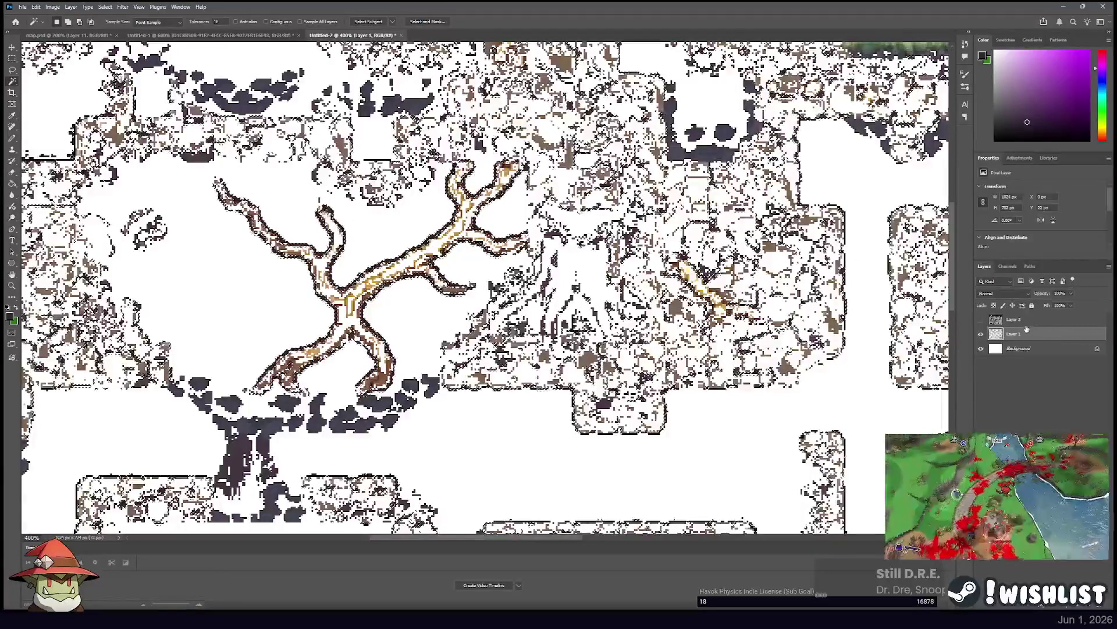
{"action": "left_click", "coordinate": [1027, 319]}
{"action": "left_click", "coordinate": [13, 60]}
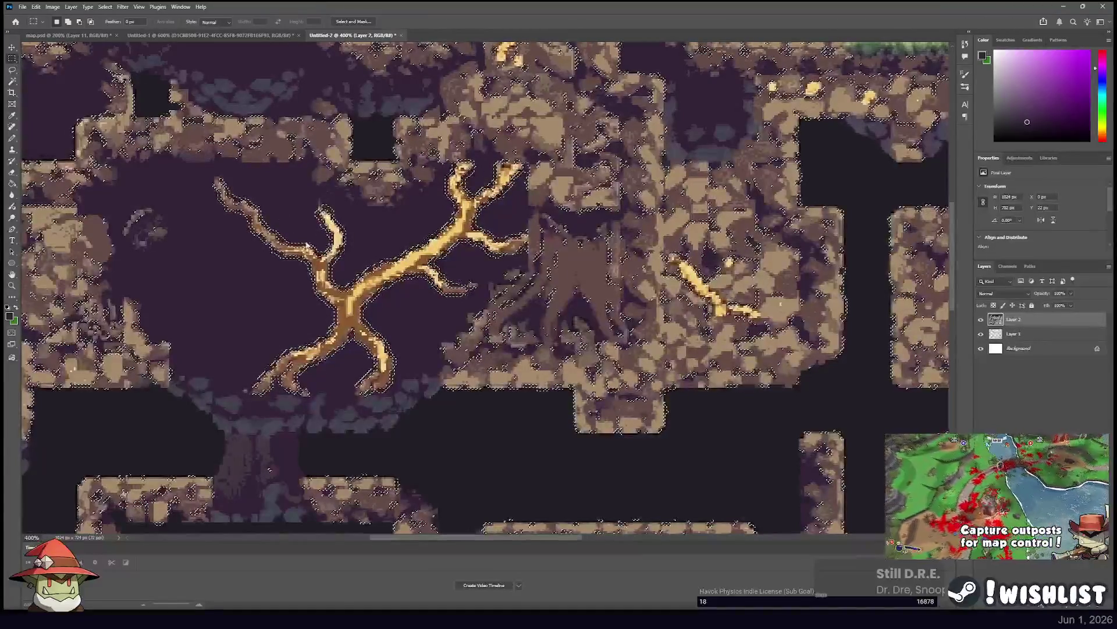
{"action": "key", "text": "i"}
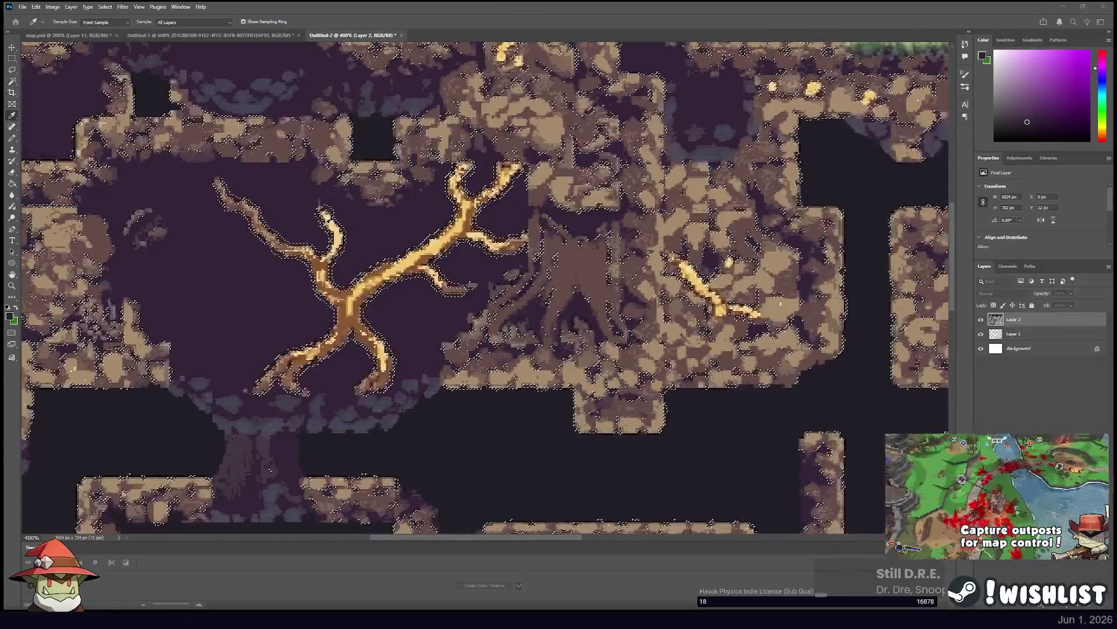
{"action": "key", "text": "m"}
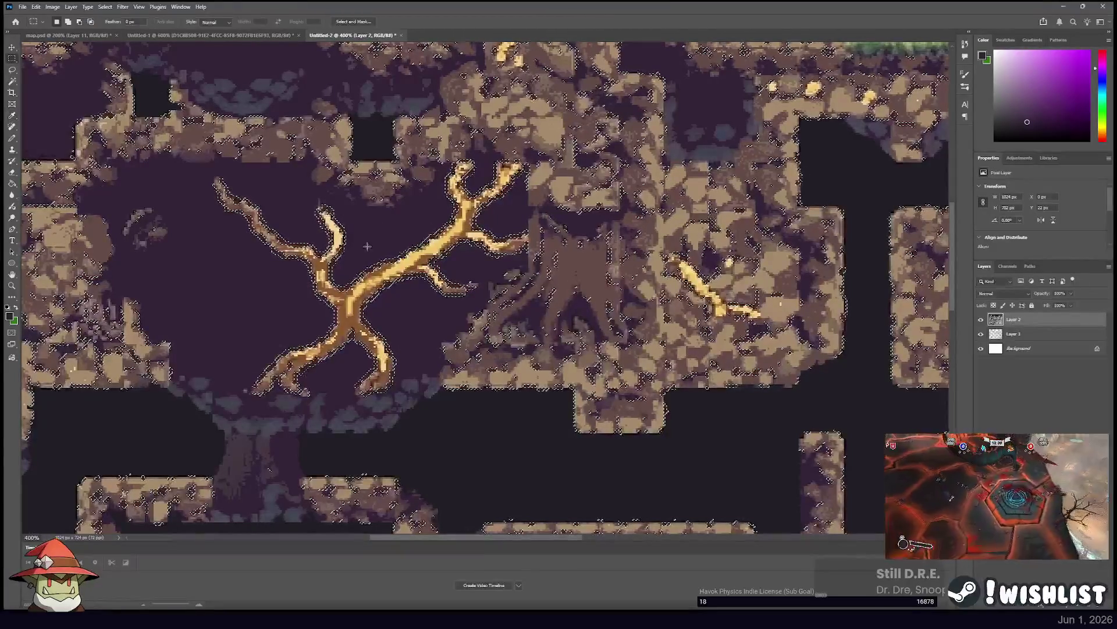
{"action": "left_click", "coordinate": [1016, 333]}
{"action": "left_click", "coordinate": [996, 333], "text": "ctrl"}
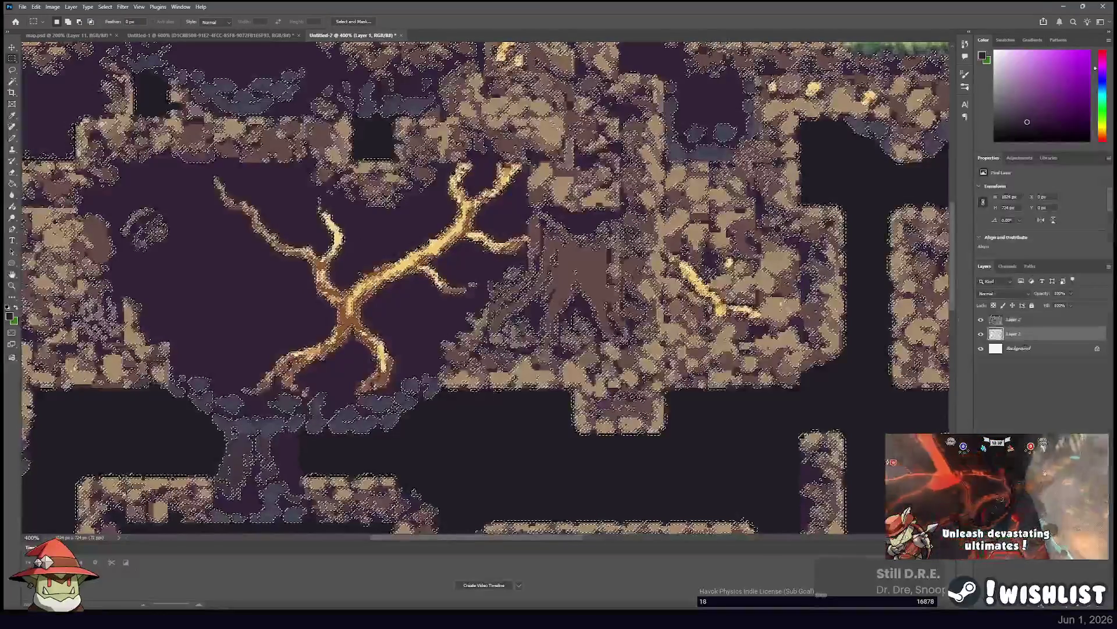
{"action": "left_click", "coordinate": [981, 319]}
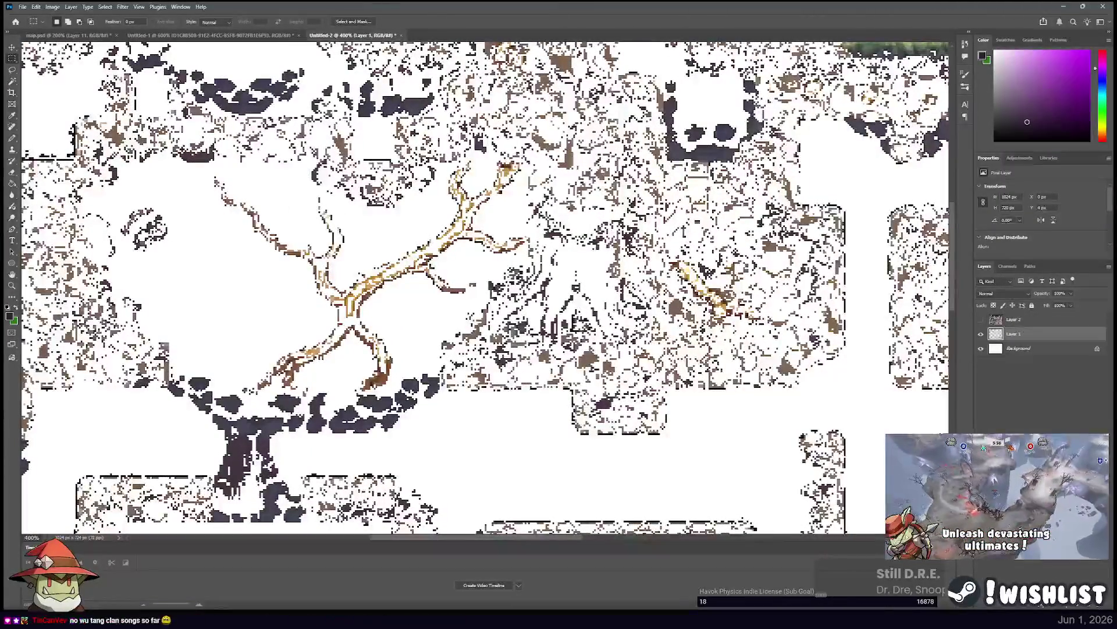
{"action": "left_click", "coordinate": [12, 81]}
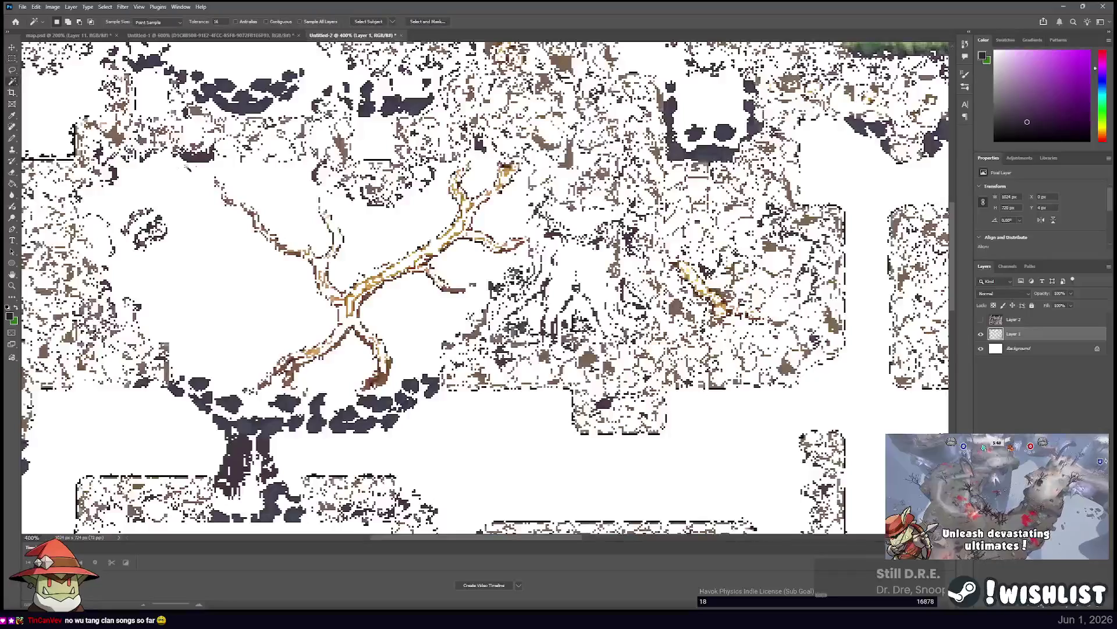
{"action": "left_click", "coordinate": [203, 163]}
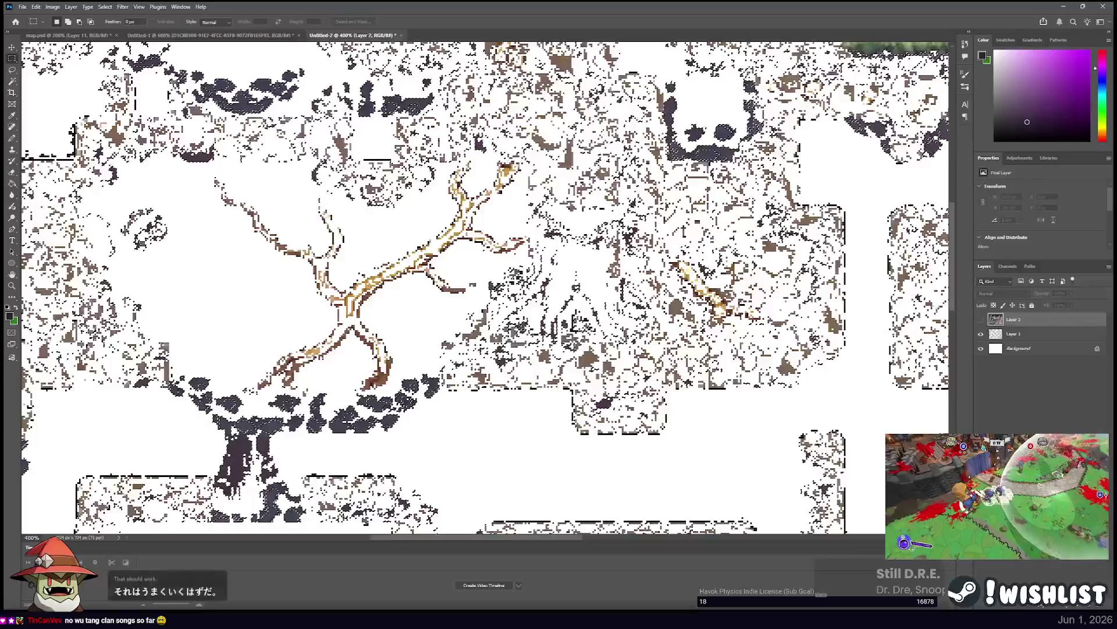
Cycle the active layer with Alt+brackets and Magic Wand the dark blobs near the top-left.
{"action": "left_click", "coordinate": [1016, 319]}
{"action": "left_click", "coordinate": [980, 319]}
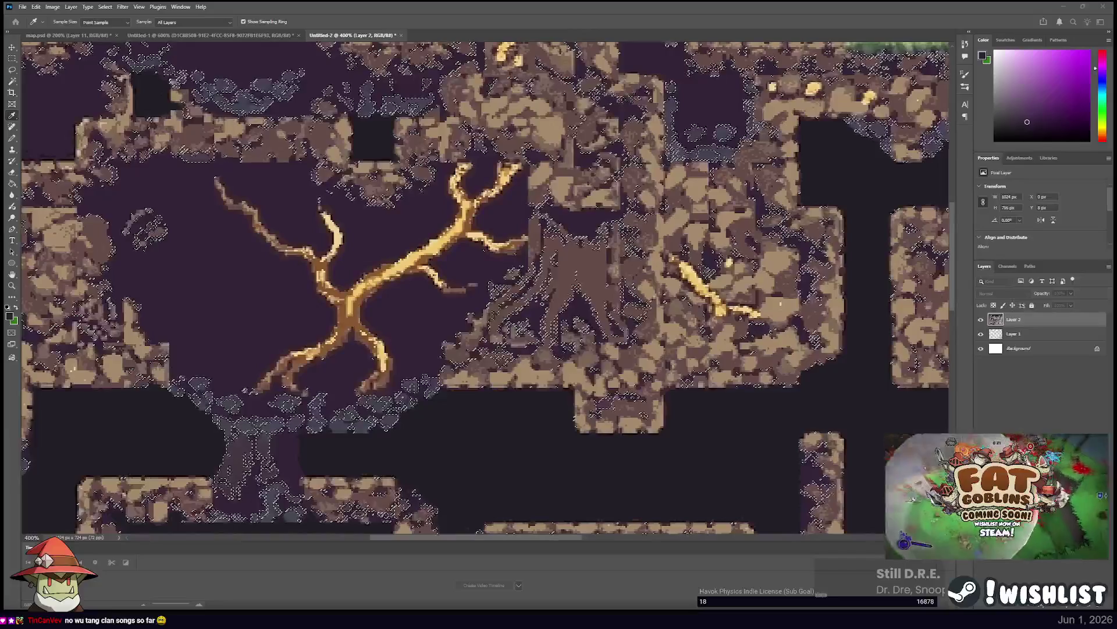
{"action": "key", "text": "m"}
{"action": "key", "text": "alt+bracketleft"}
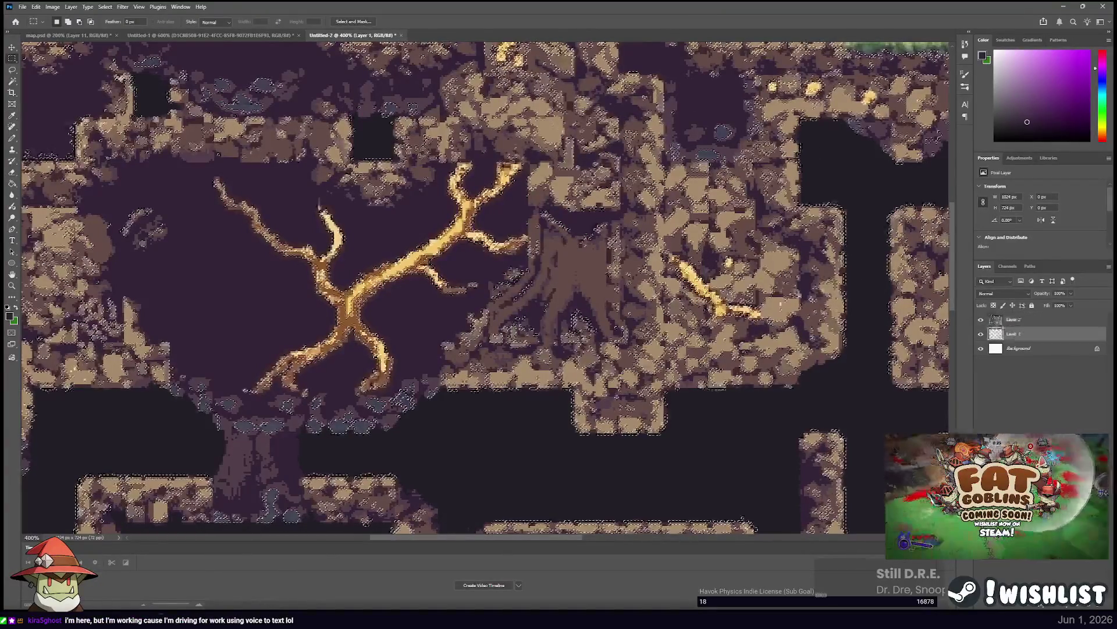
{"action": "key", "text": "alt+bracketright"}
{"action": "key", "text": "ctrl+comma"}
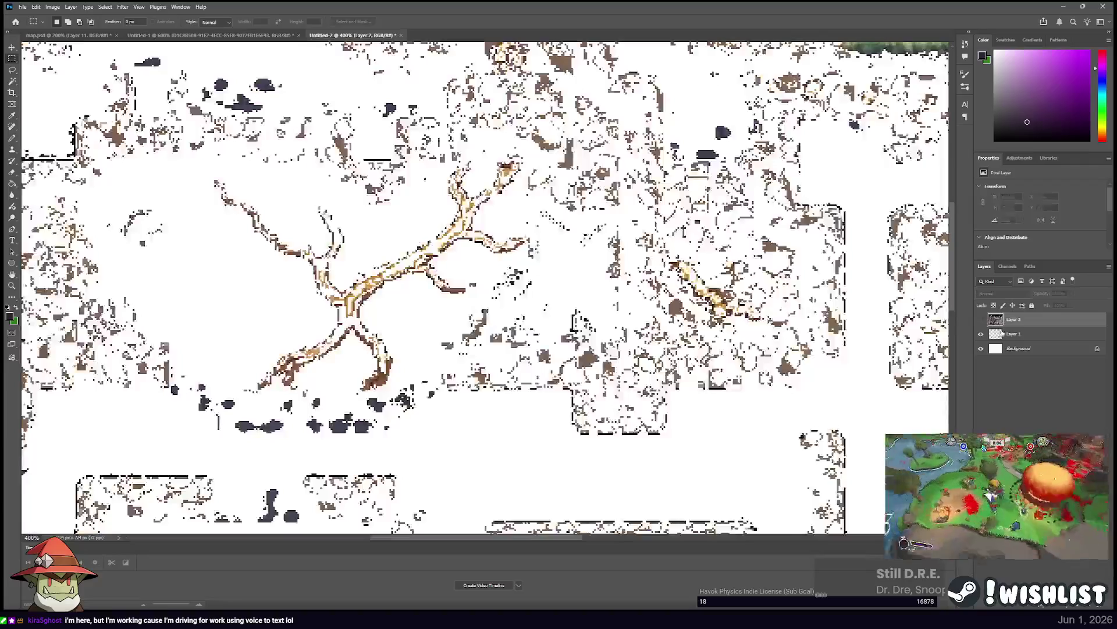
{"action": "key", "text": "alt+bracketleft"}
{"action": "key", "text": "w"}
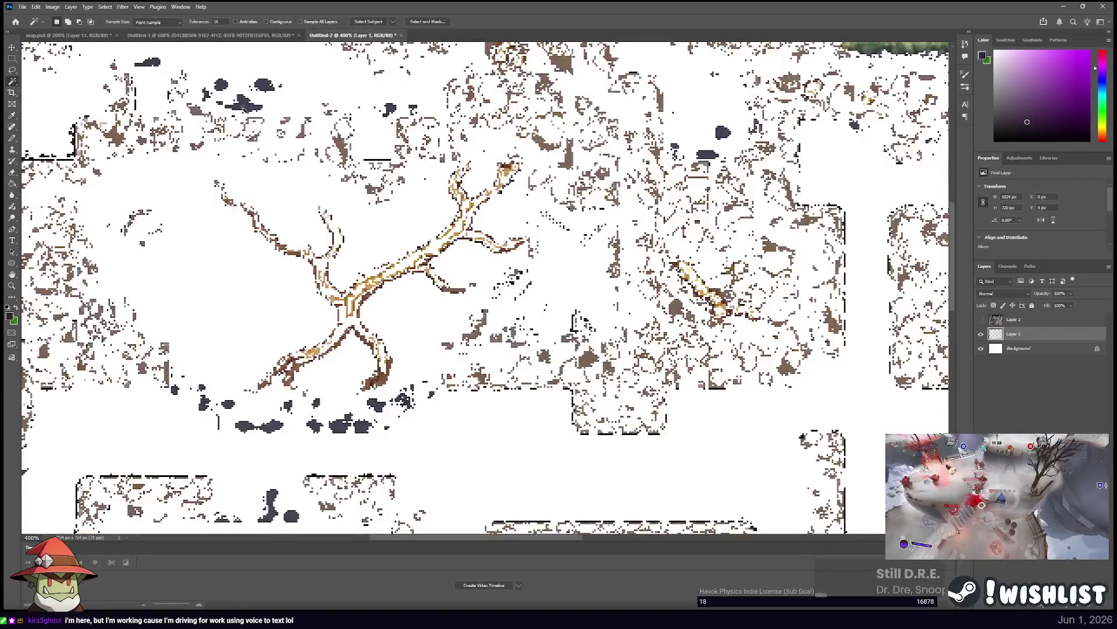
{"action": "left_click", "coordinate": [245, 108]}
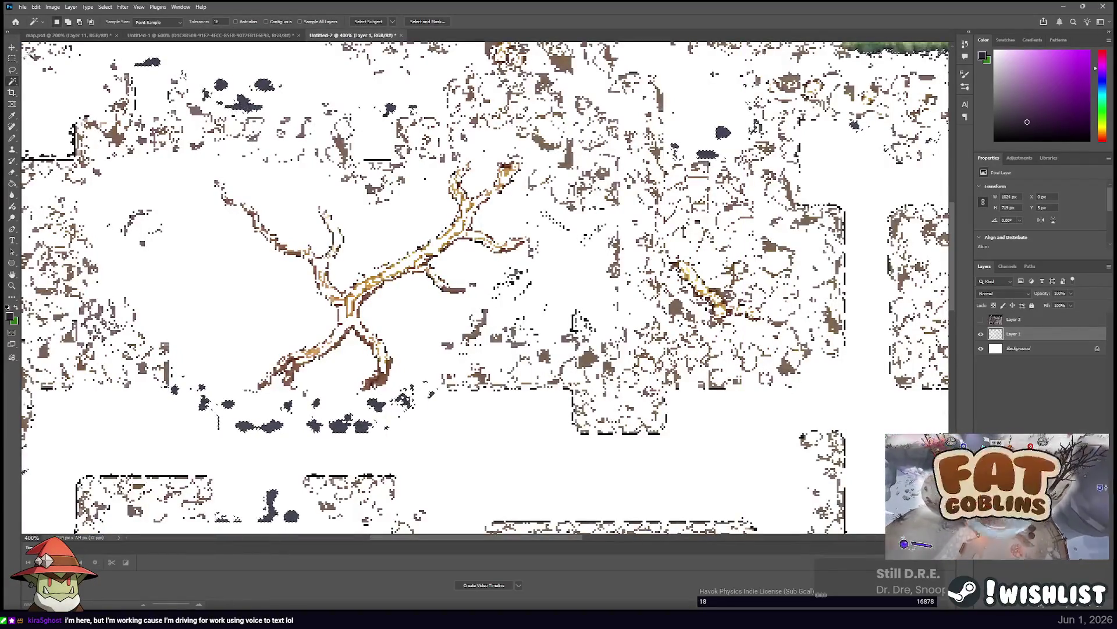
Show Layer 2, then restore the Layer 1 pixel selection and hide Layer 2 again.
{"action": "key", "text": "m"}
{"action": "left_click", "coordinate": [1019, 319]}
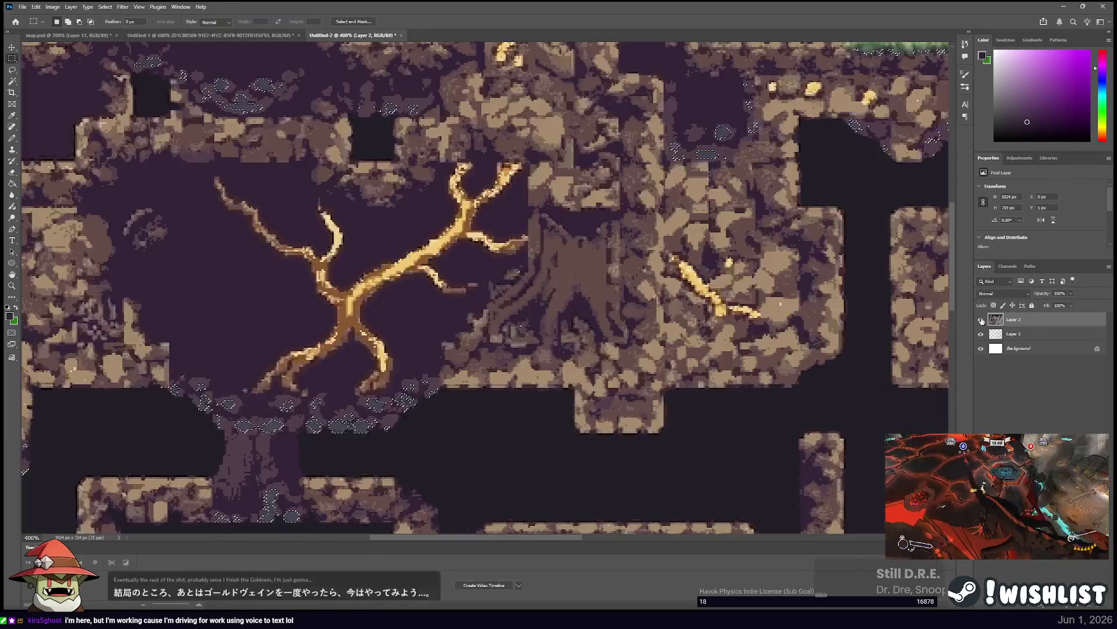
{"action": "left_click", "coordinate": [982, 320]}
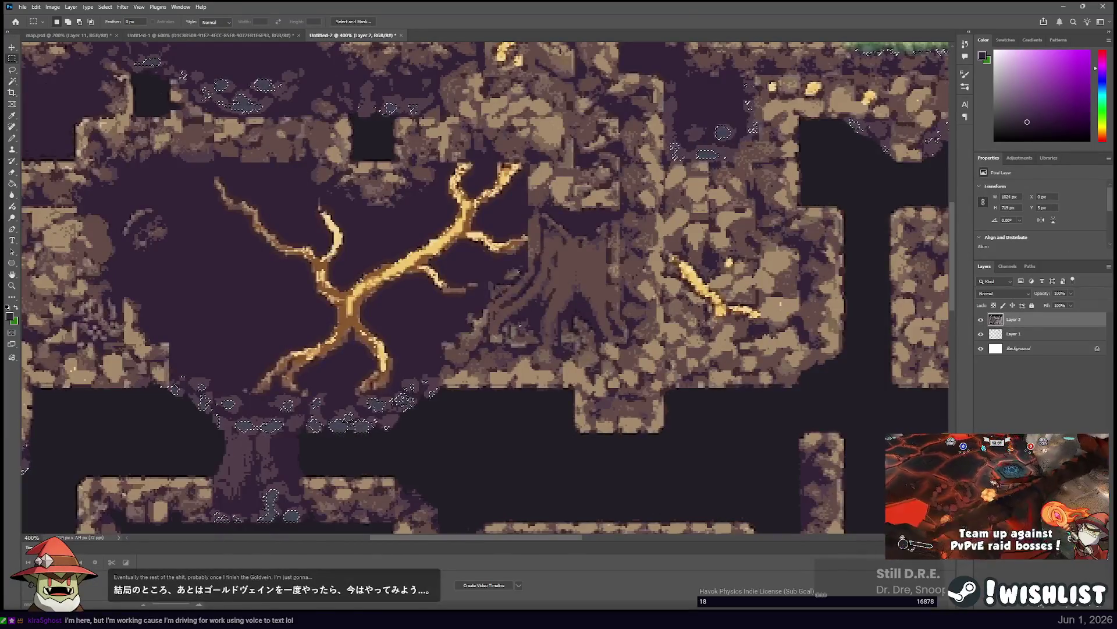
{"action": "key", "text": "i"}
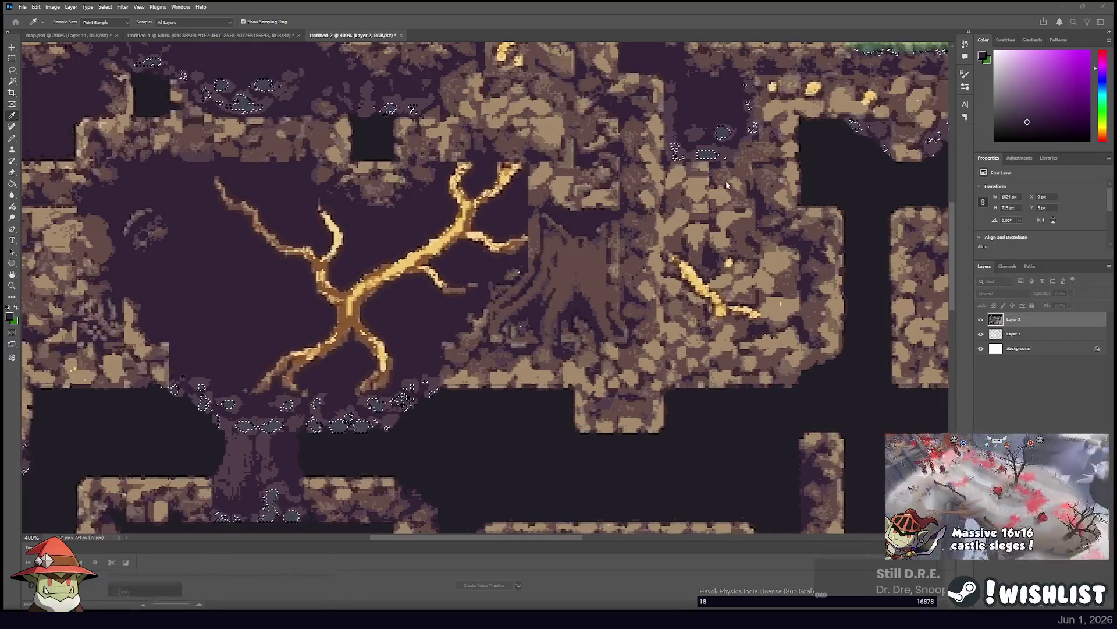
{"action": "key", "text": "m"}
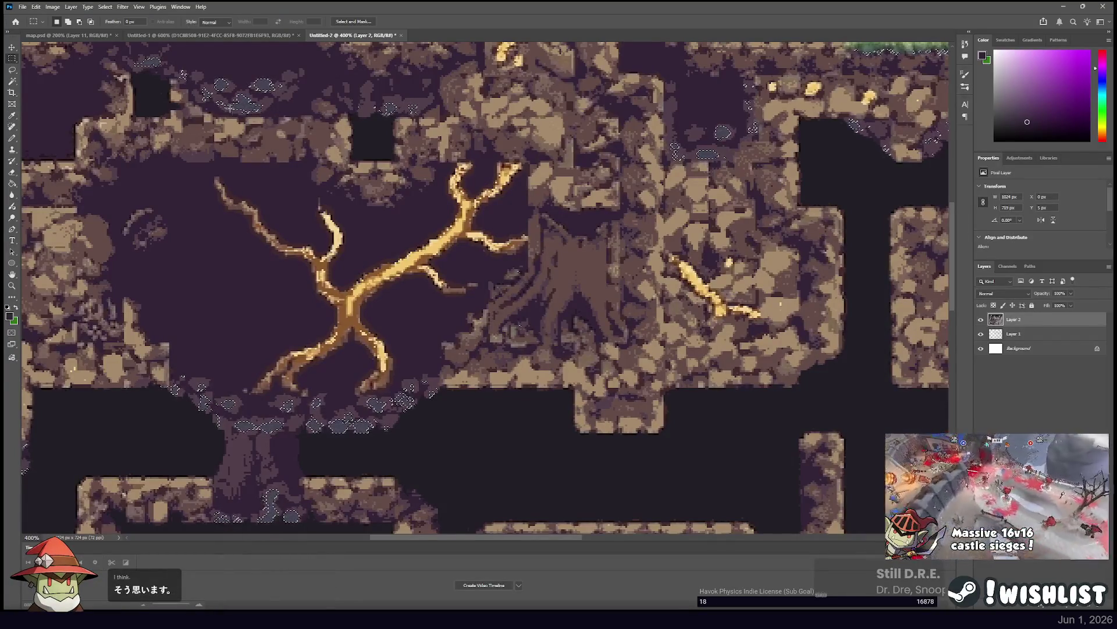
{"action": "key", "text": "ctrl+d"}
{"action": "left_click", "coordinate": [1013, 334]}
{"action": "left_click", "coordinate": [997, 334], "text": "ctrl"}
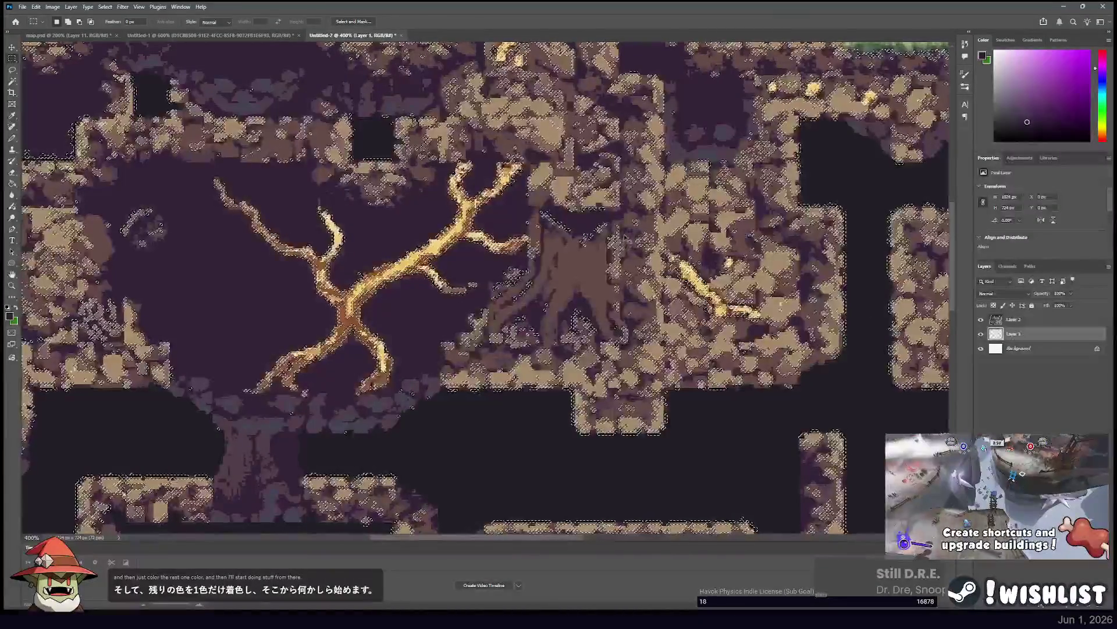
{"action": "key", "text": "ctrl+d"}
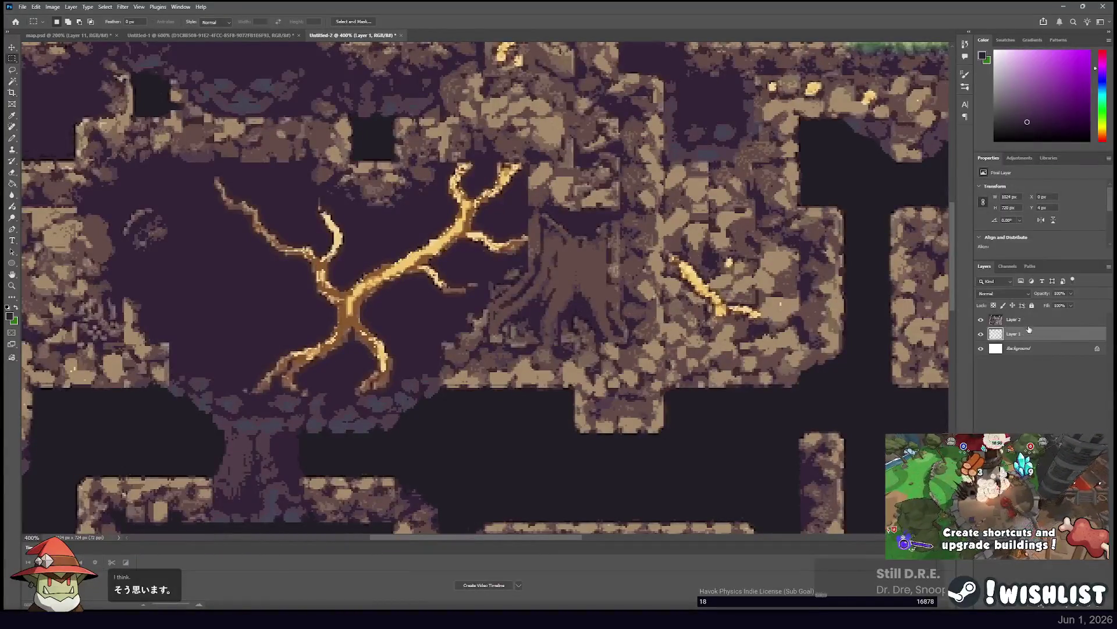
{"action": "key", "text": "ctrl+z"}
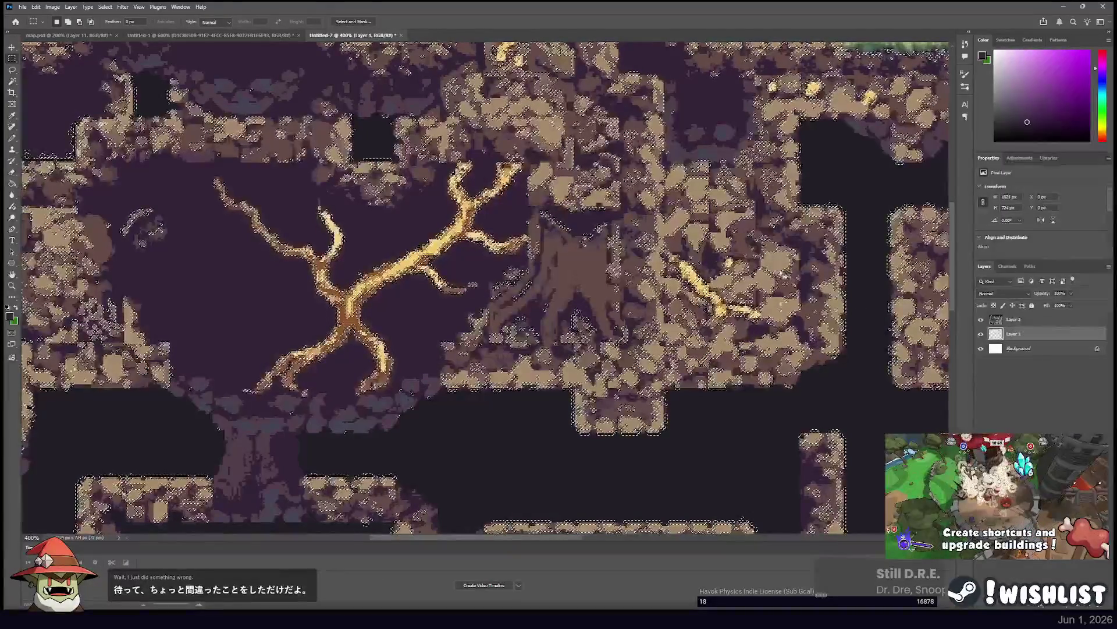
{"action": "left_click", "coordinate": [981, 319]}
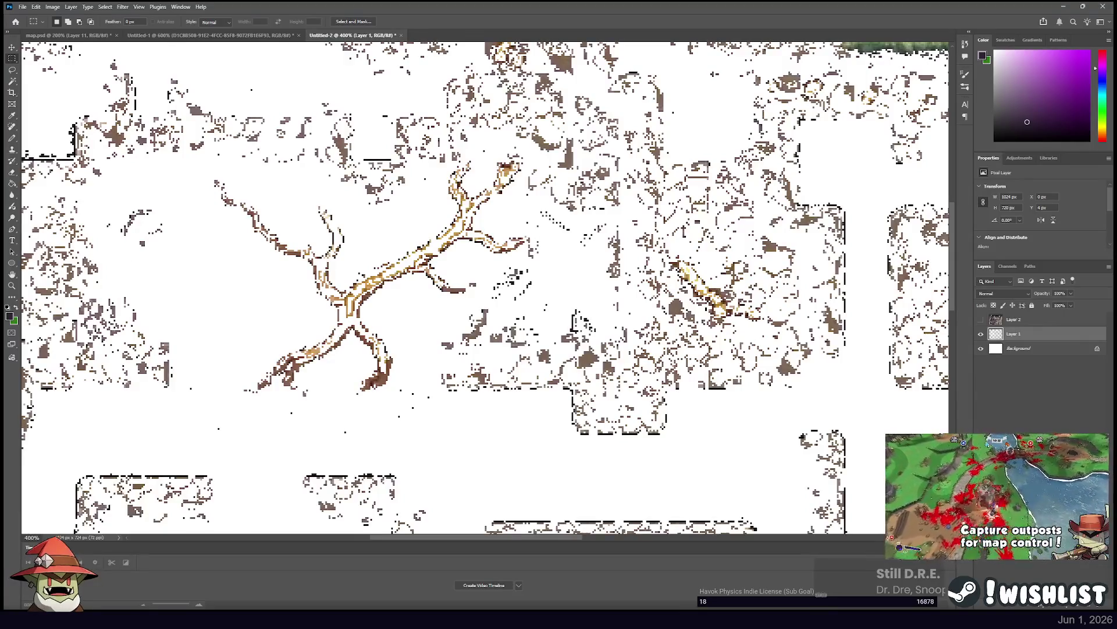
Magic Wand the top-right gold root branch into the selection and zoom in slightly.
{"action": "key", "text": "w"}
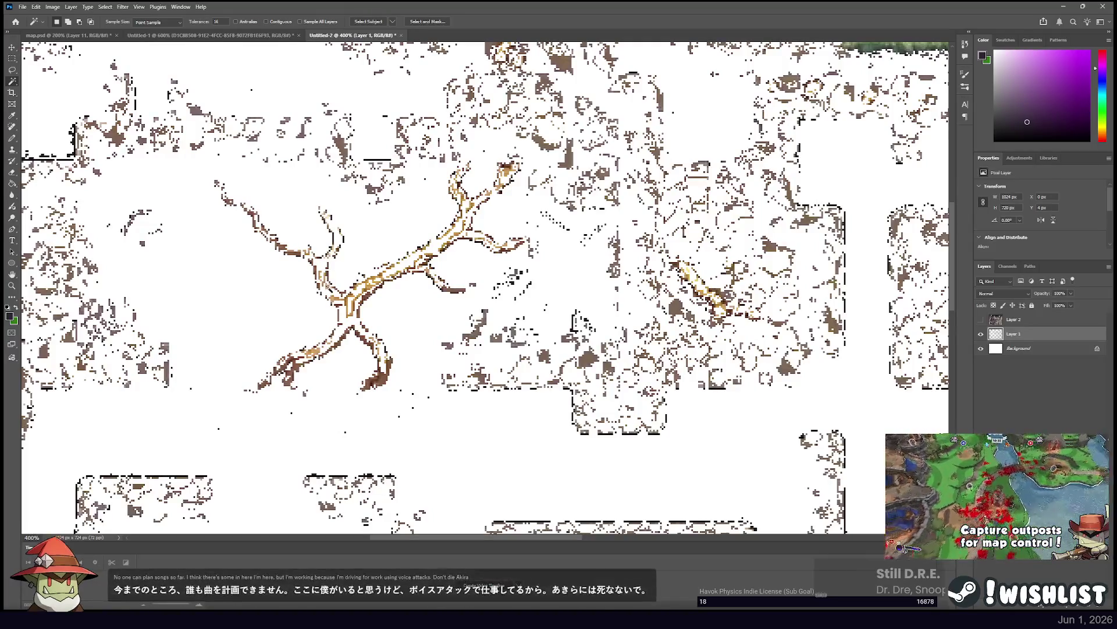
{"action": "left_click", "coordinate": [506, 170], "text": "shift"}
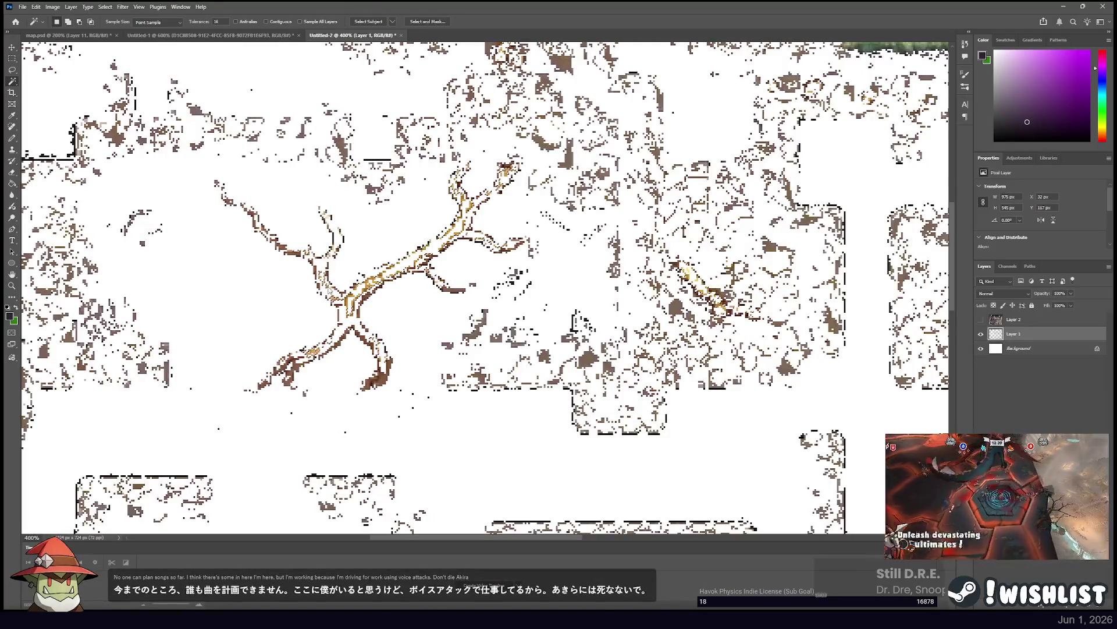
{"action": "key", "text": "ctrl+plus"}
{"action": "key", "text": "ctrl+plus"}
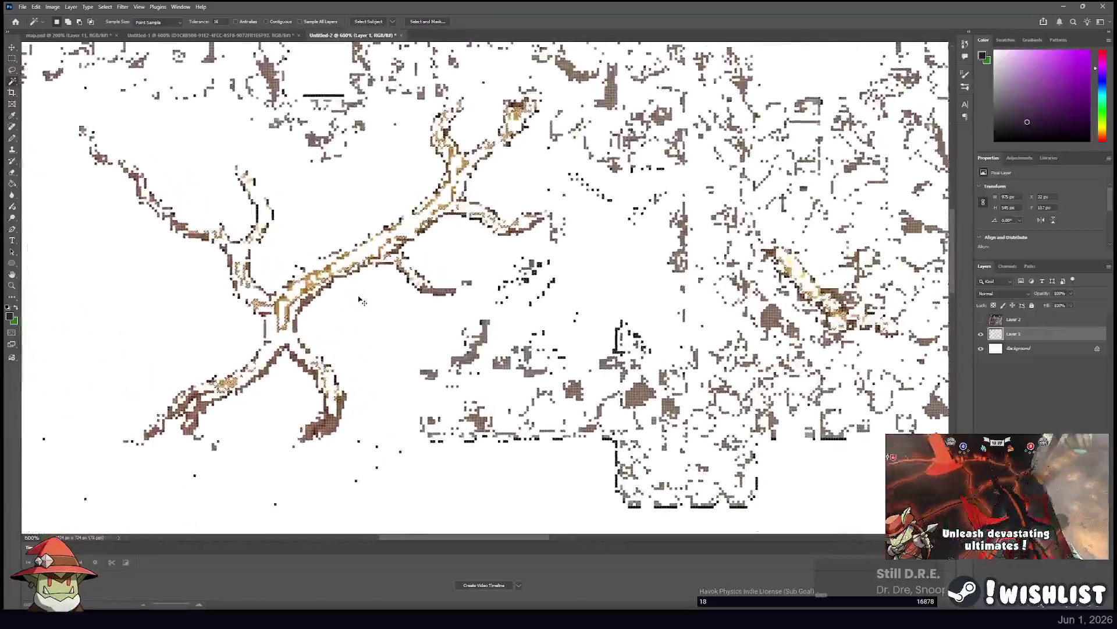
Add the root trunk's centre to the selection, then show Layer 2 and deselect.
{"action": "left_click", "coordinate": [278, 312], "text": "shift"}
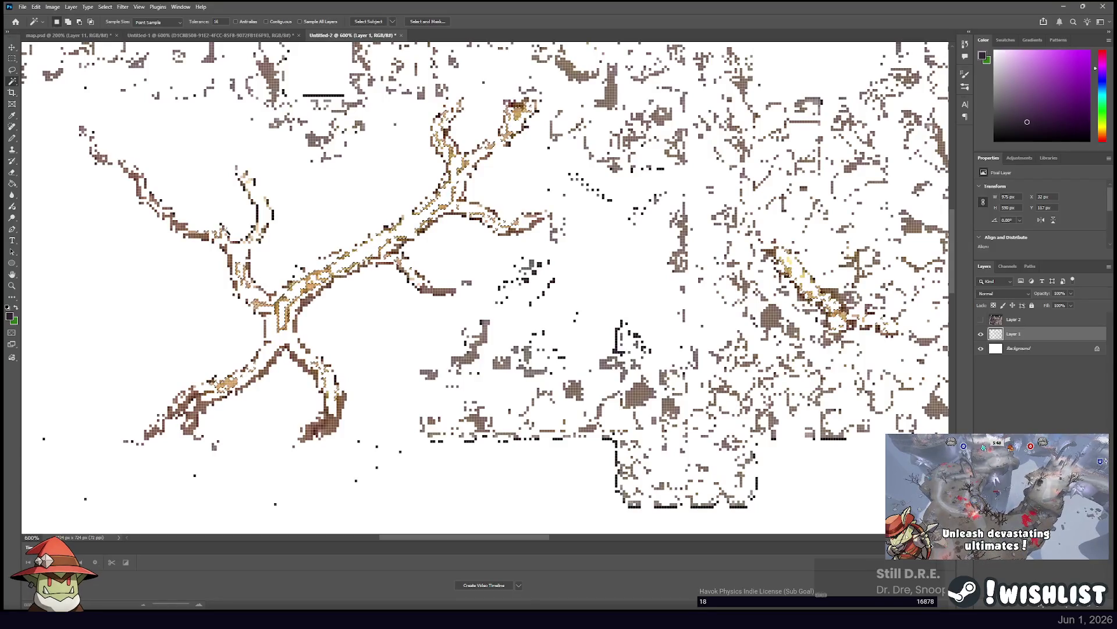
{"action": "left_click", "coordinate": [12, 58]}
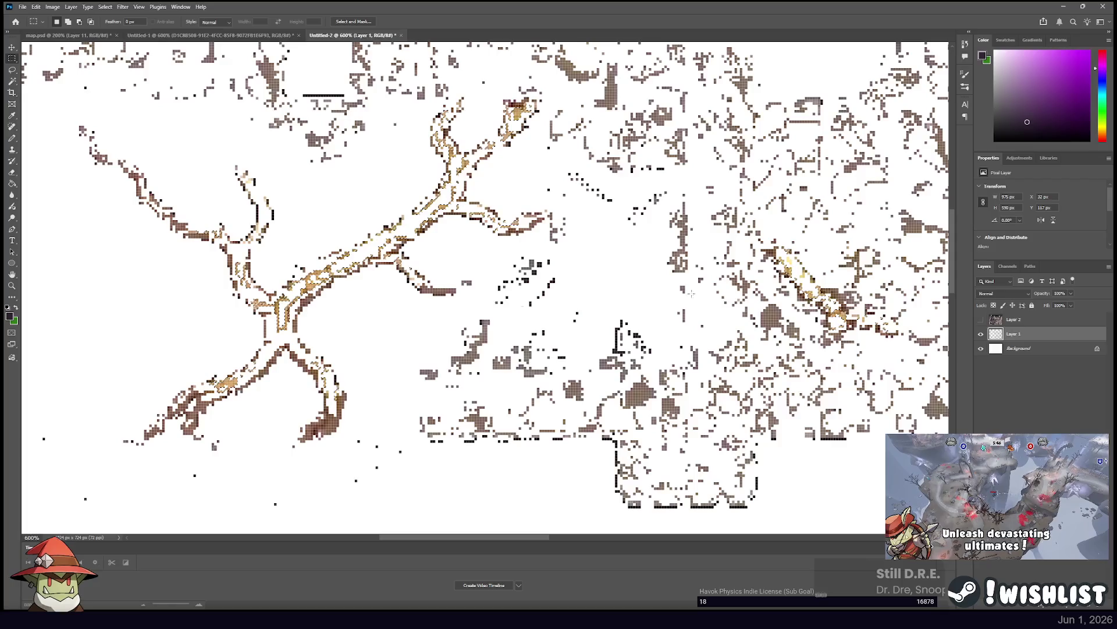
{"action": "left_click", "coordinate": [1016, 319]}
{"action": "left_click", "coordinate": [982, 319]}
{"action": "key", "text": "i"}
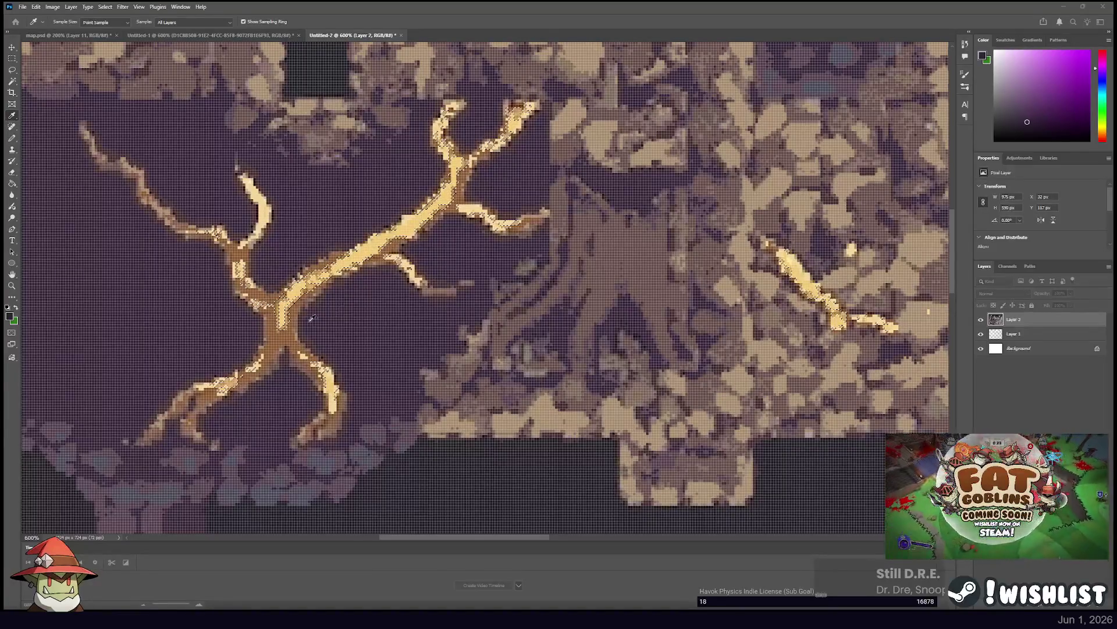
{"action": "key", "text": "m"}
{"action": "key", "text": "ctrl+d"}
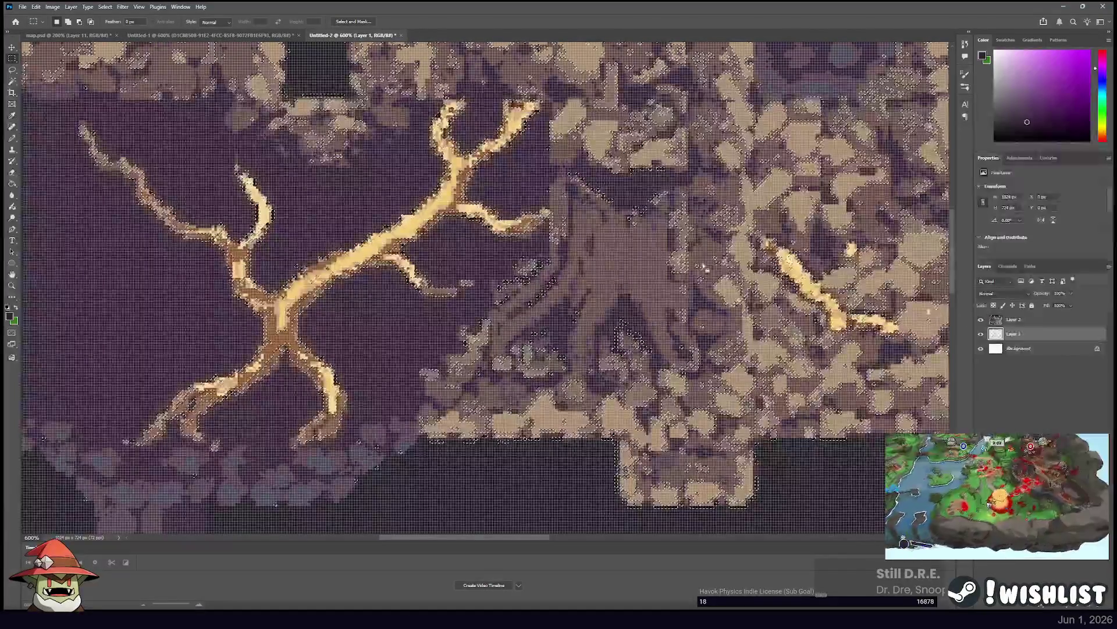
Set the Magic Wand to add mode on Layer 1, then show Layer 2 and deselect.
{"action": "left_click", "coordinate": [981, 319]}
{"action": "left_click", "coordinate": [1013, 334]}
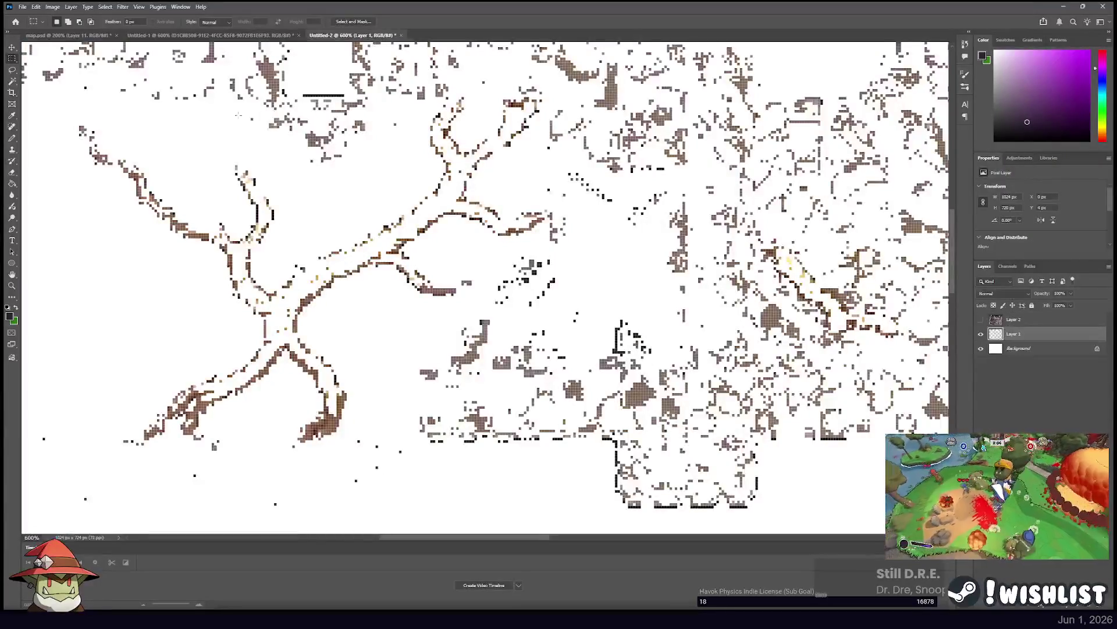
{"action": "left_click", "coordinate": [12, 81]}
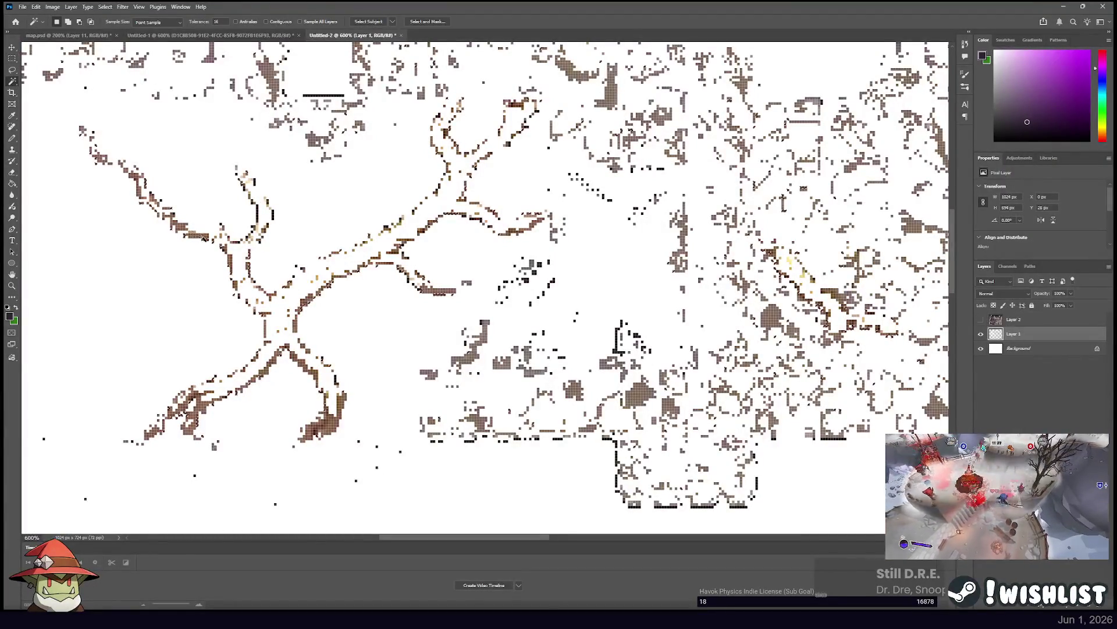
{"action": "key", "text": "shift"}
{"action": "key", "text": "m"}
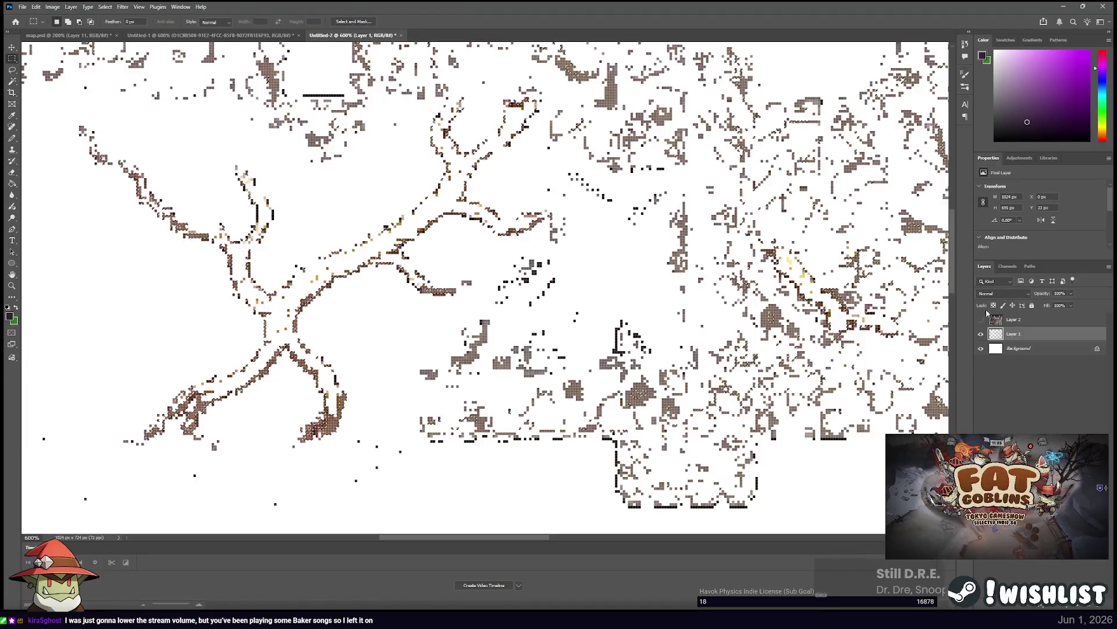
{"action": "left_click", "coordinate": [1012, 319]}
{"action": "left_click", "coordinate": [981, 319]}
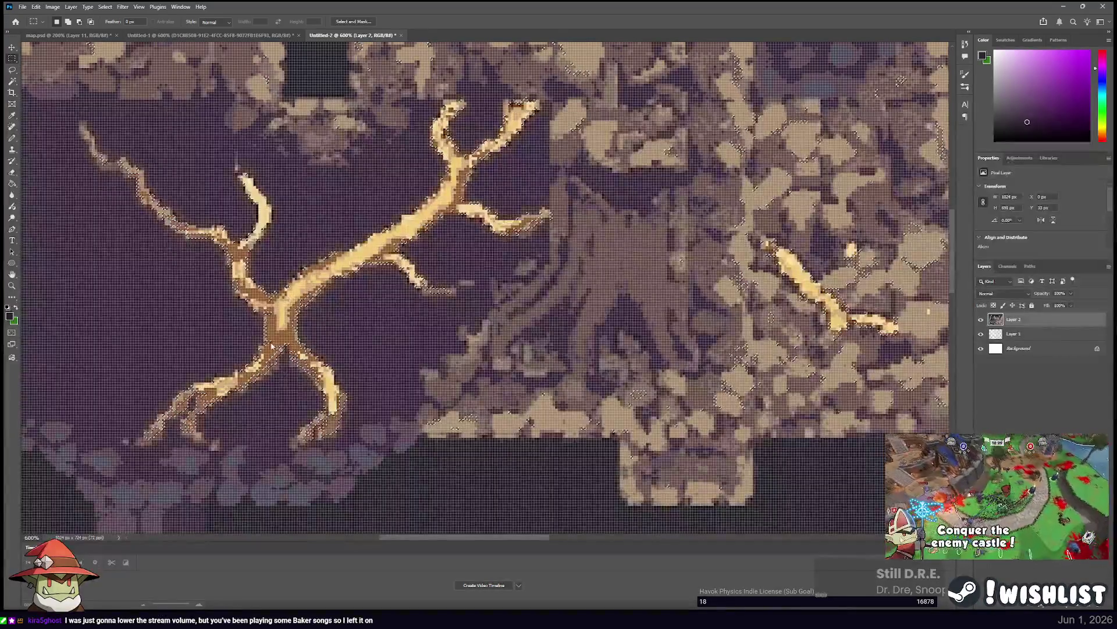
{"action": "key", "text": "i"}
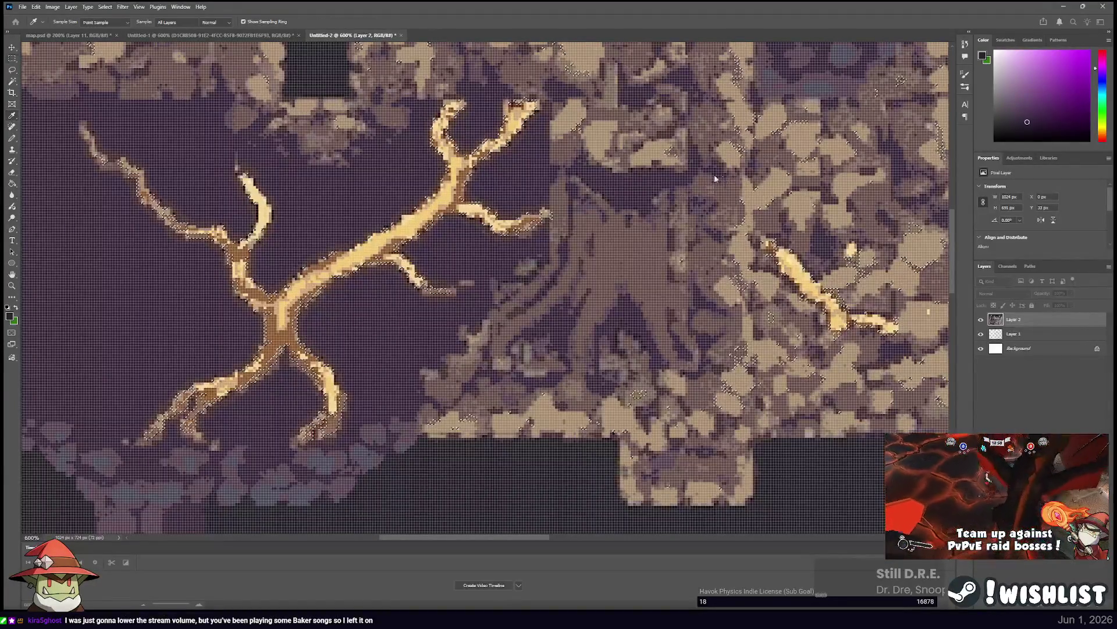
{"action": "key", "text": "m"}
{"action": "key", "text": "ctrl+d"}
Hide Layer 2 and Magic Wand the root outlines on Layer 1 at two spots.
{"action": "left_click", "coordinate": [980, 319]}
{"action": "left_click", "coordinate": [980, 318]}
{"action": "left_click", "coordinate": [981, 319]}
{"action": "left_click", "coordinate": [1014, 333]}
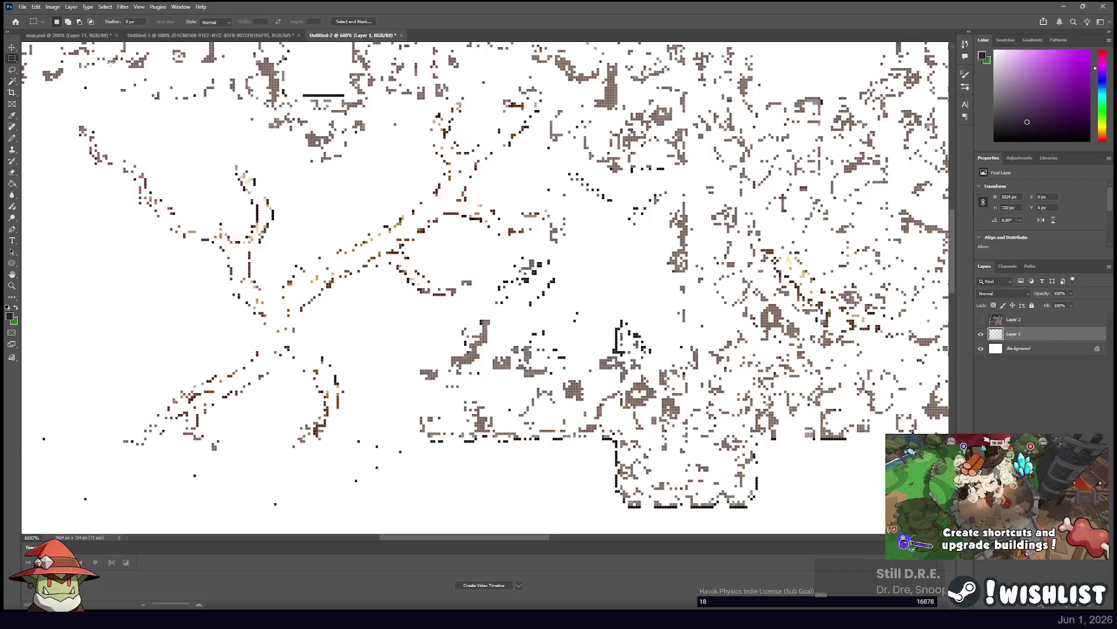
{"action": "key", "text": "w"}
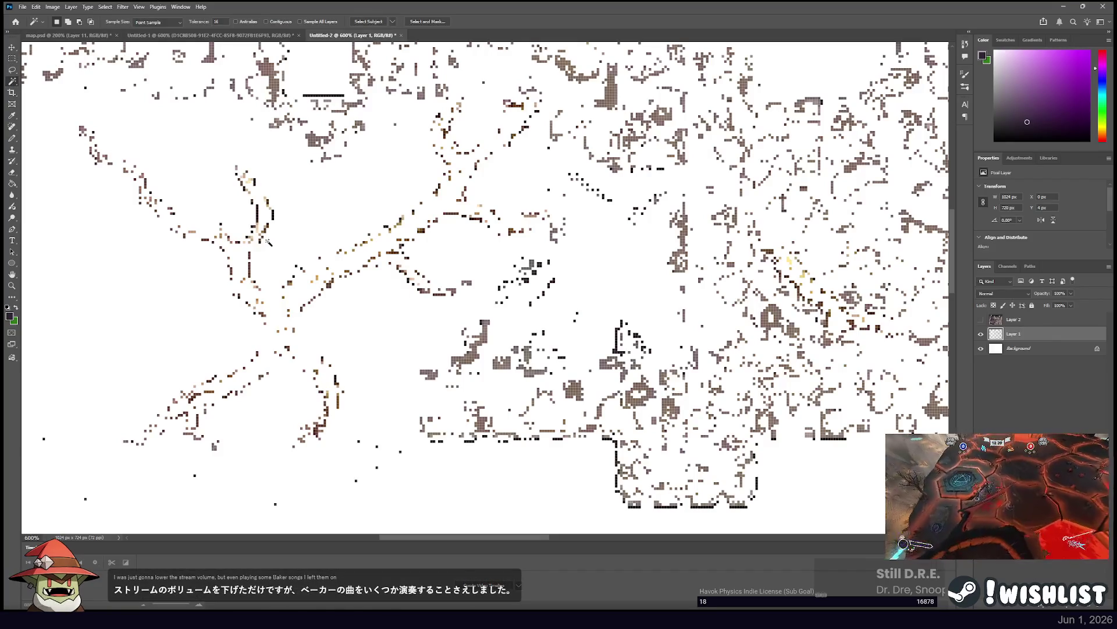
{"action": "left_click", "coordinate": [230, 240], "text": "shift"}
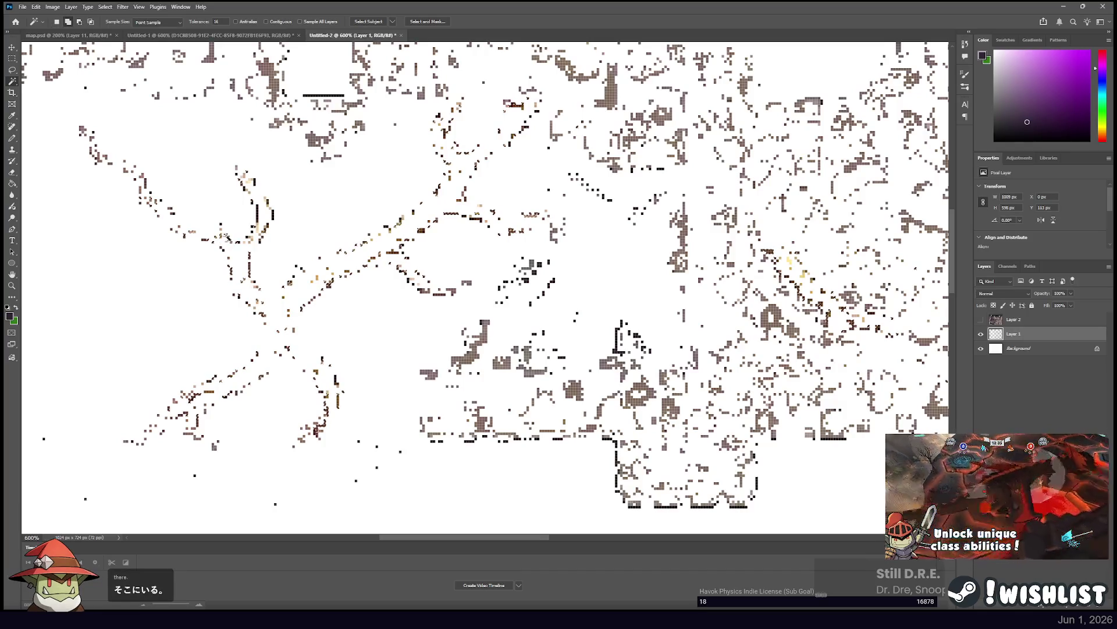
{"action": "left_click", "coordinate": [205, 241], "text": "shift"}
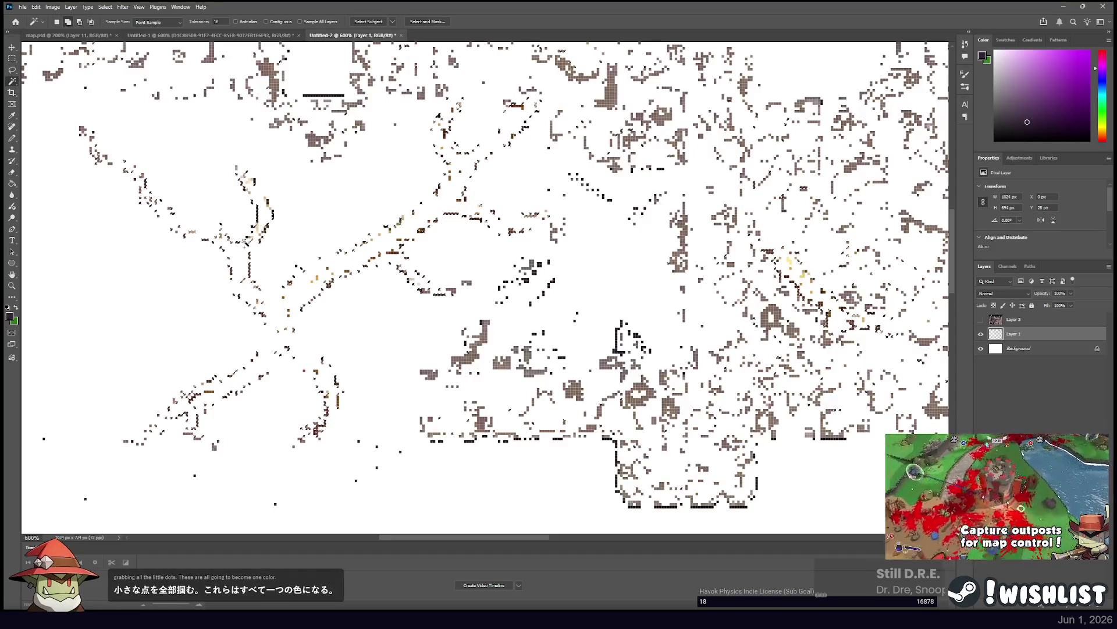
Turn Layer 2 back on as the active layer and return to the Rectangular Marquee.
{"action": "left_click", "coordinate": [1024, 319]}
{"action": "left_click", "coordinate": [981, 319]}
{"action": "left_click", "coordinate": [12, 59]}
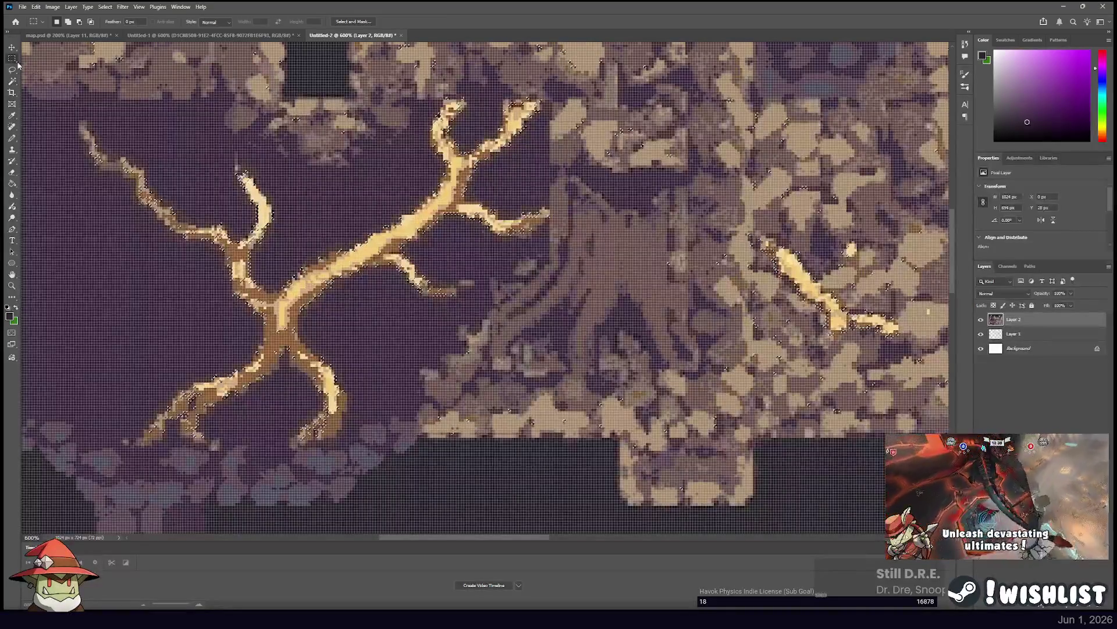
Clear the selection and toggle Layer 2's visibility to compare it against Layer 1.
{"action": "key", "text": "i"}
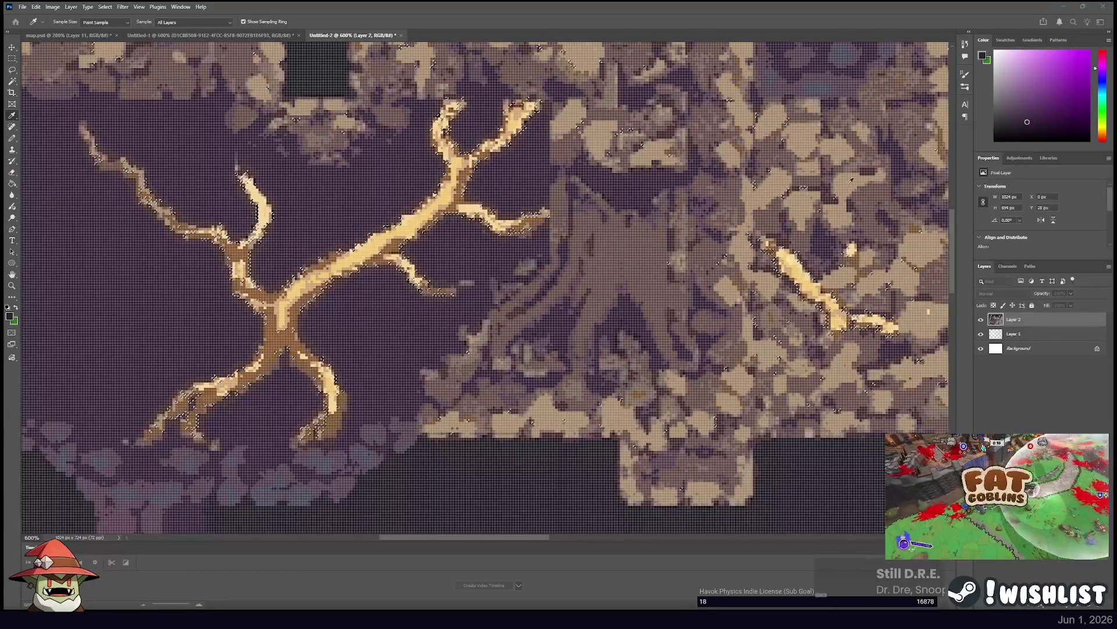
{"action": "key", "text": "m"}
{"action": "key", "text": "ctrl+d"}
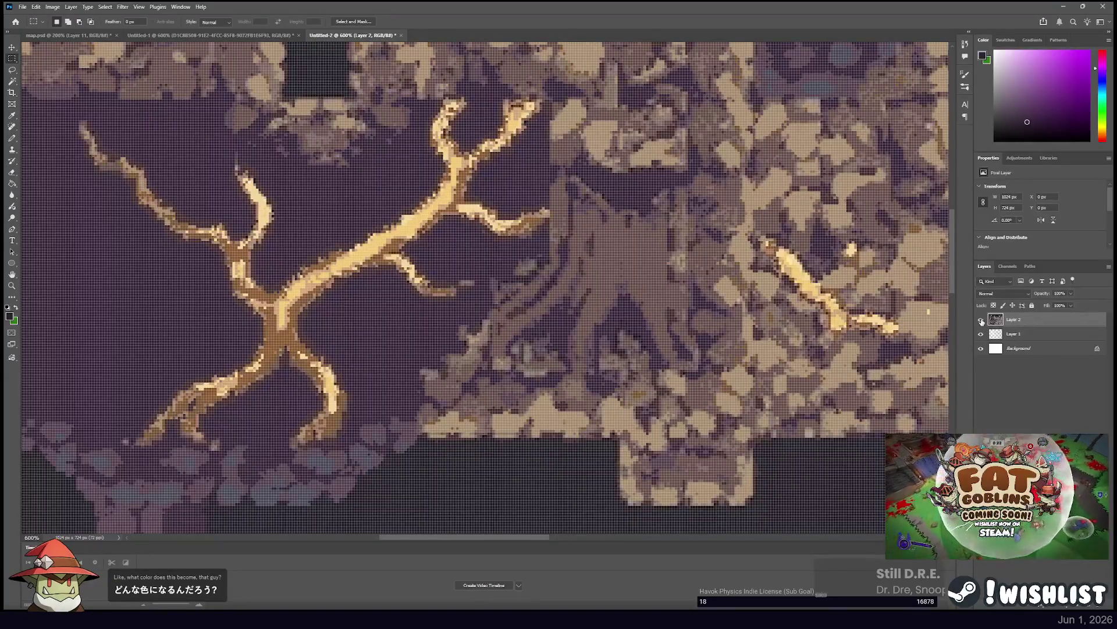
{"action": "left_click", "coordinate": [982, 319]}
{"action": "left_click", "coordinate": [1013, 334]}
{"action": "key", "text": "w"}
{"action": "left_click", "coordinate": [982, 320]}
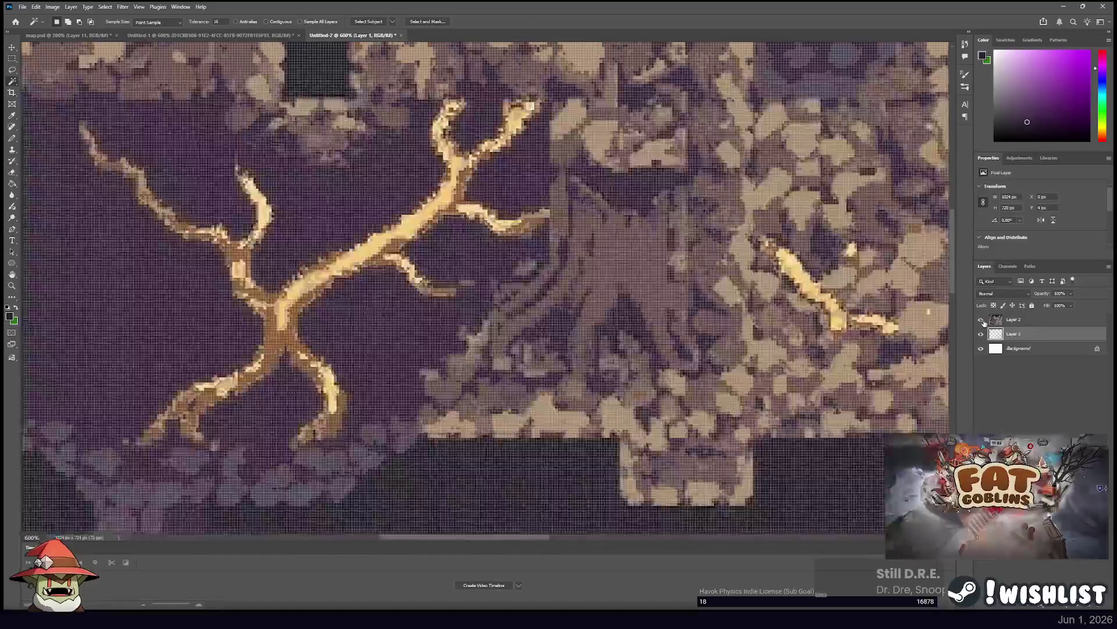
{"action": "left_click", "coordinate": [982, 320]}
{"action": "left_click", "coordinate": [982, 320]}
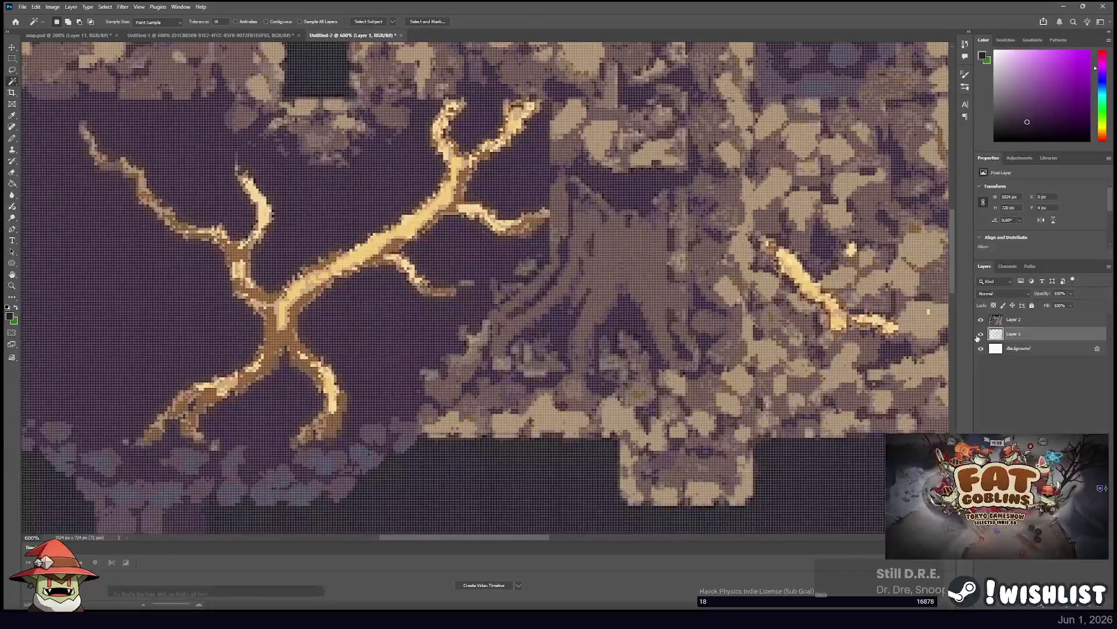
{"action": "left_click", "coordinate": [981, 319]}
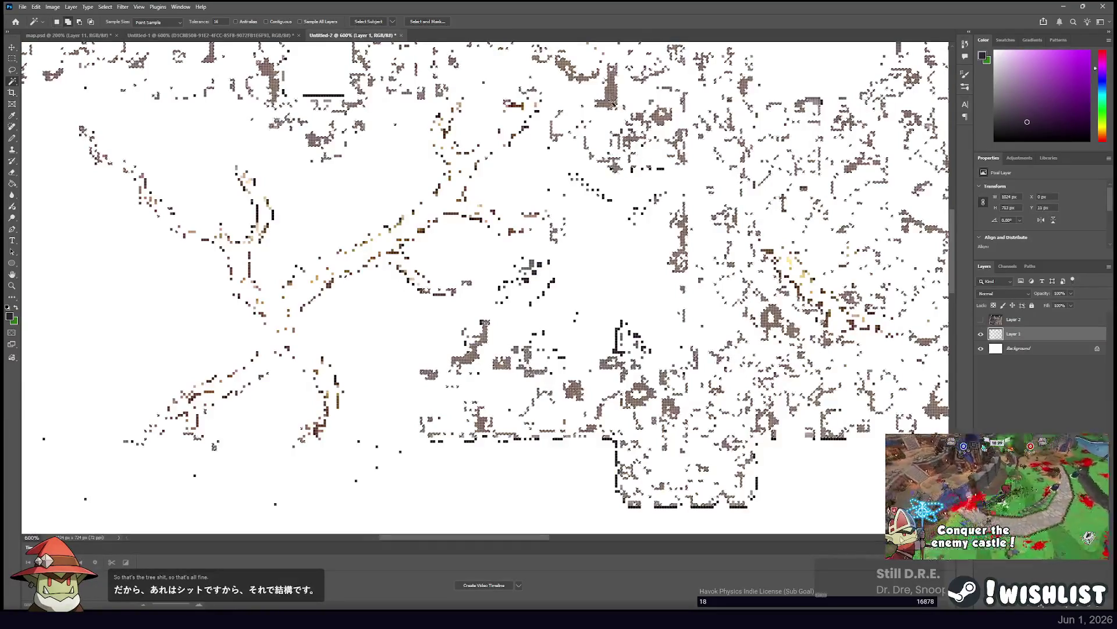
{"action": "left_click", "coordinate": [12, 59]}
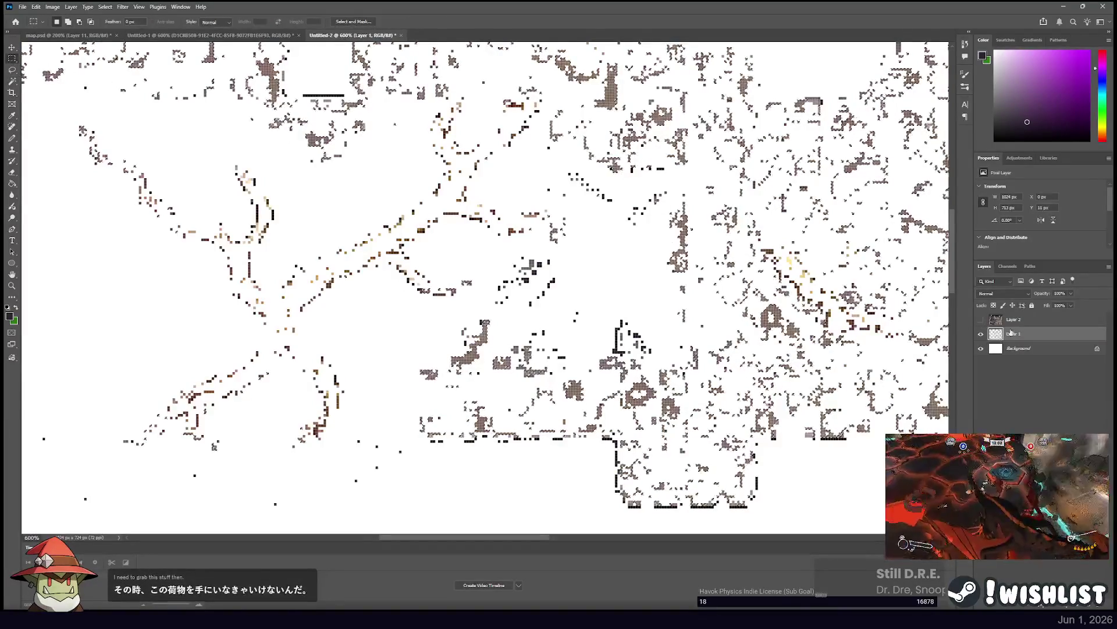
{"action": "left_click", "coordinate": [1024, 320]}
{"action": "left_click", "coordinate": [981, 320]}
Load Layer 1's pixels as a selection and compare the lower passages with Layer 2 hidden.
{"action": "key", "text": "i"}
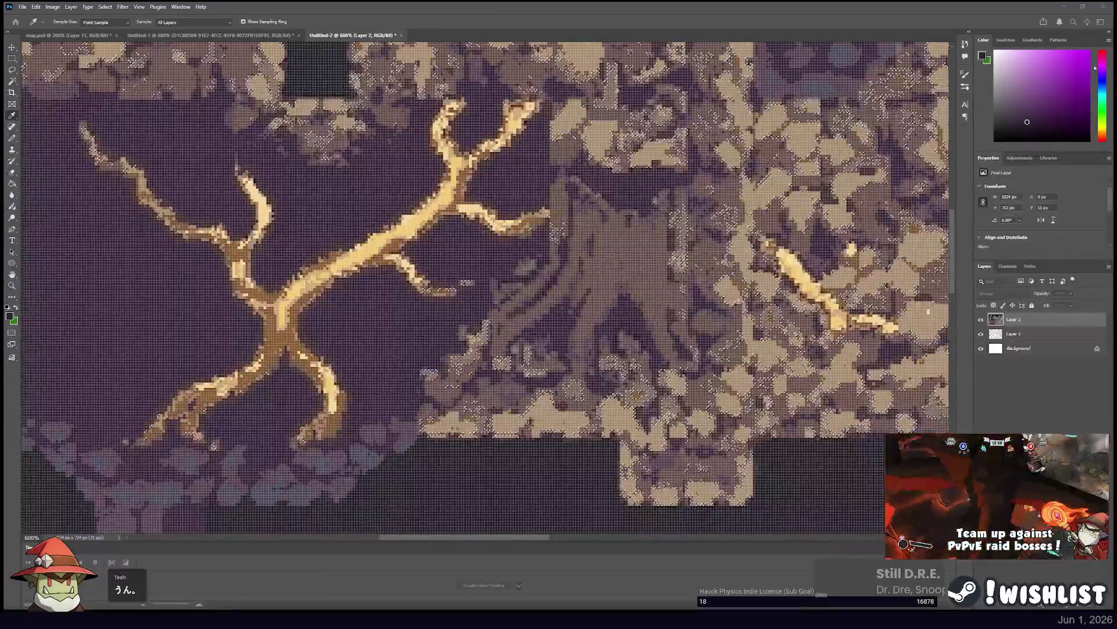
{"action": "key", "text": "m"}
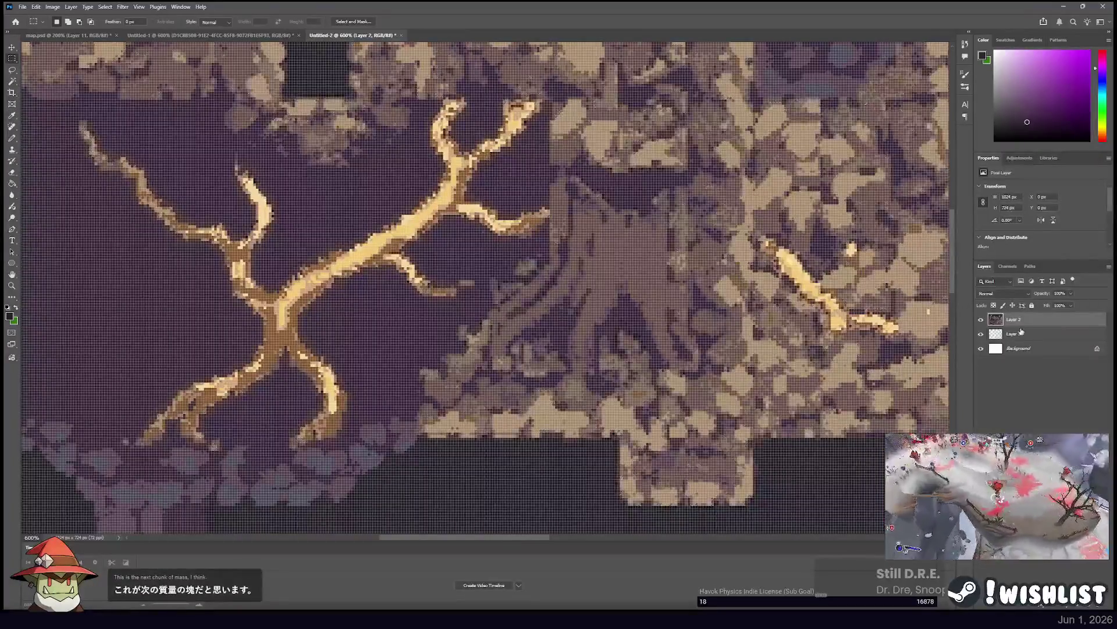
{"action": "left_click", "coordinate": [997, 333], "text": "ctrl"}
{"action": "key", "text": "ctrl+d"}
{"action": "left_click", "coordinate": [981, 319]}
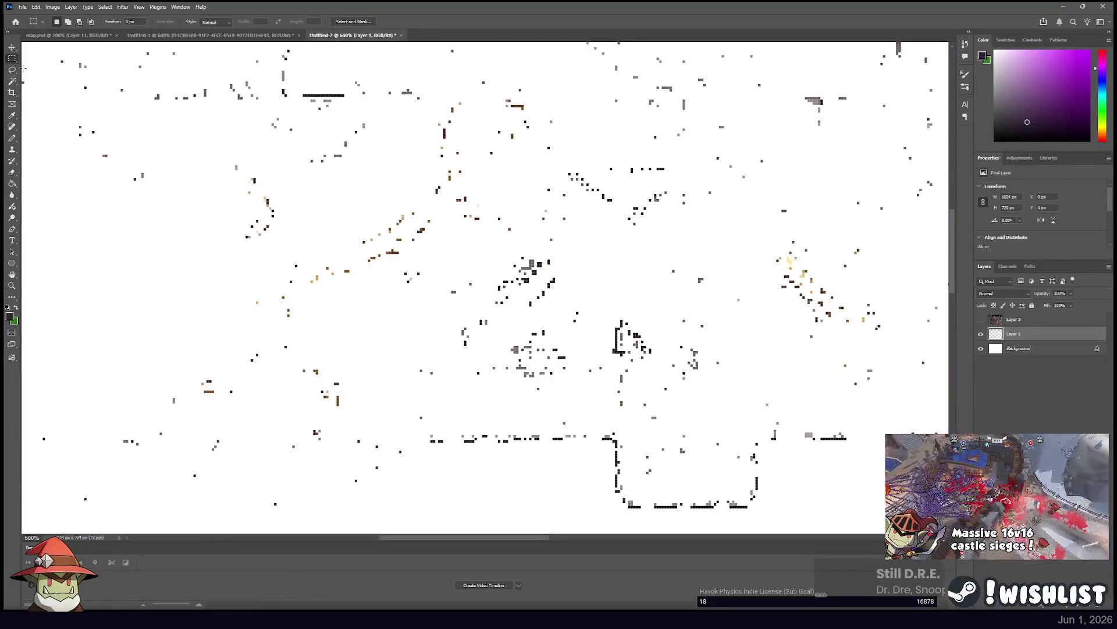
{"action": "key", "text": "w"}
{"action": "mouse_move", "coordinate": [593, 222]}
{"action": "left_mouse_down"}
{"action": "mouse_move", "coordinate": [435, 172]}
{"action": "mouse_move", "coordinate": [415, 71]}
{"action": "left_mouse_up"}
{"action": "left_click_drag", "start_coordinate": [466, 490], "coordinate": [436, 342]}
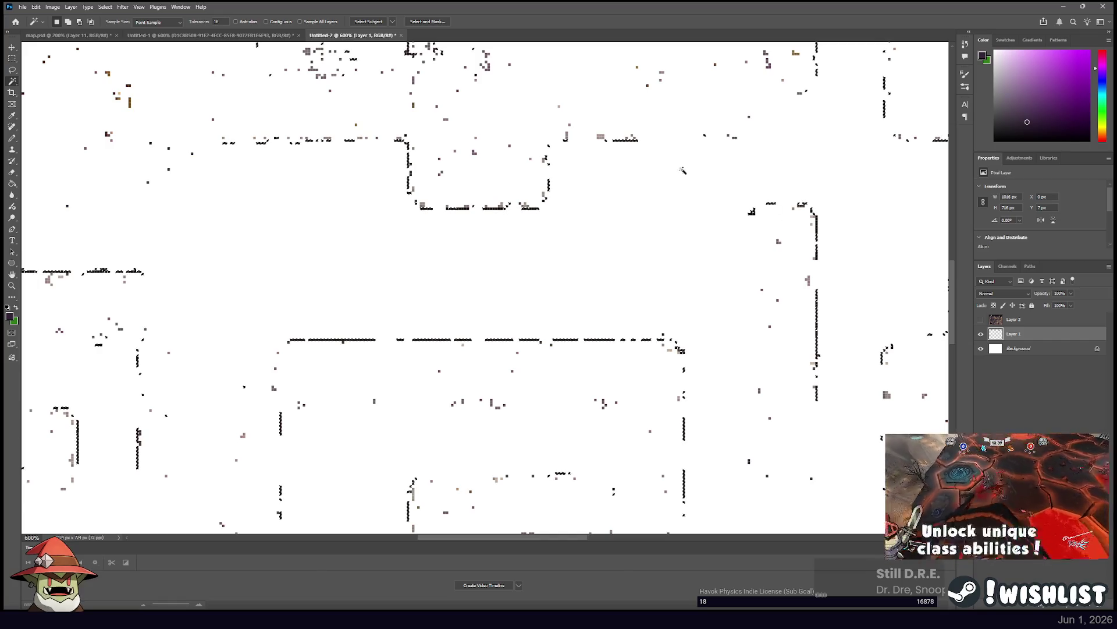
{"action": "left_click", "coordinate": [12, 58]}
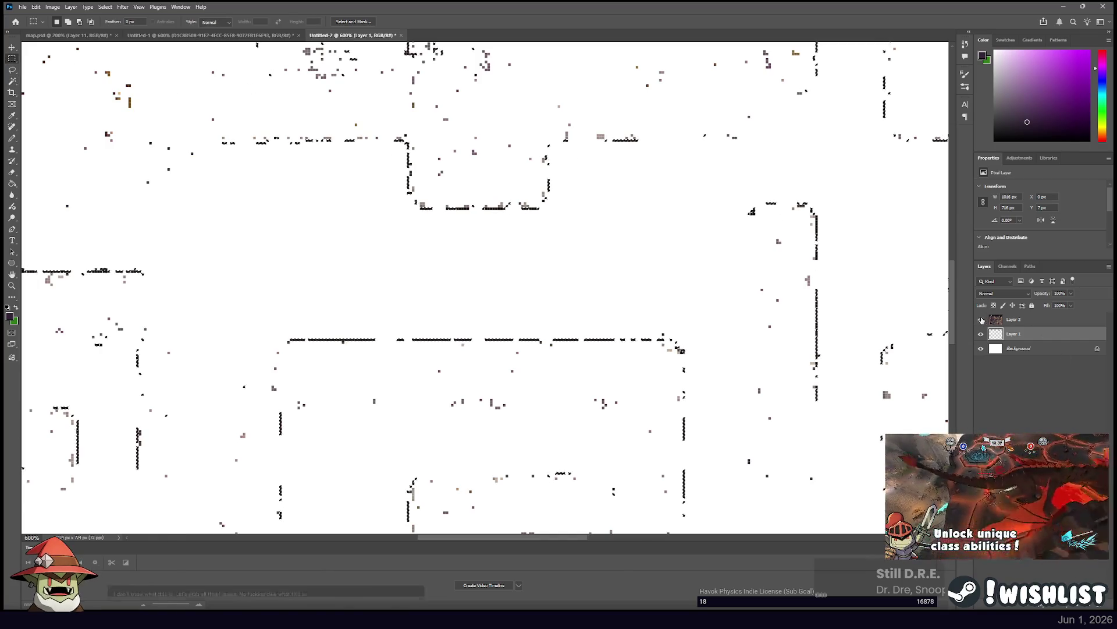
{"action": "left_click", "coordinate": [981, 319]}
{"action": "left_click", "coordinate": [1014, 319]}
Switch between Layer 1 and Layer 2, toggling the map artwork to inspect Layer 1.
{"action": "key", "text": "i"}
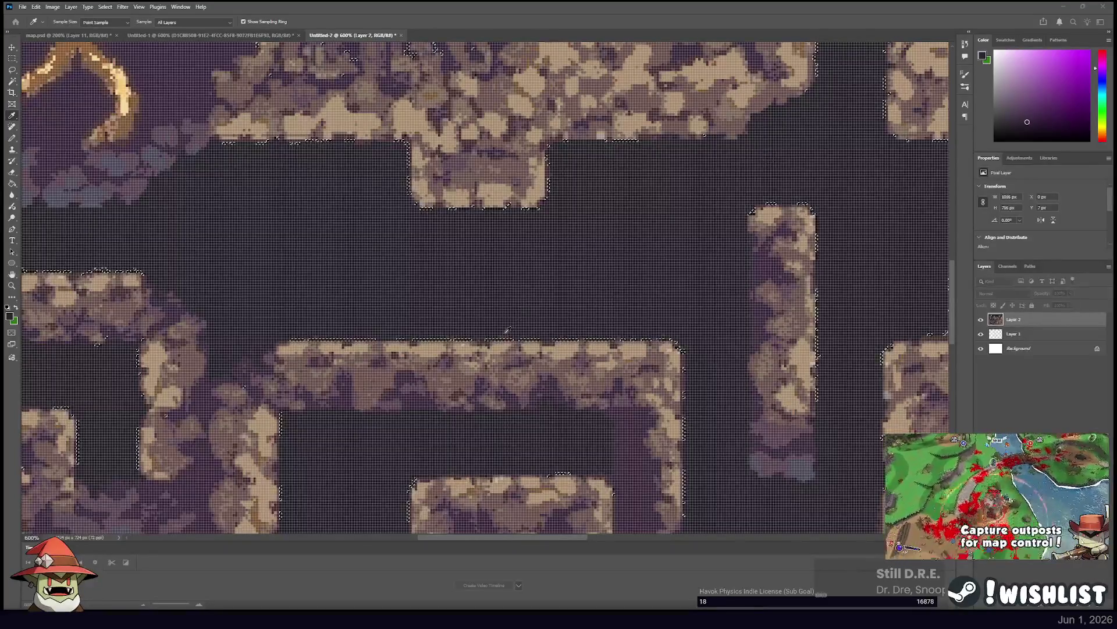
{"action": "key", "text": "m"}
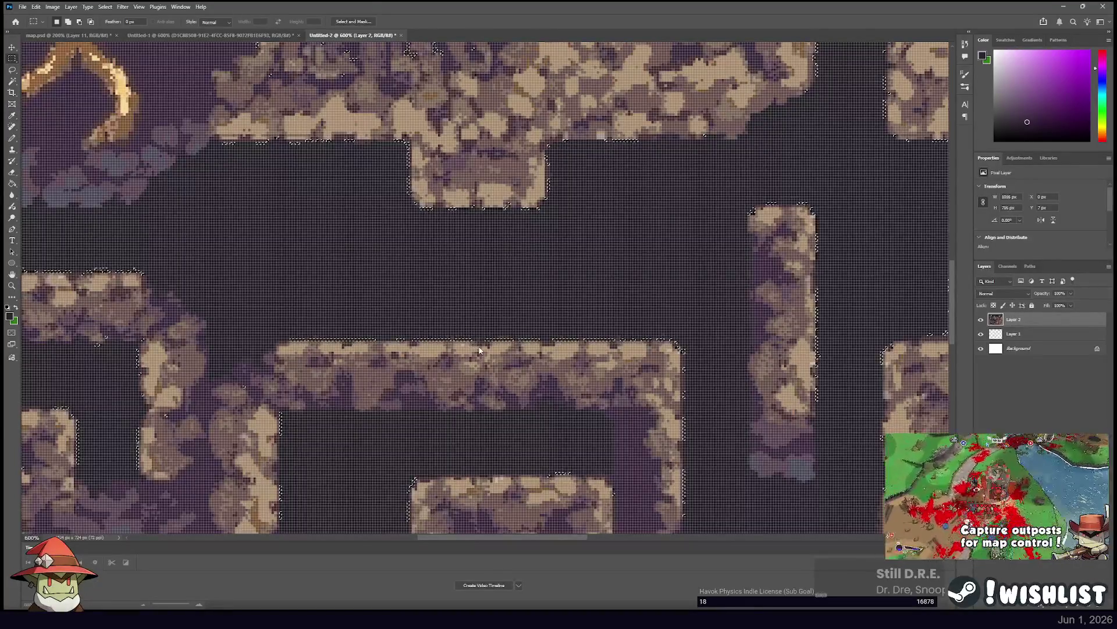
{"action": "left_click", "coordinate": [981, 320]}
{"action": "left_click", "coordinate": [1034, 335]}
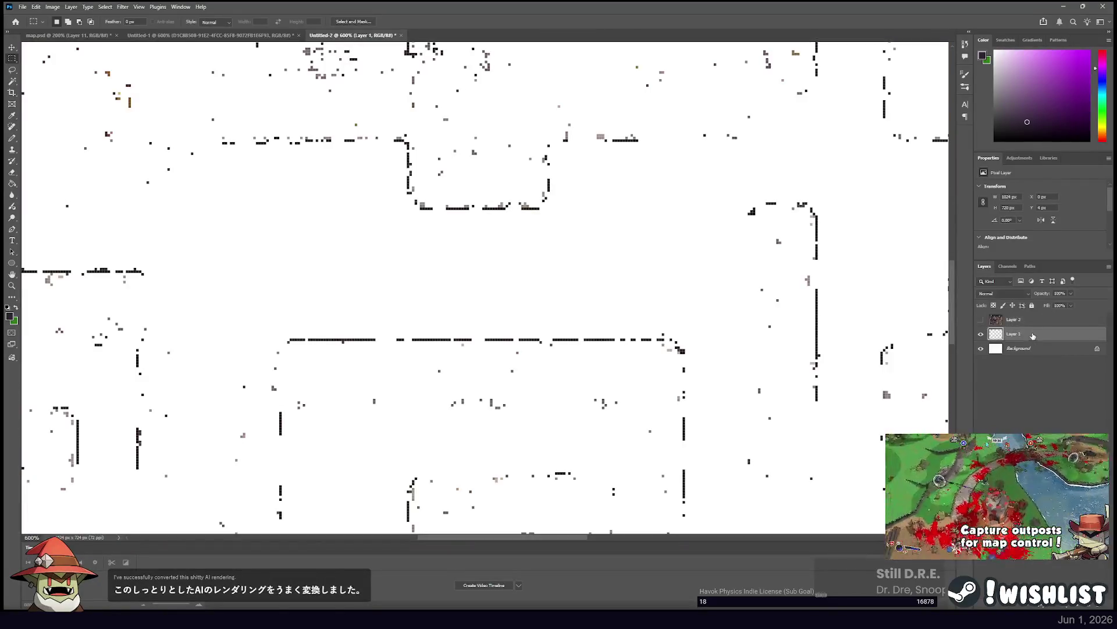
{"action": "left_click", "coordinate": [981, 320]}
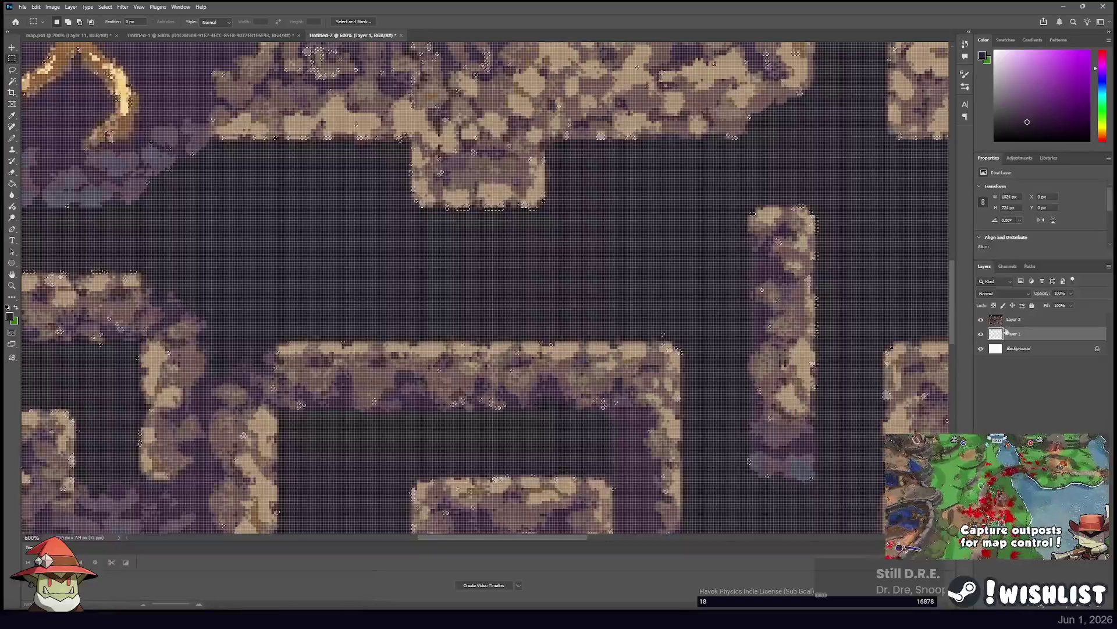
{"action": "left_click", "coordinate": [981, 319]}
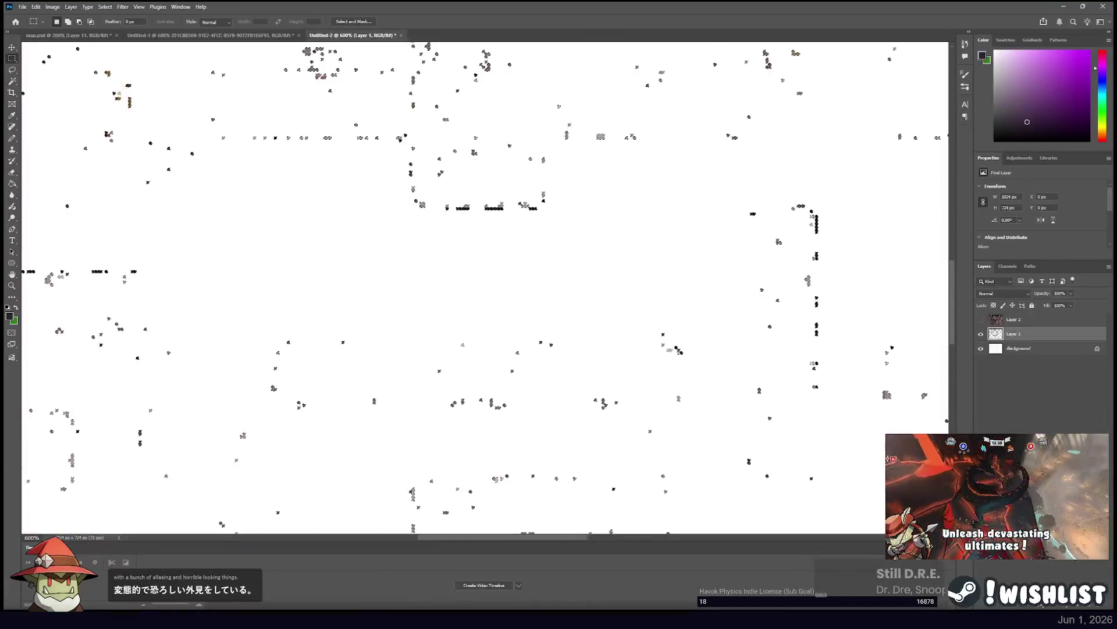
{"action": "left_click", "coordinate": [1030, 319]}
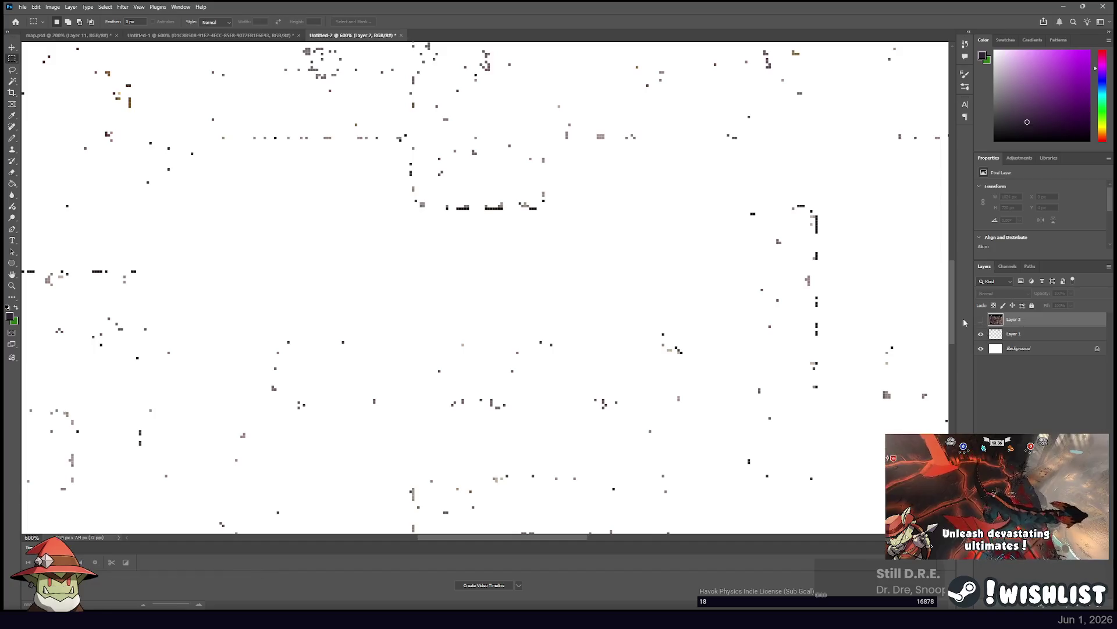
{"action": "left_click", "coordinate": [12, 82]}
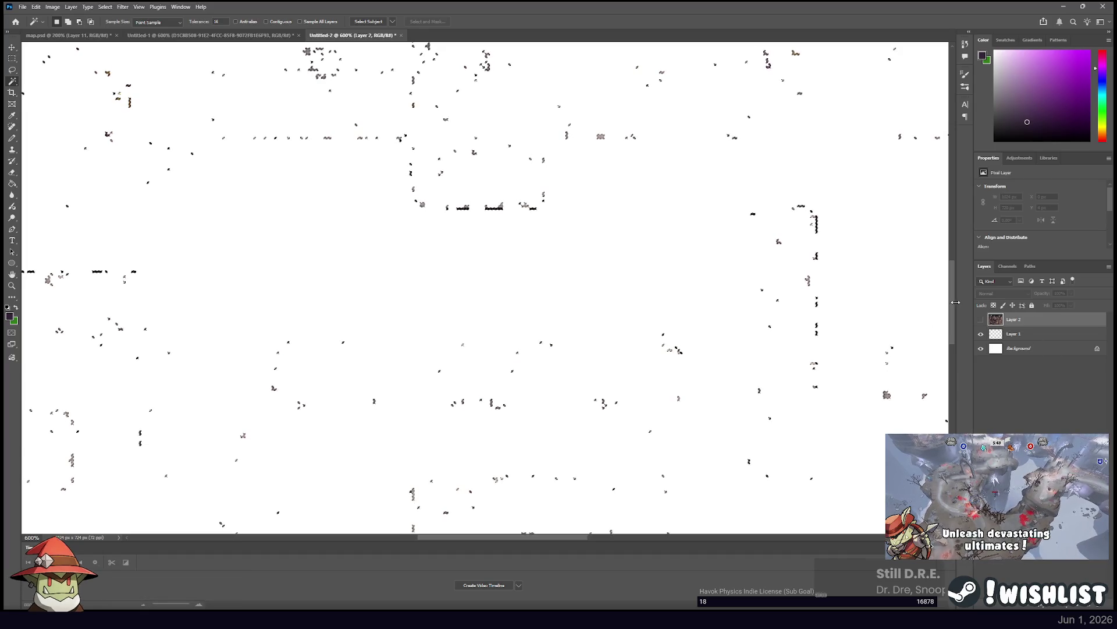
{"action": "left_click", "coordinate": [981, 319]}
{"action": "left_click", "coordinate": [12, 58]}
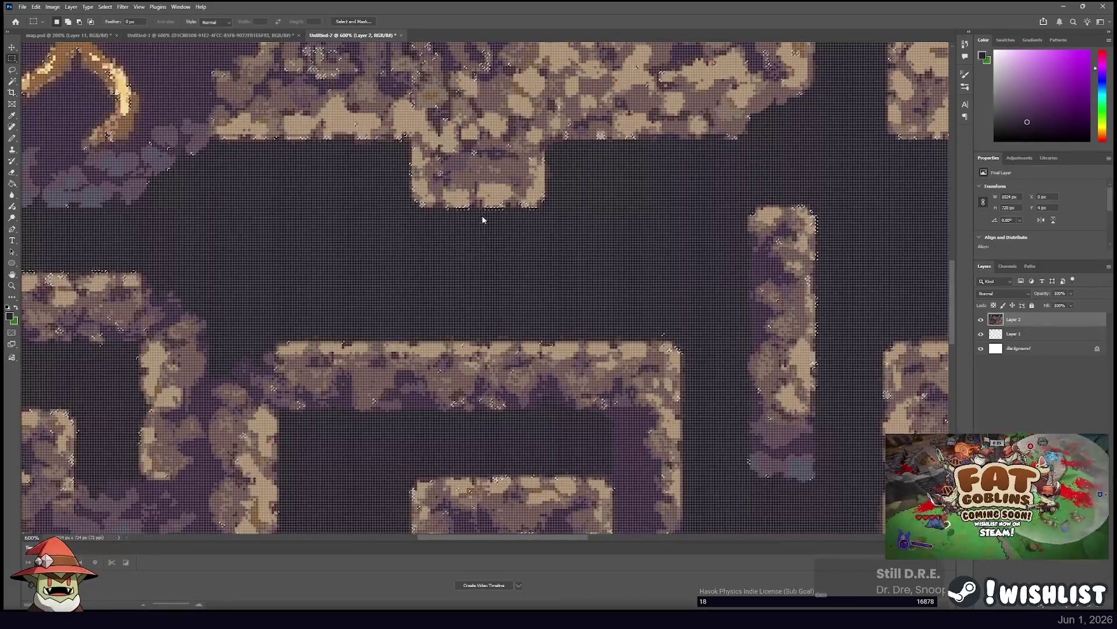
Clear the map selection and hide Layer 2 so only Layer 1 shows.
{"action": "key", "text": "i"}
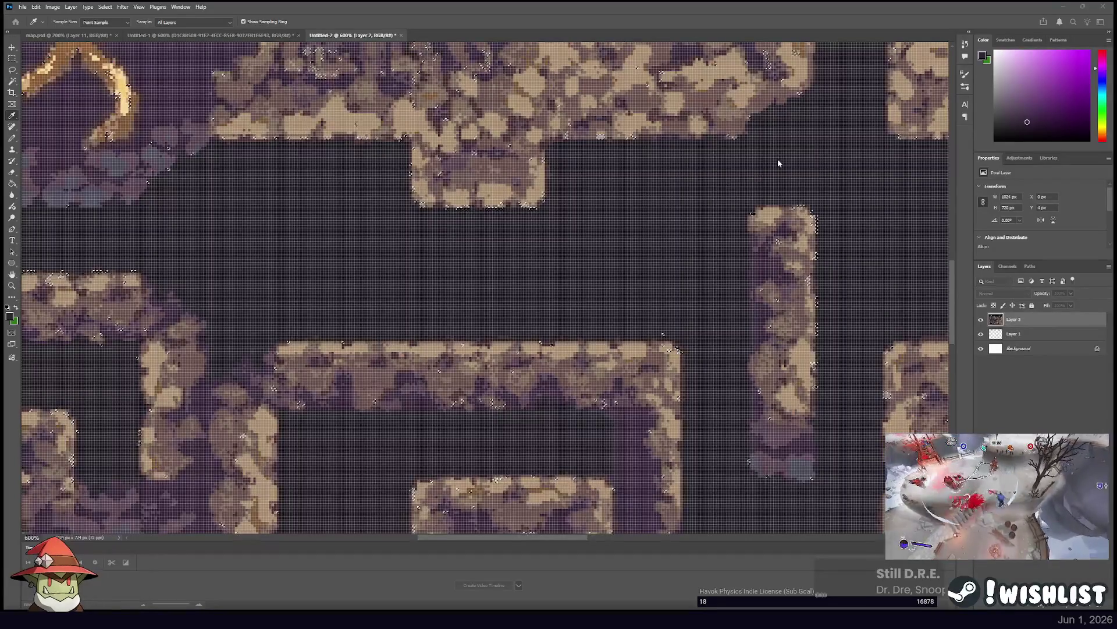
{"action": "key", "text": "m"}
{"action": "left_click", "coordinate": [497, 214]}
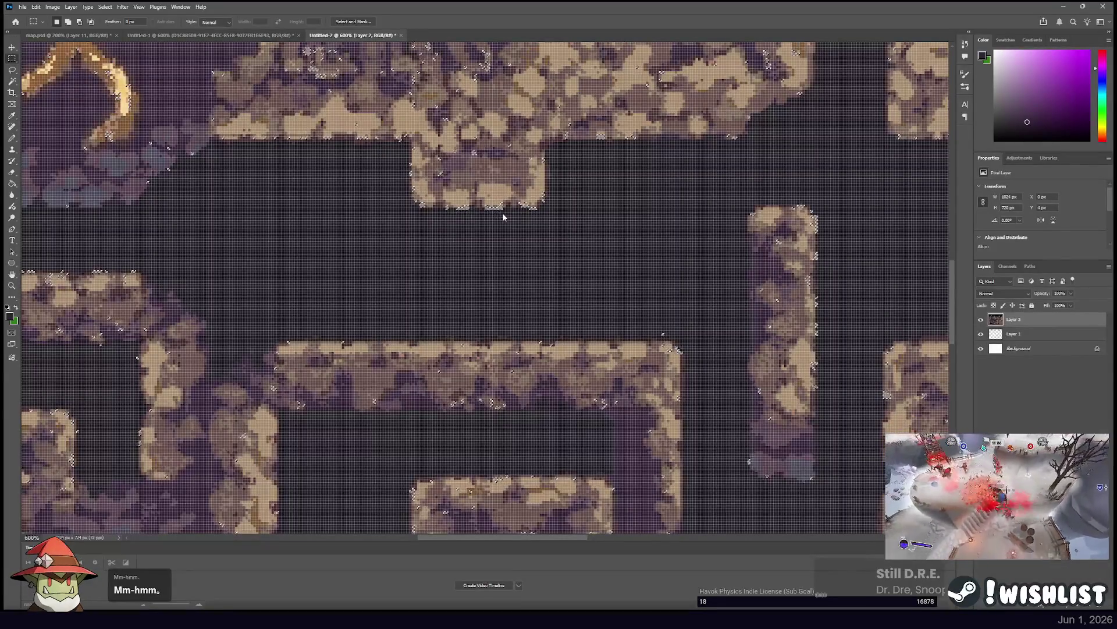
{"action": "left_click", "coordinate": [982, 319]}
{"action": "left_click", "coordinate": [1011, 338]}
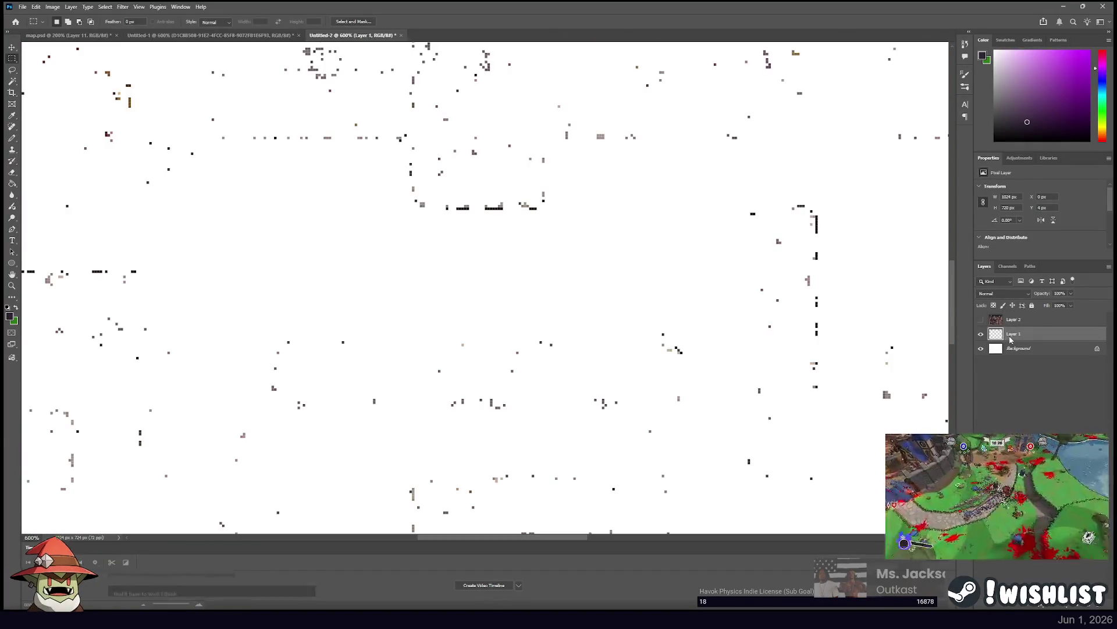
{"action": "left_click", "coordinate": [981, 319]}
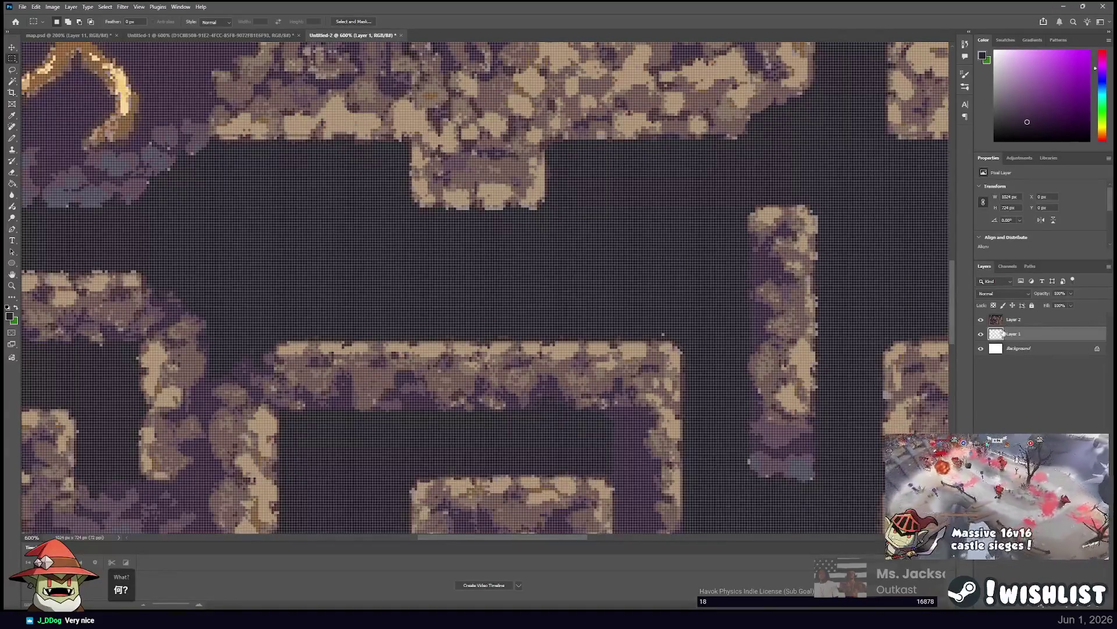
{"action": "left_click", "coordinate": [982, 320]}
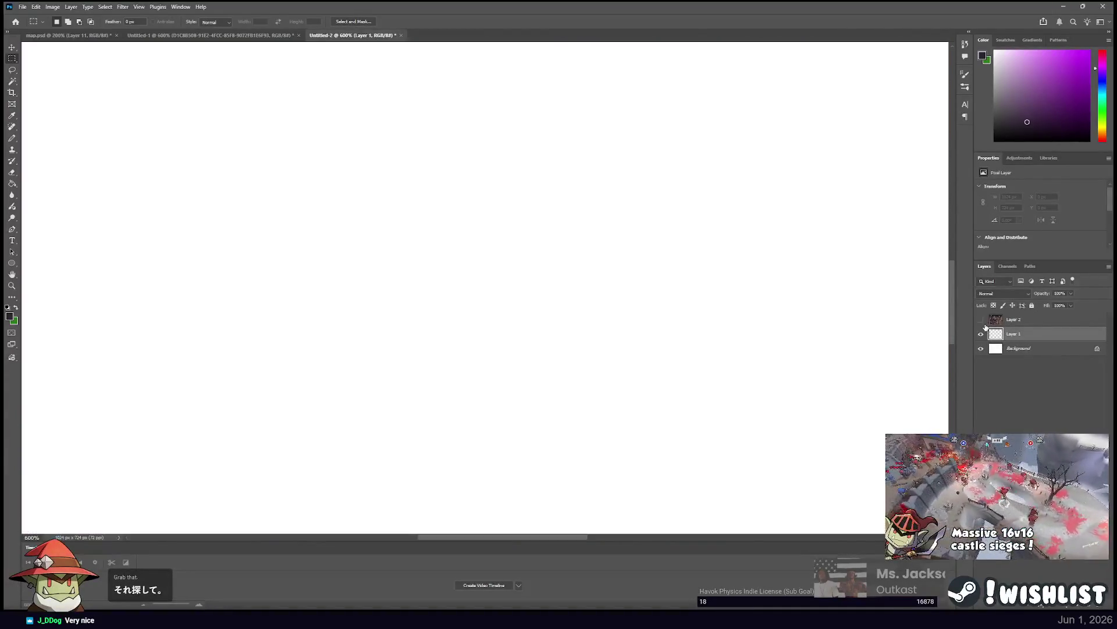
Show Layer 2's coloured map and hide Layer 1.
{"action": "scroll", "coordinate": [717, 315], "scroll_direction": "down", "scroll_amount": 4}
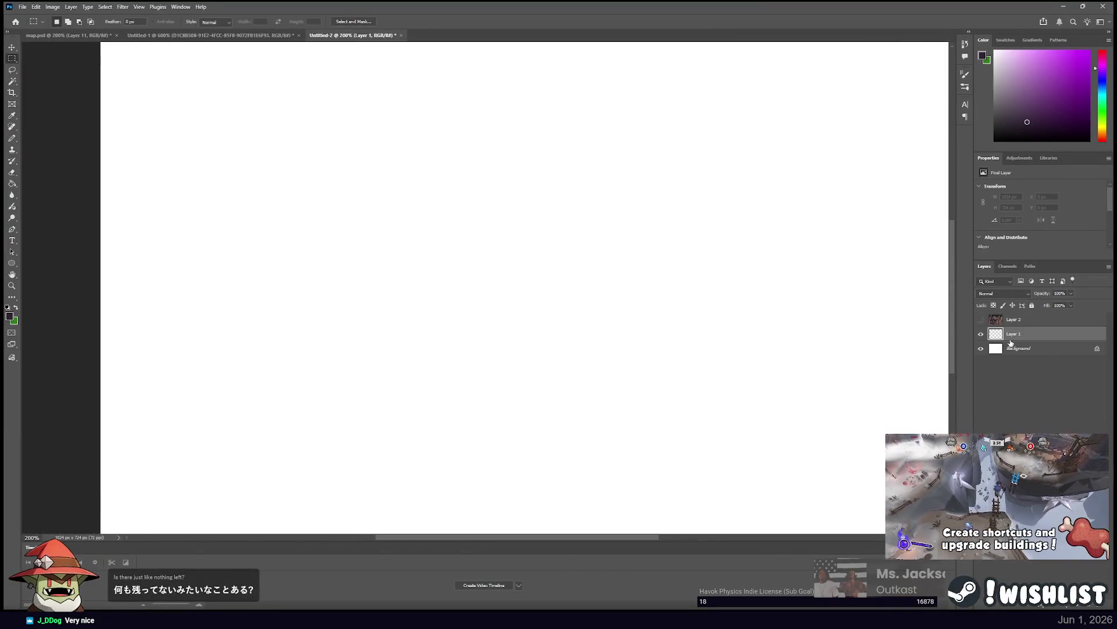
{"action": "left_click", "coordinate": [981, 319]}
{"action": "left_click", "coordinate": [981, 333]}
Centre the view on the large golden root and save the document as map2.psd.
{"action": "scroll", "coordinate": [782, 317], "scroll_direction": "down", "scroll_amount": 1}
{"action": "scroll", "coordinate": [783, 317], "scroll_direction": "up", "scroll_amount": 1}
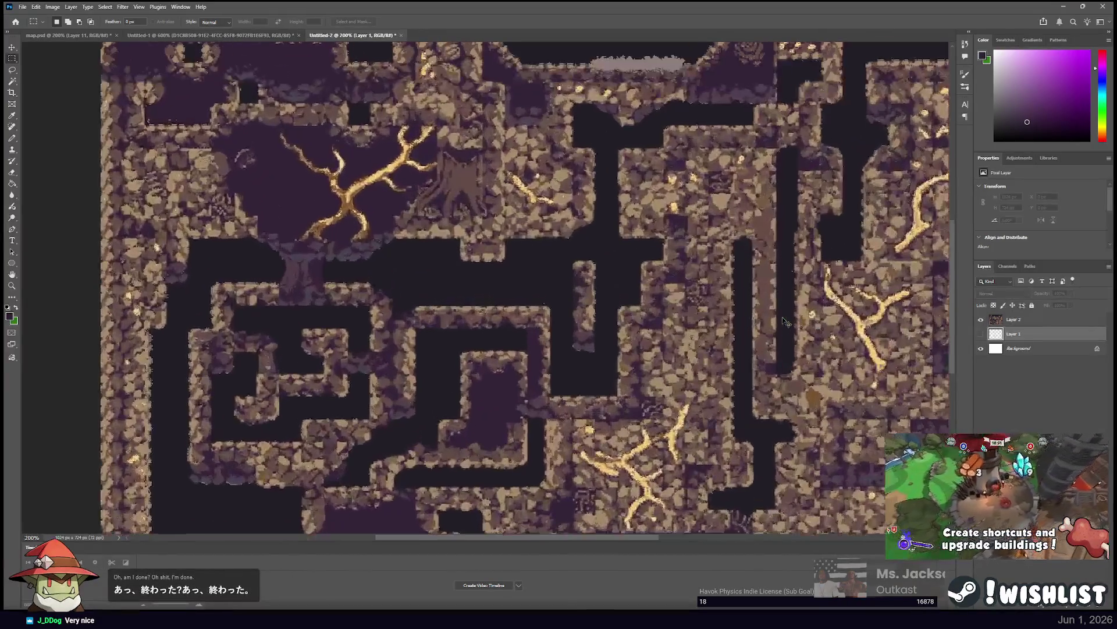
{"action": "left_click_drag", "start_coordinate": [589, 297], "coordinate": [637, 372]}
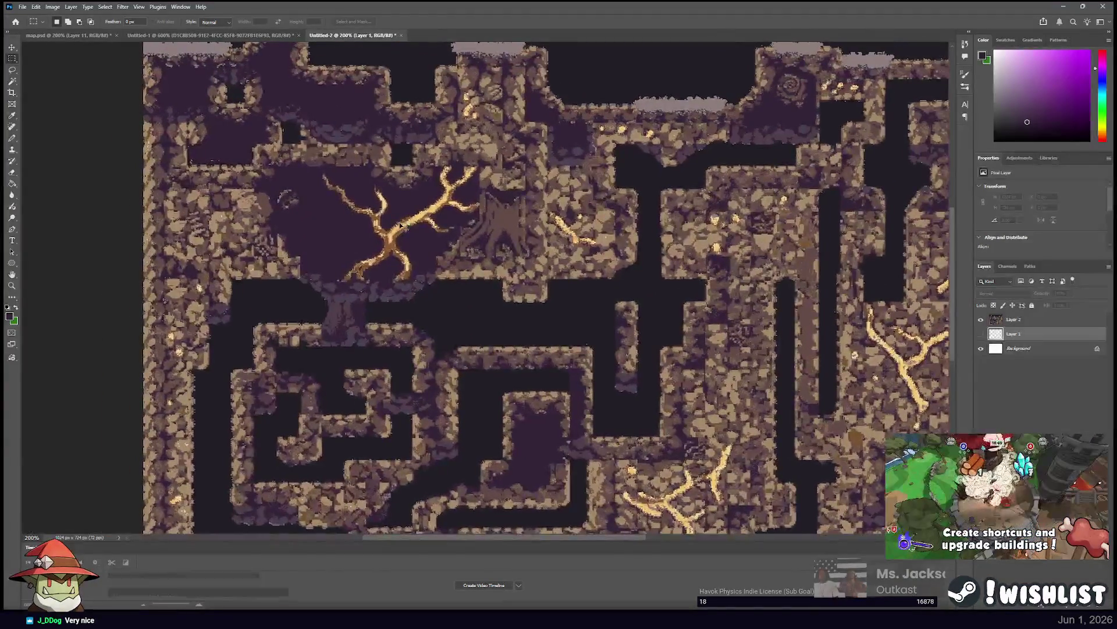
{"action": "scroll", "coordinate": [401, 219], "scroll_direction": "up", "scroll_amount": 2}
{"action": "mouse_move", "coordinate": [401, 220]}
{"action": "left_mouse_down"}
{"action": "mouse_move", "coordinate": [617, 291]}
{"action": "mouse_move", "coordinate": [511, 244]}
{"action": "left_mouse_up"}
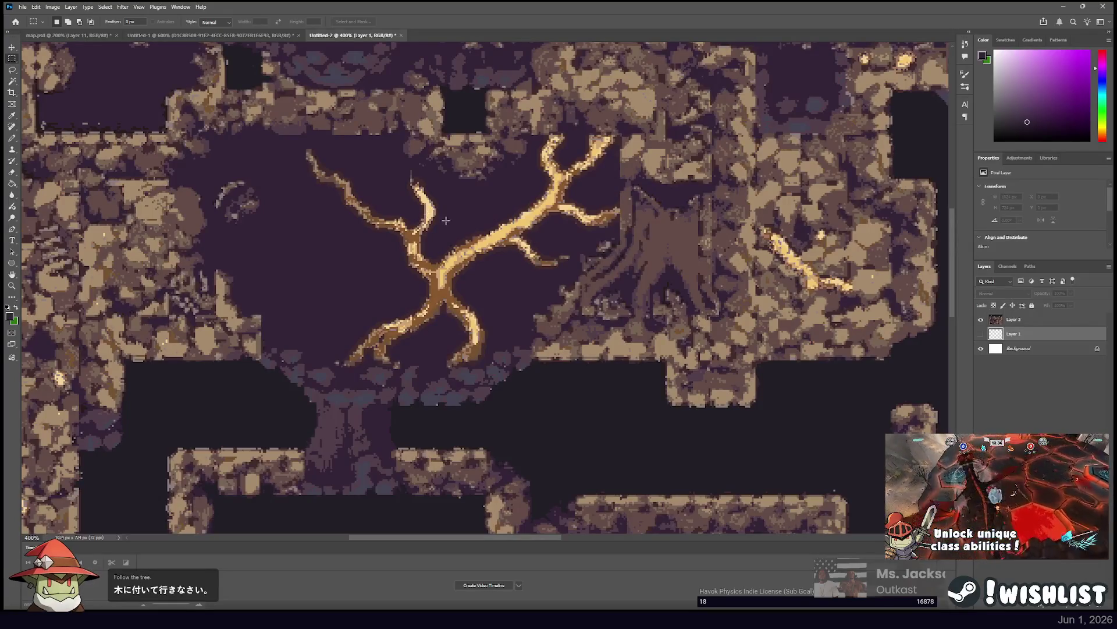
{"action": "key", "text": "ctrl+minus"}
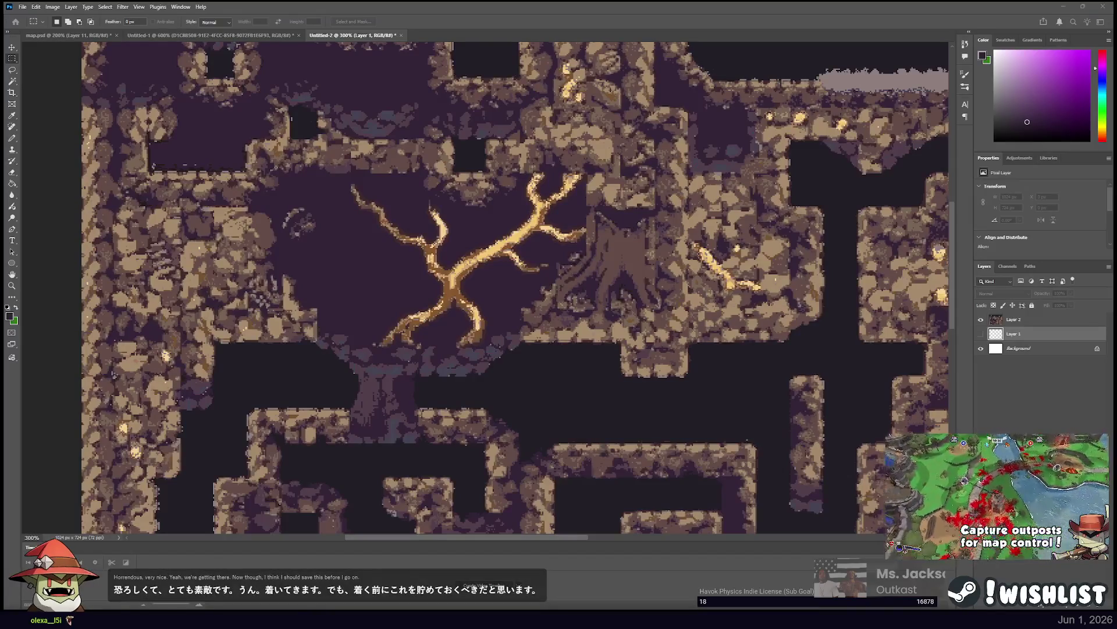
{"action": "key", "text": "Return"}
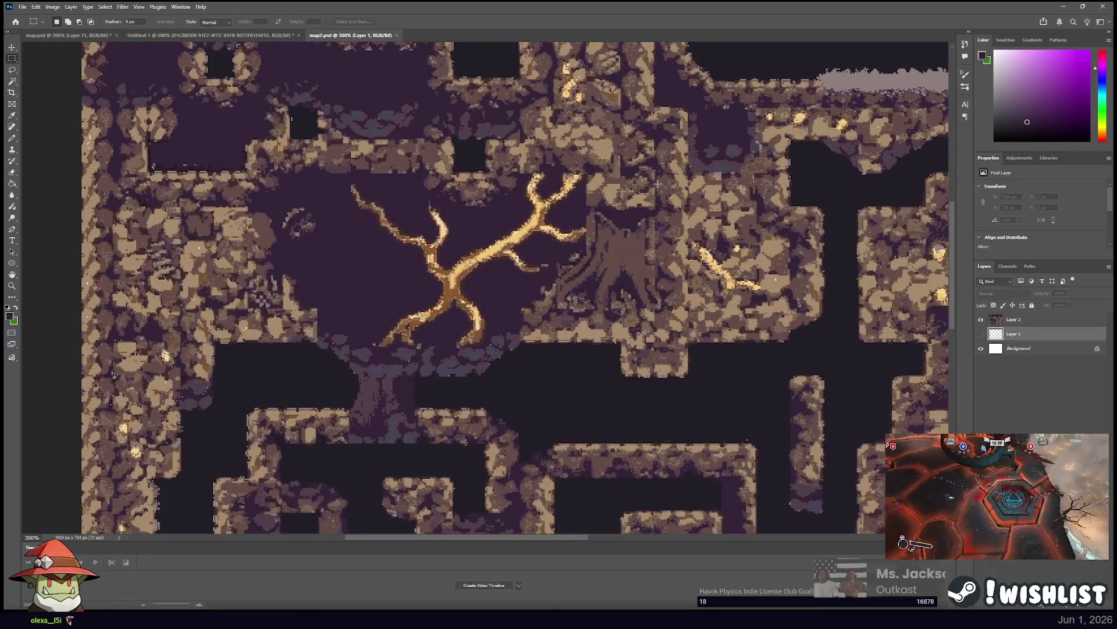
On Layer 2, try a Healing Brush repaint of a root branch and undo it.
{"action": "left_click", "coordinate": [999, 320]}
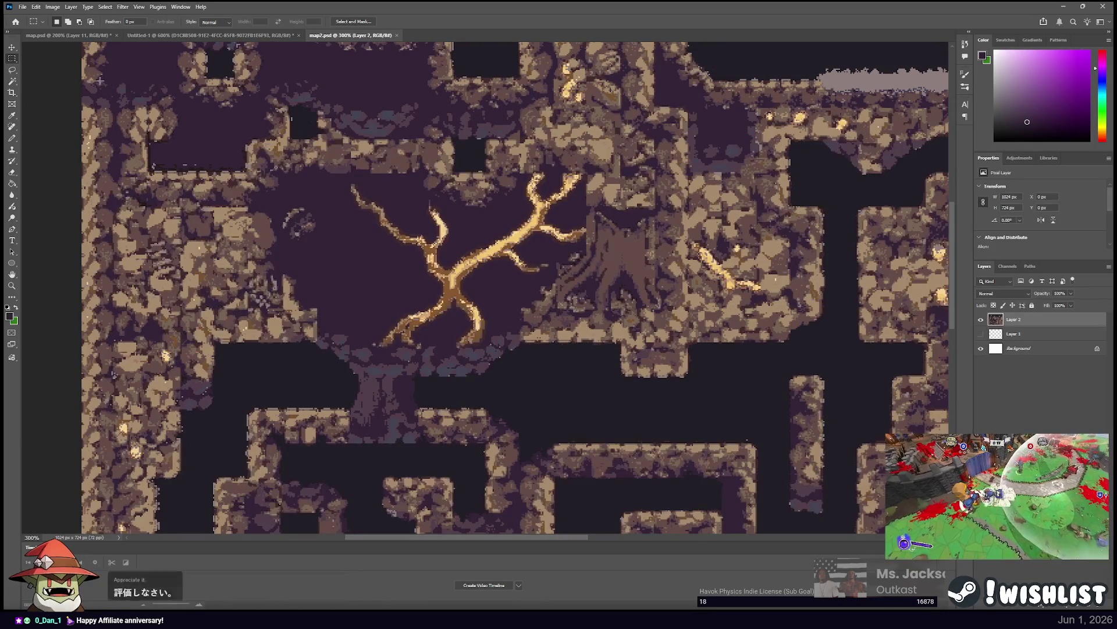
{"action": "left_click", "coordinate": [13, 125]}
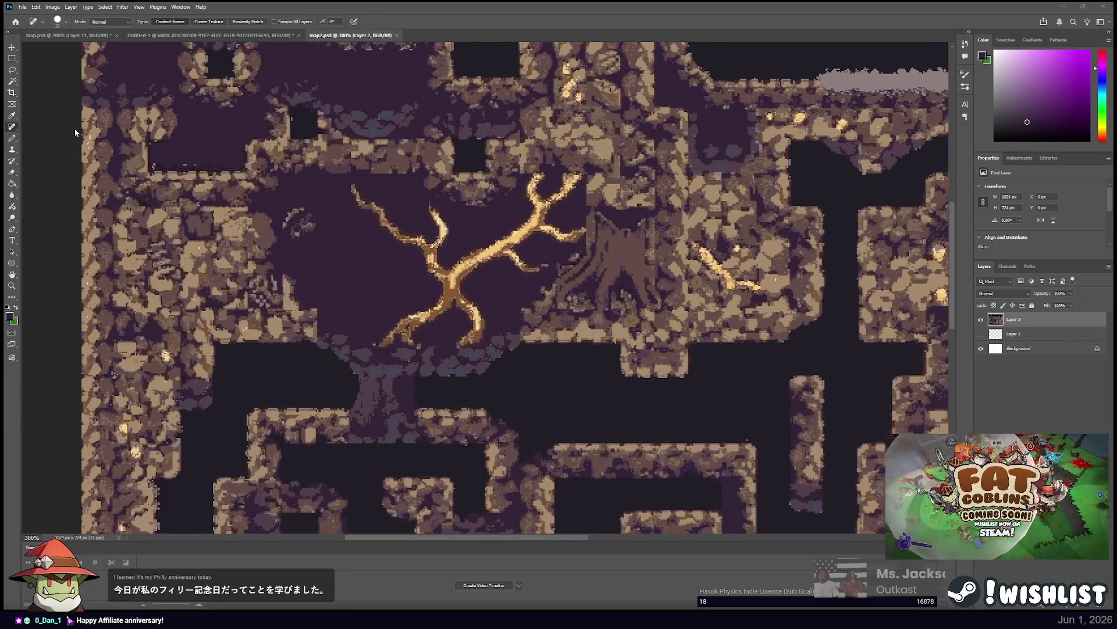
{"action": "key", "text": "shift+j"}
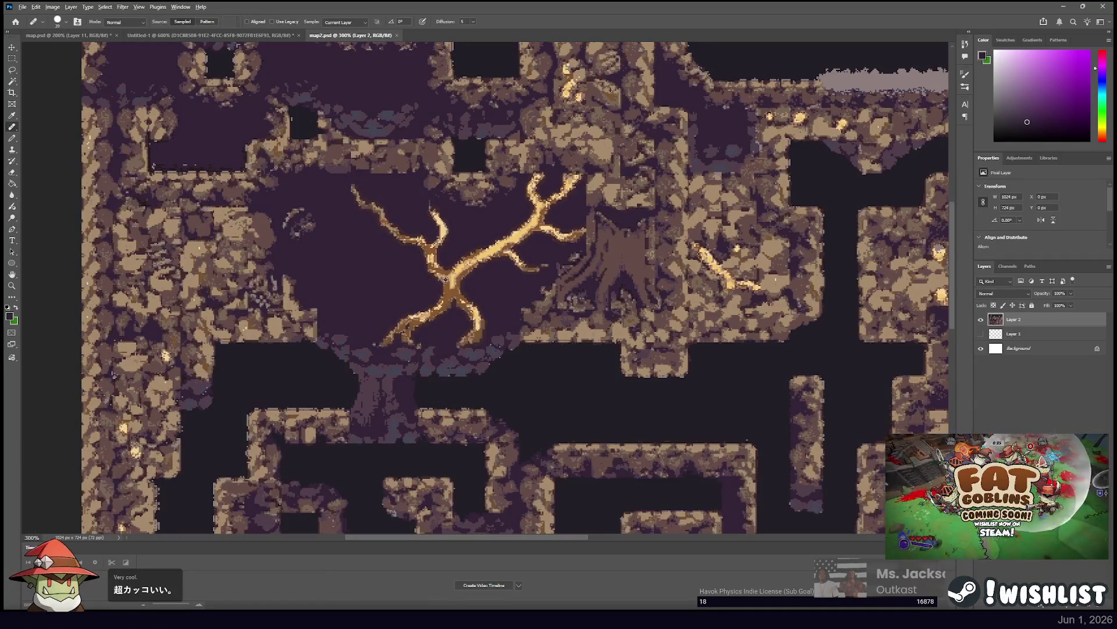
{"action": "left_click_drag", "start_coordinate": [387, 279], "coordinate": [396, 305]}
{"action": "key", "text": "ctrl+z"}
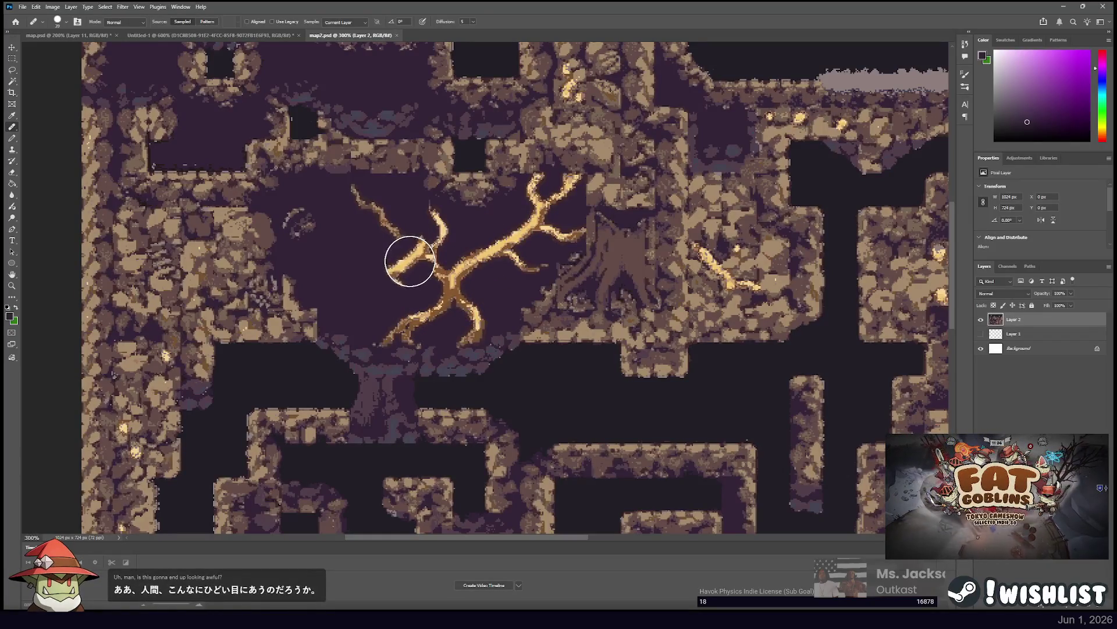
Undo a further root stroke and convert the image to Indexed Color, flattening it.
{"action": "left_click_drag", "start_coordinate": [410, 266], "coordinate": [328, 320]}
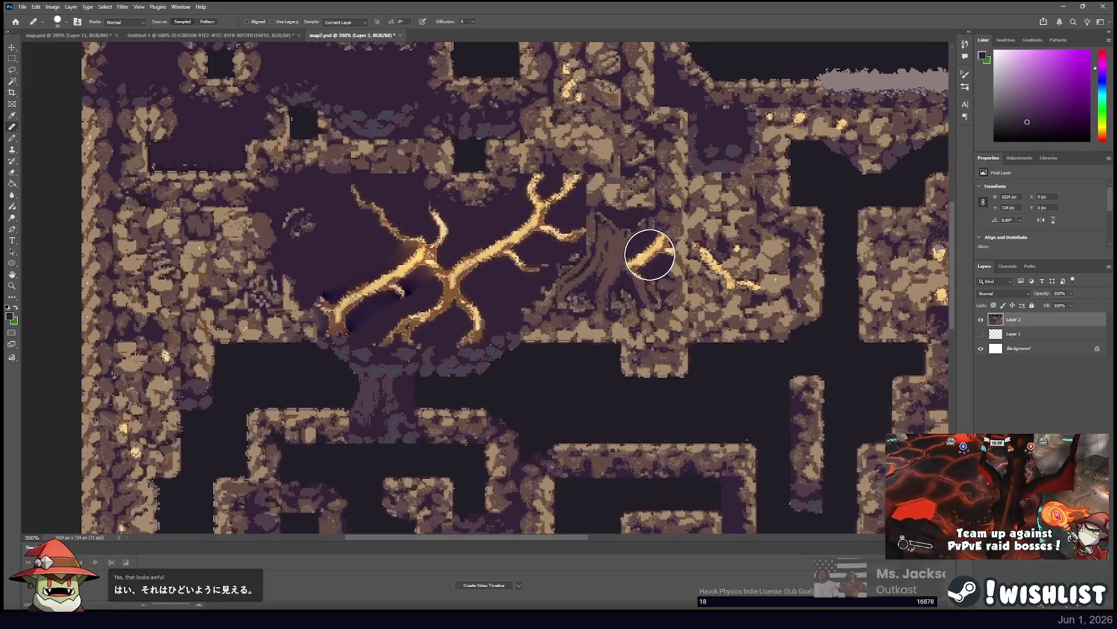
{"action": "key", "text": "ctrl+z"}
{"action": "key", "text": "ctrl+z"}
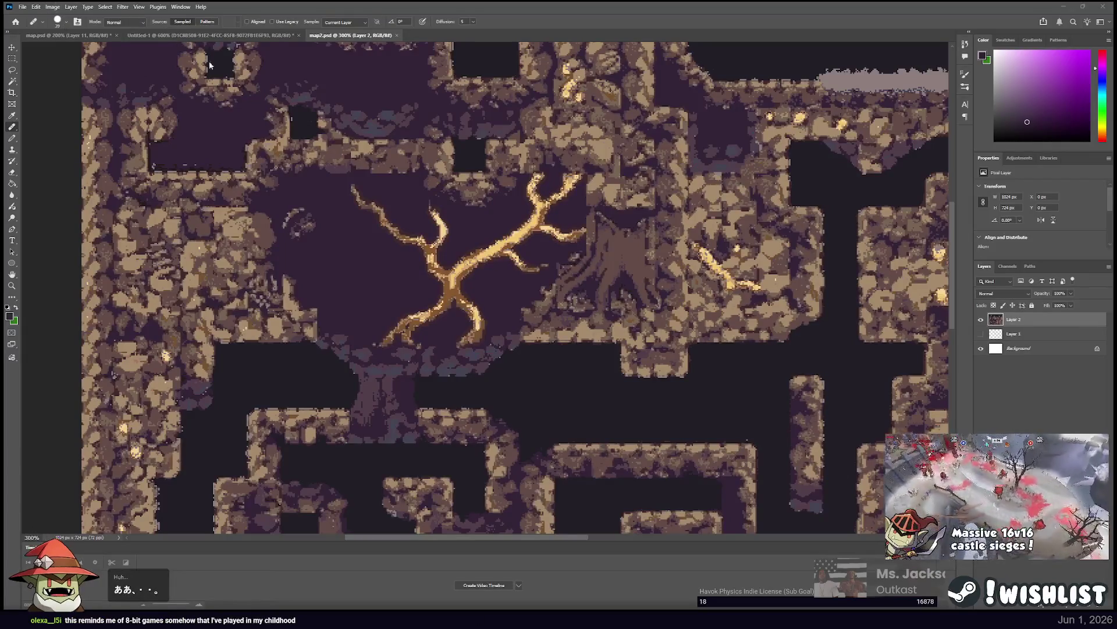
{"action": "key", "text": "Return"}
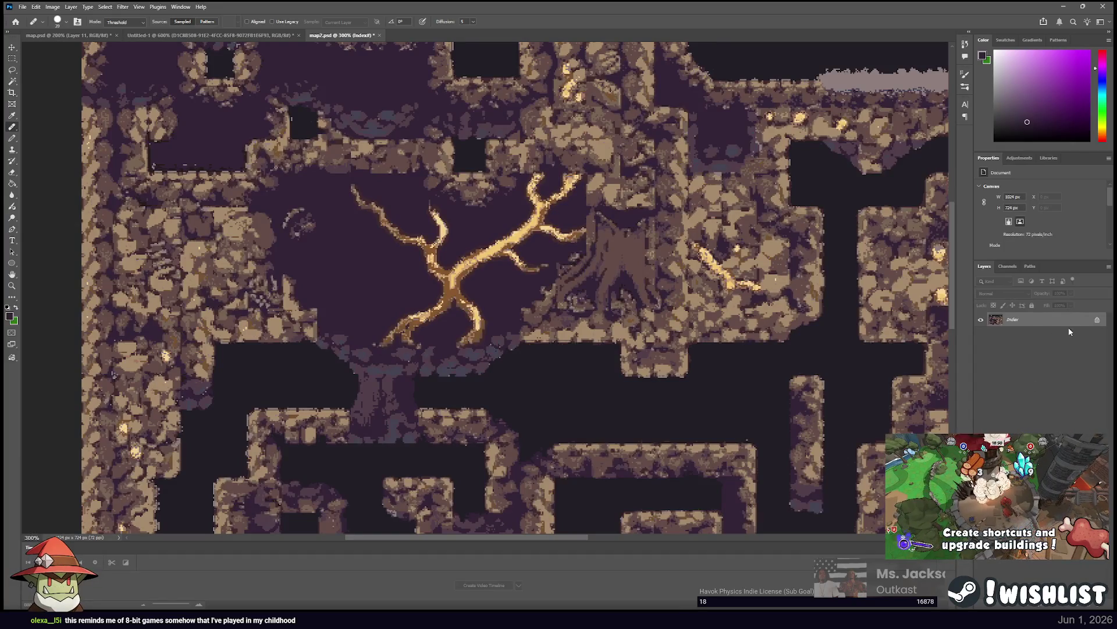
Return map2.psd to RGB so the flattened map becomes an editable Layer 1.
{"action": "left_click", "coordinate": [12, 48]}
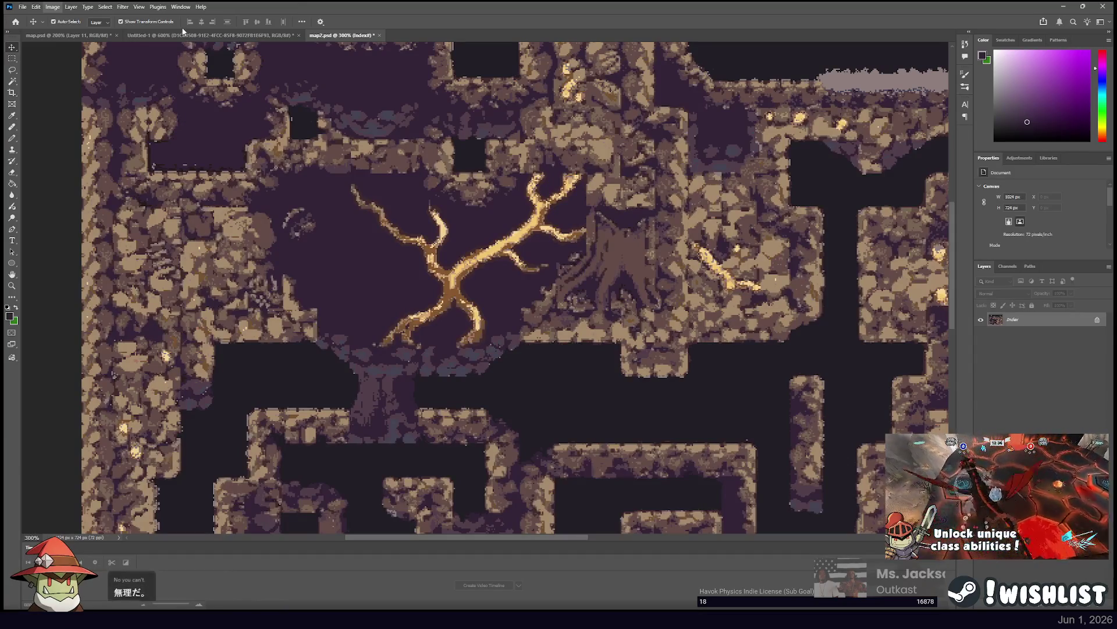
{"action": "key", "text": "ctrl+z"}
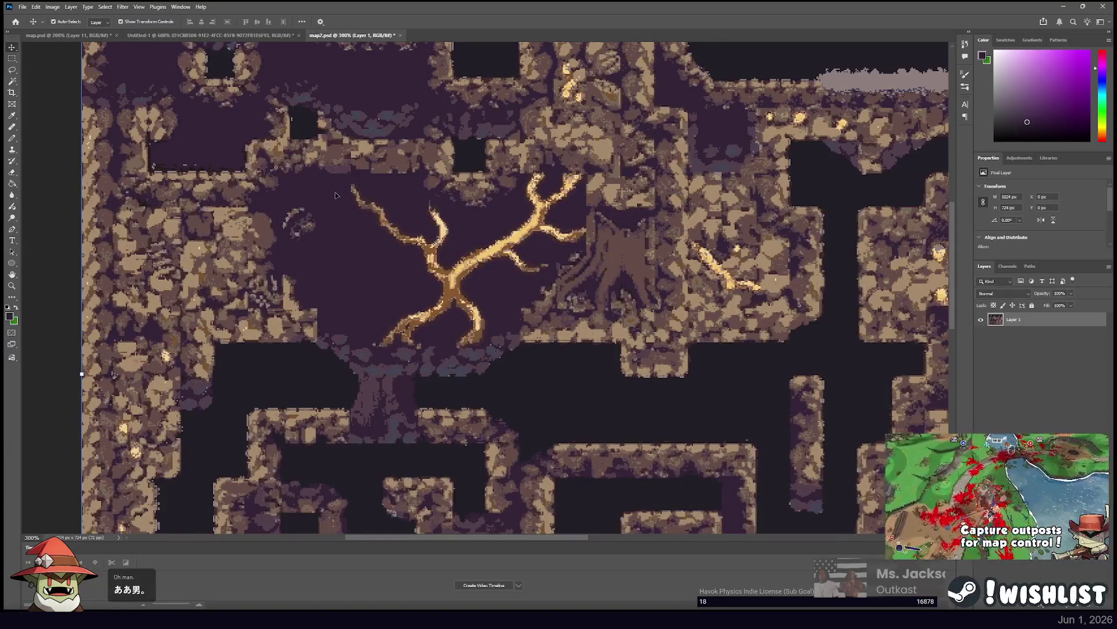
{"action": "mouse_move", "coordinate": [541, 232]}
{"action": "left_mouse_down"}
{"action": "mouse_move", "coordinate": [462, 169]}
{"action": "mouse_move", "coordinate": [473, 212]}
{"action": "mouse_move", "coordinate": [421, 161]}
{"action": "mouse_move", "coordinate": [564, 194]}
{"action": "mouse_move", "coordinate": [476, 256]}
{"action": "left_mouse_up"}
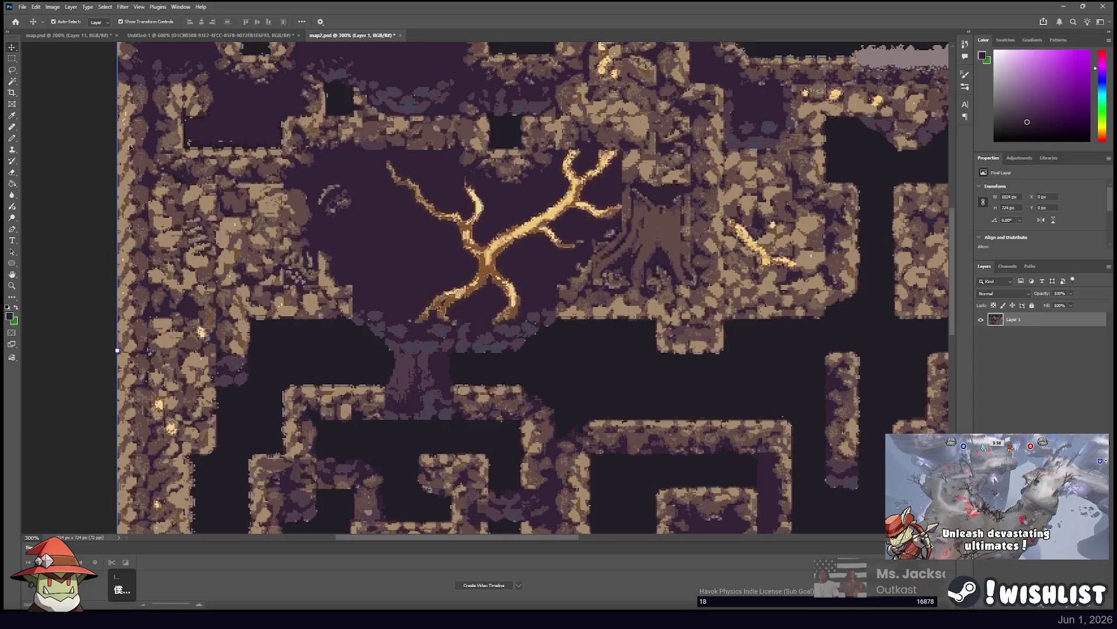
{"action": "left_click", "coordinate": [12, 82]}
{"action": "left_click", "coordinate": [465, 230]}
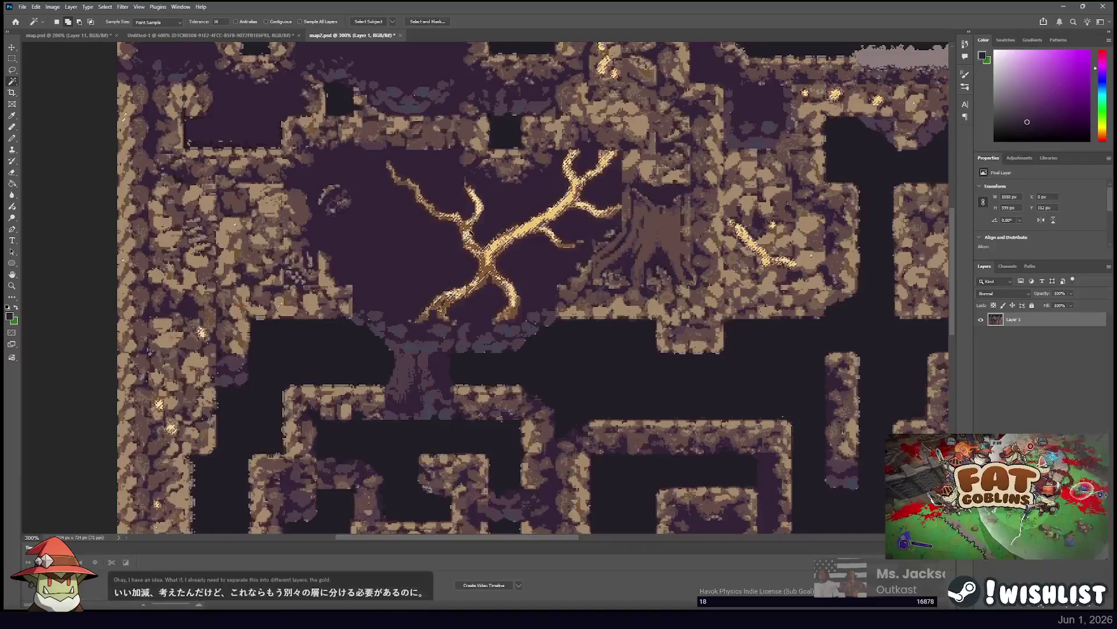
{"action": "double_click", "coordinate": [216, 21]}
{"action": "type", "text": "2"}
{"action": "key", "text": "Return"}
{"action": "key", "text": "ctrl+plus"}
{"action": "key", "text": "ctrl+BackSpace"}
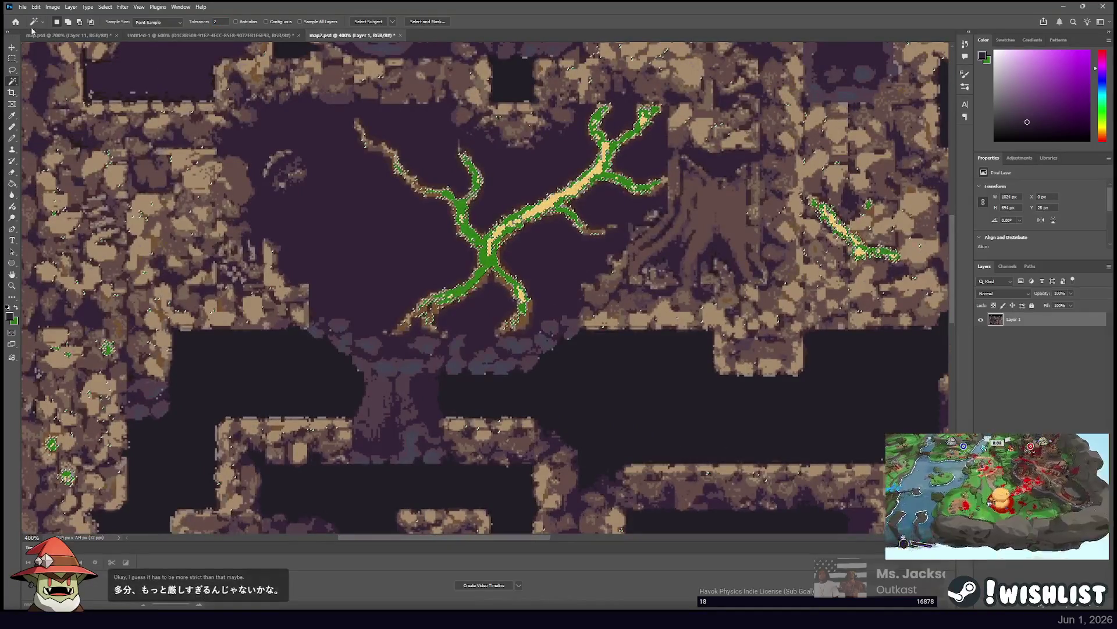
{"action": "key", "text": "ctrl+z"}
{"action": "left_click", "coordinate": [11, 81]}
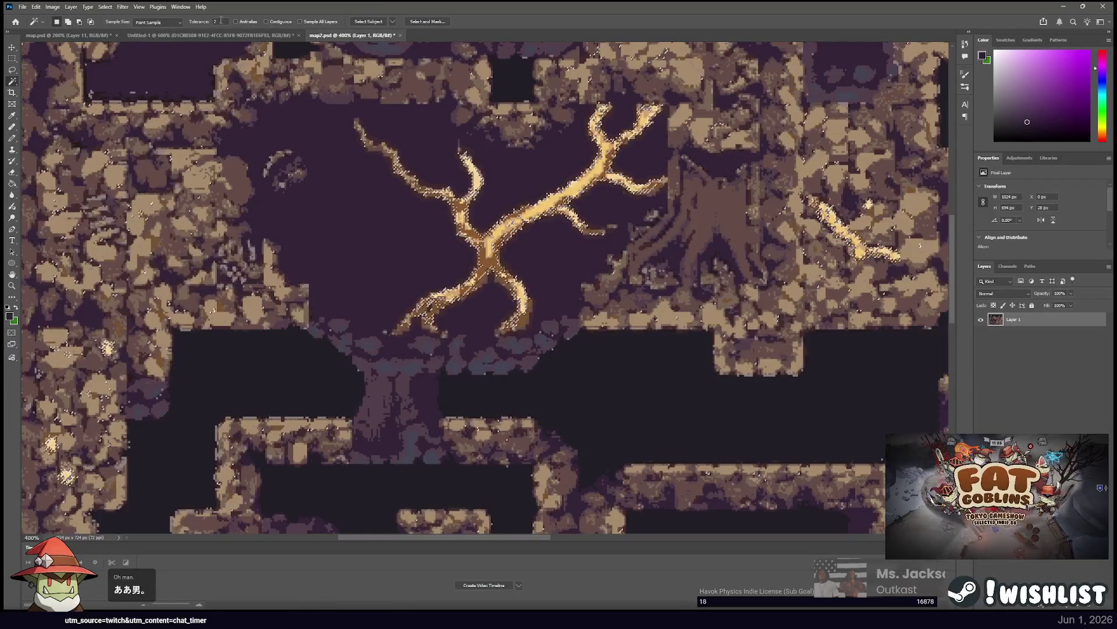
{"action": "type", "text": "16"}
{"action": "key", "text": "Return"}
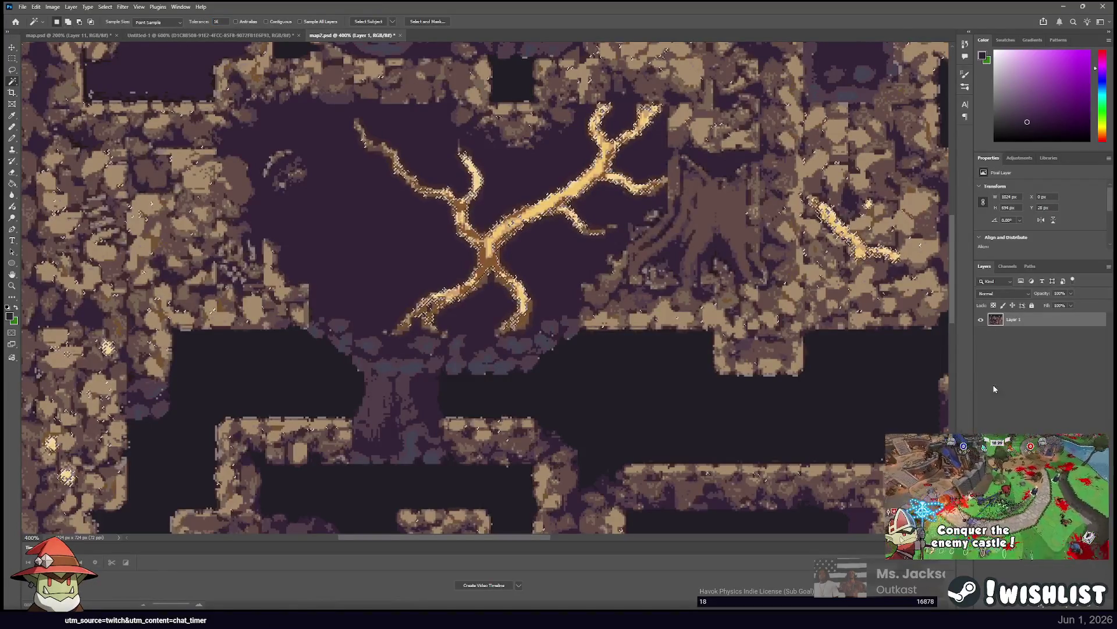
{"action": "key", "text": "ctrl+d"}
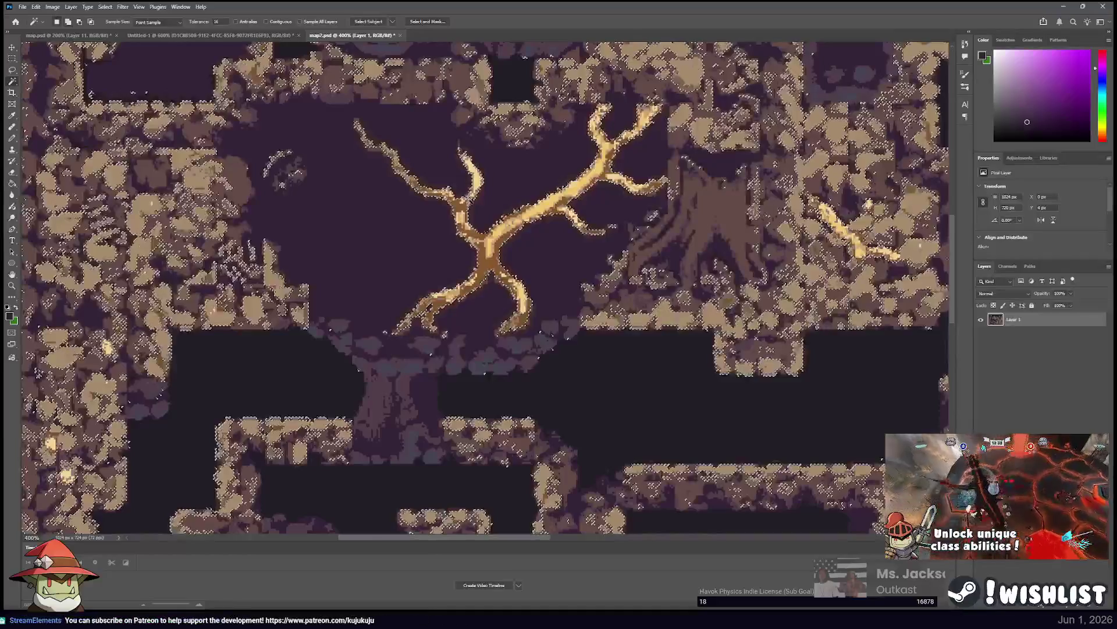
{"action": "scroll", "coordinate": [580, 245], "scroll_direction": "right", "scroll_amount": 10}
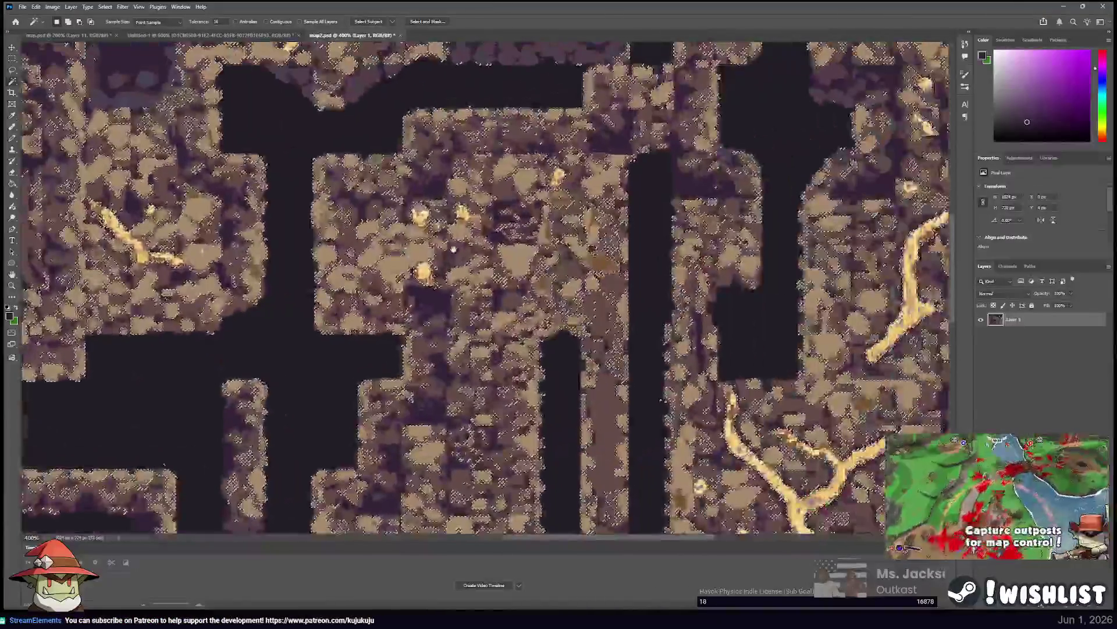
{"action": "scroll", "coordinate": [455, 251], "scroll_direction": "down", "scroll_amount": 1}
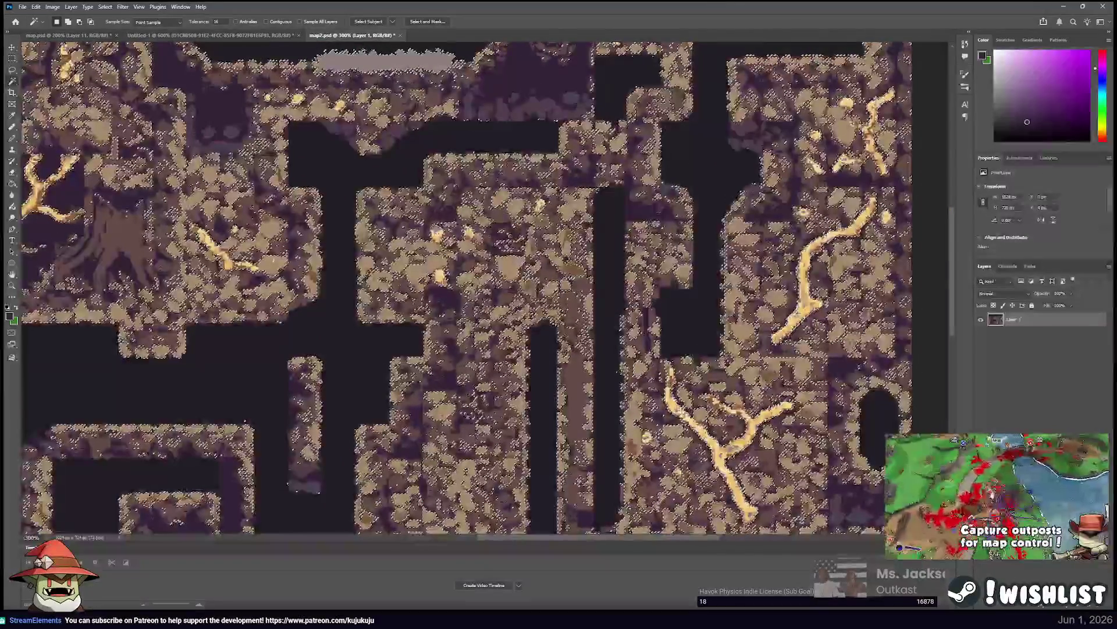
{"action": "scroll", "coordinate": [465, 285], "scroll_direction": "left", "scroll_amount": 10}
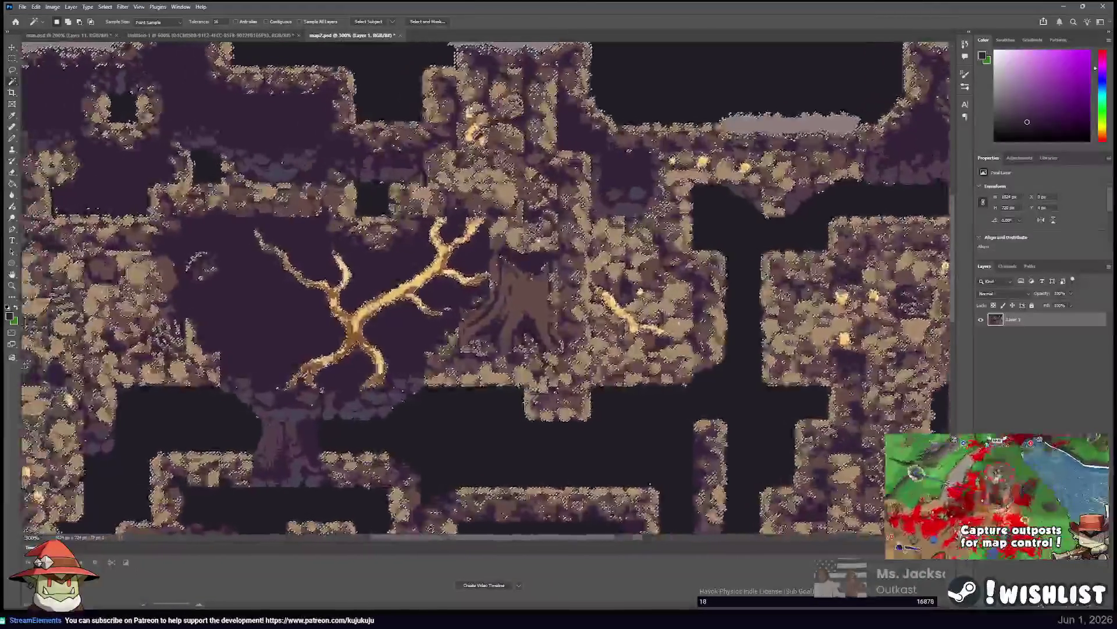
Deselect, then add six marquee rectangles covering the large branching gold root's trunk and branches.
{"action": "key", "text": "m"}
{"action": "key", "text": "ctrl+d"}
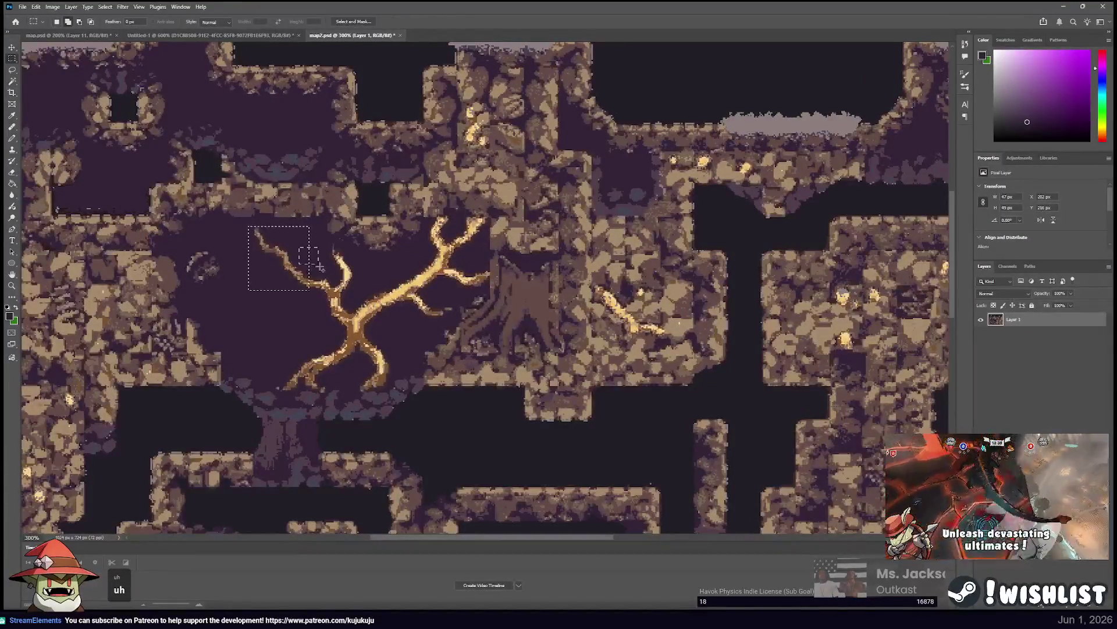
{"action": "left_click_drag", "start_coordinate": [355, 290], "coordinate": [356, 315]}
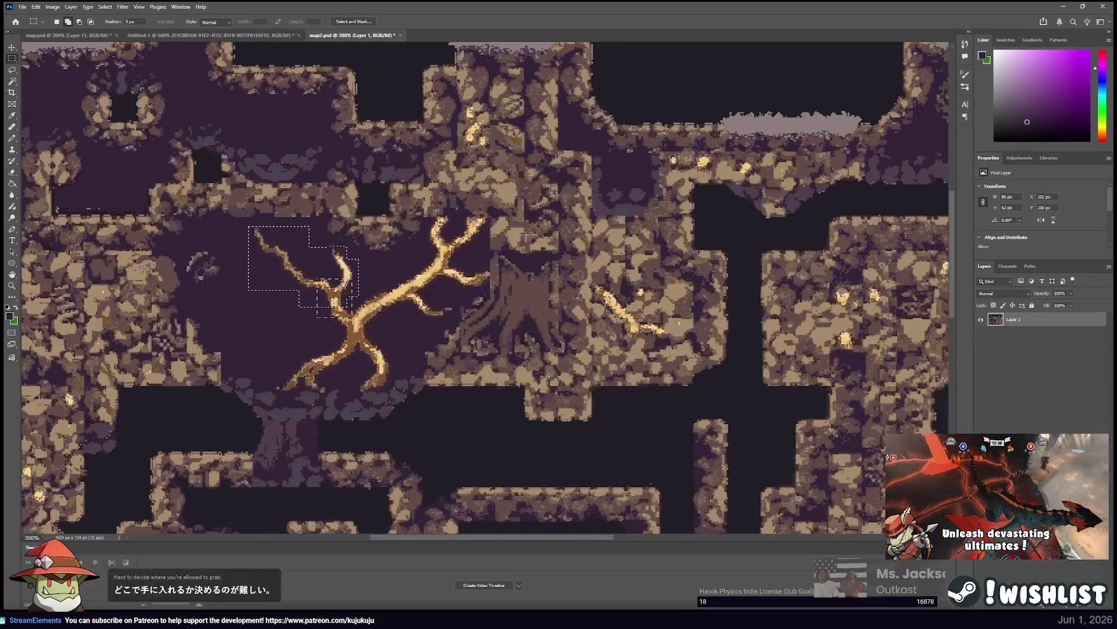
{"action": "left_click_drag", "start_coordinate": [391, 268], "coordinate": [460, 320]}
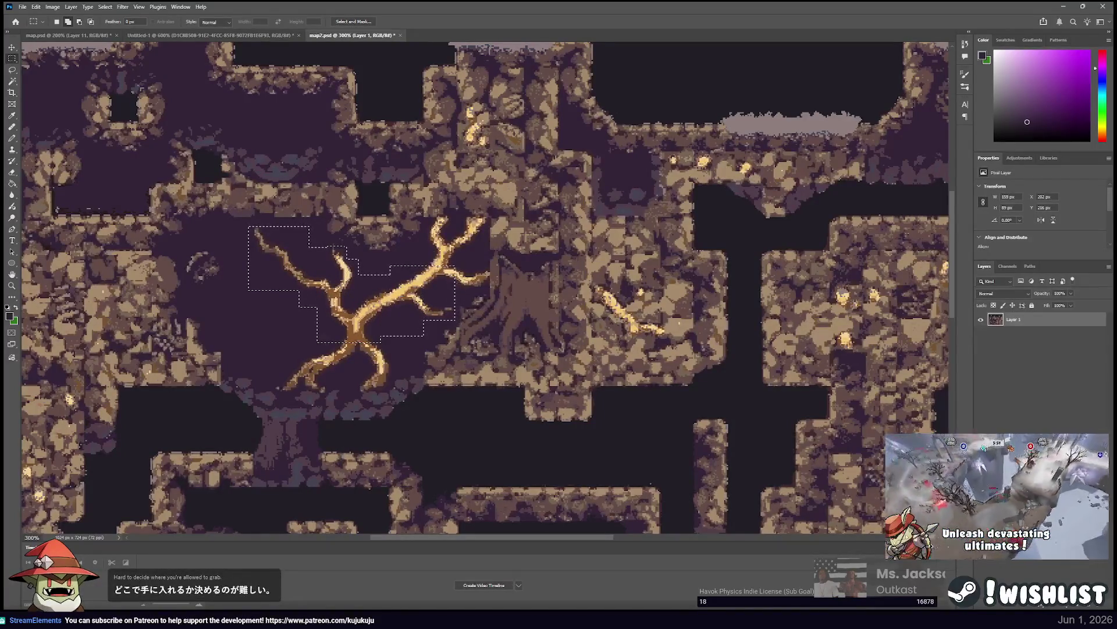
{"action": "mouse_move", "coordinate": [457, 266]}
{"action": "left_mouse_down"}
{"action": "mouse_move", "coordinate": [430, 221]}
{"action": "mouse_move", "coordinate": [458, 218]}
{"action": "mouse_move", "coordinate": [472, 289]}
{"action": "mouse_move", "coordinate": [490, 289]}
{"action": "left_mouse_up"}
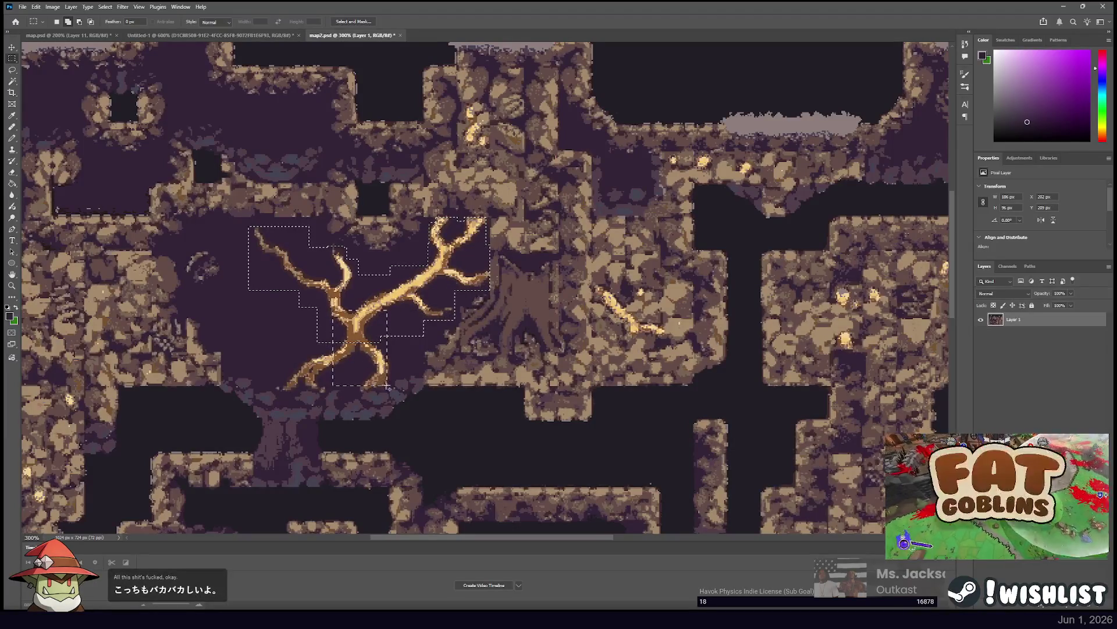
{"action": "left_click_drag", "start_coordinate": [351, 359], "coordinate": [396, 389]}
{"action": "mouse_move", "coordinate": [262, 314]}
{"action": "left_mouse_down"}
{"action": "mouse_move", "coordinate": [317, 368]}
{"action": "mouse_move", "coordinate": [323, 391]}
{"action": "left_mouse_up"}
{"action": "left_click_drag", "start_coordinate": [423, 256], "coordinate": [290, 347]}
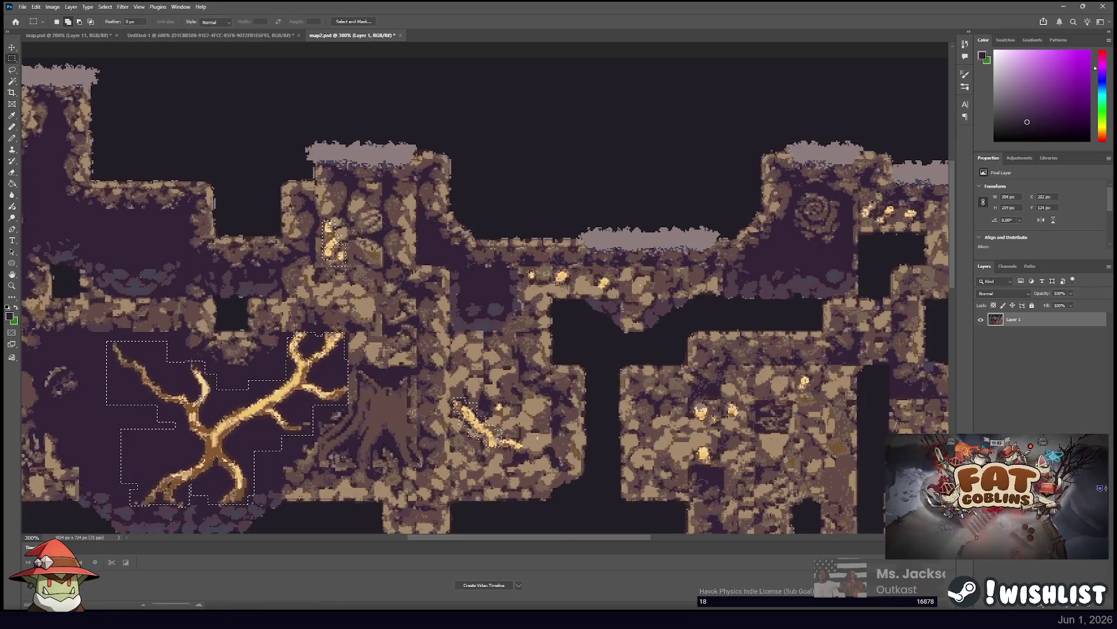
Add a small gold nugget and the long diagonal gold vein with its blobs to the selection.
{"action": "mouse_move", "coordinate": [500, 408]}
{"action": "left_mouse_down"}
{"action": "mouse_move", "coordinate": [198, 311]}
{"action": "mouse_move", "coordinate": [167, 288]}
{"action": "left_mouse_up"}
{"action": "mouse_move", "coordinate": [384, 306]}
{"action": "left_mouse_down"}
{"action": "mouse_move", "coordinate": [385, 278]}
{"action": "mouse_move", "coordinate": [408, 296]}
{"action": "left_mouse_up"}
{"action": "left_click_drag", "start_coordinate": [382, 343], "coordinate": [383, 344]}
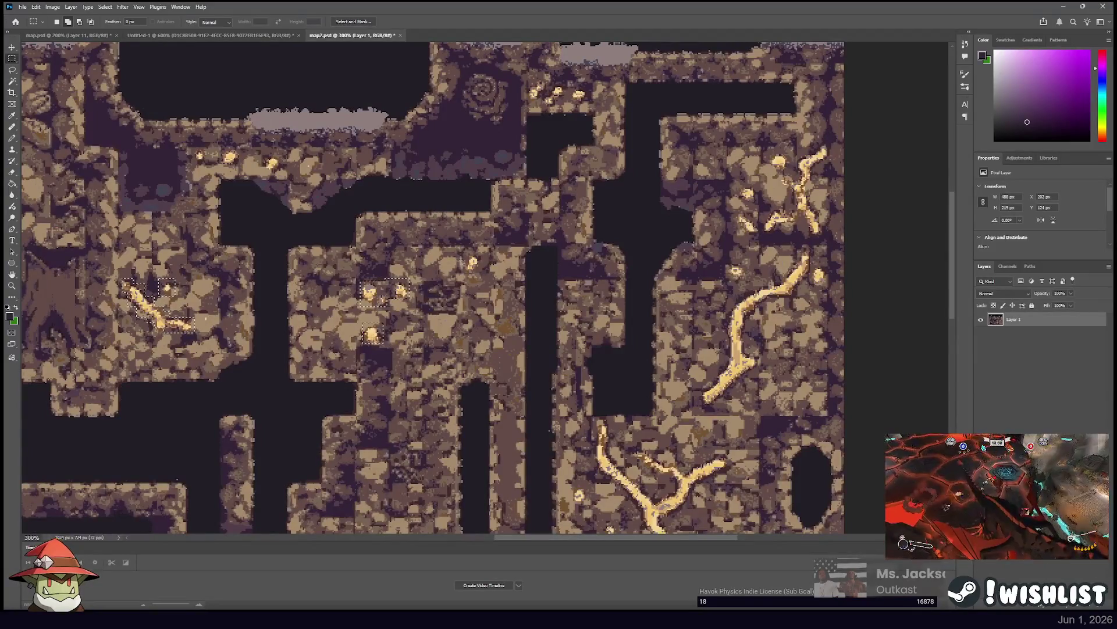
{"action": "scroll", "coordinate": [525, 270], "scroll_direction": "right", "scroll_amount": 5}
{"action": "scroll", "coordinate": [525, 270], "scroll_direction": "down", "scroll_amount": 2}
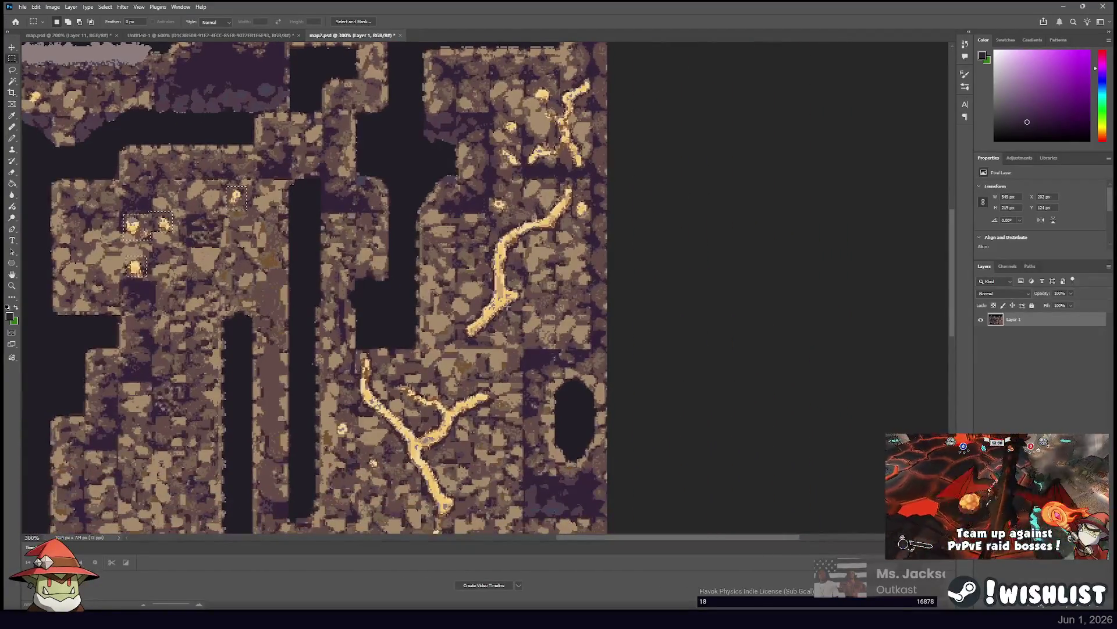
{"action": "mouse_move", "coordinate": [466, 317]}
{"action": "left_mouse_down"}
{"action": "mouse_move", "coordinate": [485, 340]}
{"action": "mouse_move", "coordinate": [492, 291]}
{"action": "mouse_move", "coordinate": [520, 308]}
{"action": "left_mouse_up"}
{"action": "mouse_move", "coordinate": [494, 272]}
{"action": "left_mouse_down"}
{"action": "mouse_move", "coordinate": [510, 290]}
{"action": "mouse_move", "coordinate": [500, 228]}
{"action": "mouse_move", "coordinate": [553, 233]}
{"action": "left_mouse_up"}
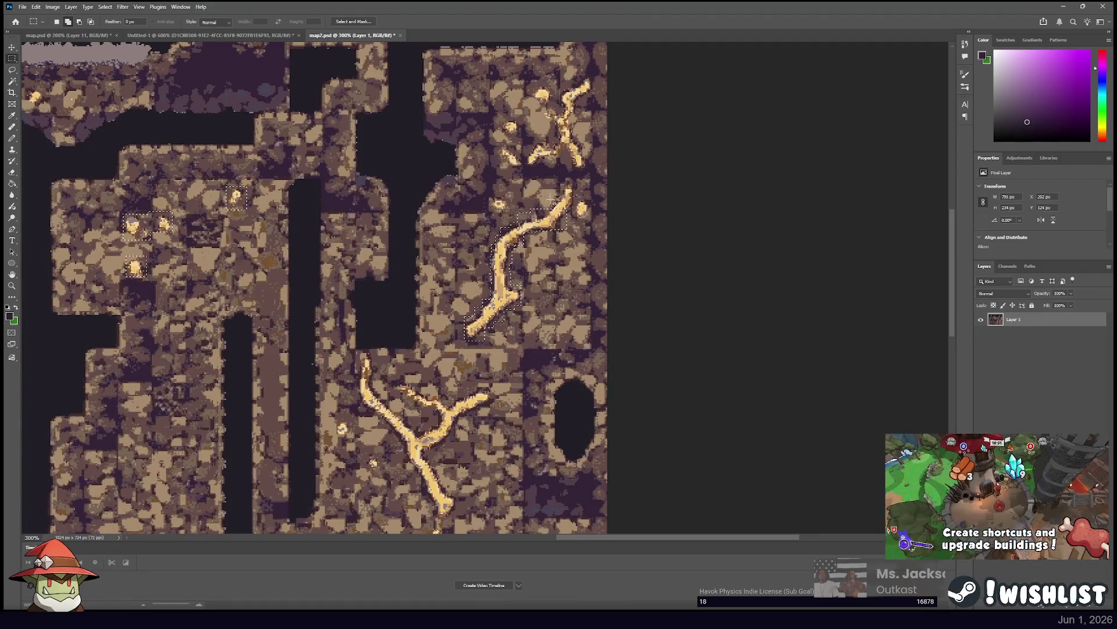
{"action": "left_click_drag", "start_coordinate": [550, 194], "coordinate": [593, 221]}
{"action": "mouse_move", "coordinate": [562, 138]}
{"action": "left_mouse_down"}
{"action": "mouse_move", "coordinate": [531, 192]}
{"action": "mouse_move", "coordinate": [556, 224]}
{"action": "mouse_move", "coordinate": [519, 161]}
{"action": "left_mouse_up"}
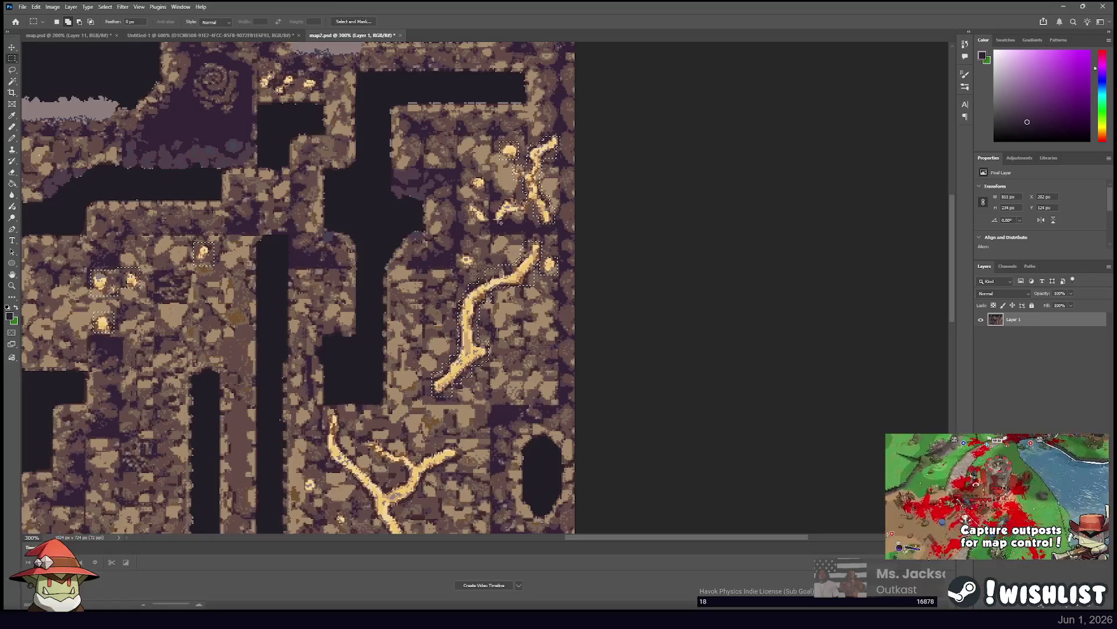
{"action": "mouse_move", "coordinate": [464, 198]}
{"action": "left_mouse_down"}
{"action": "mouse_move", "coordinate": [491, 223]}
{"action": "mouse_move", "coordinate": [525, 222]}
{"action": "left_mouse_up"}
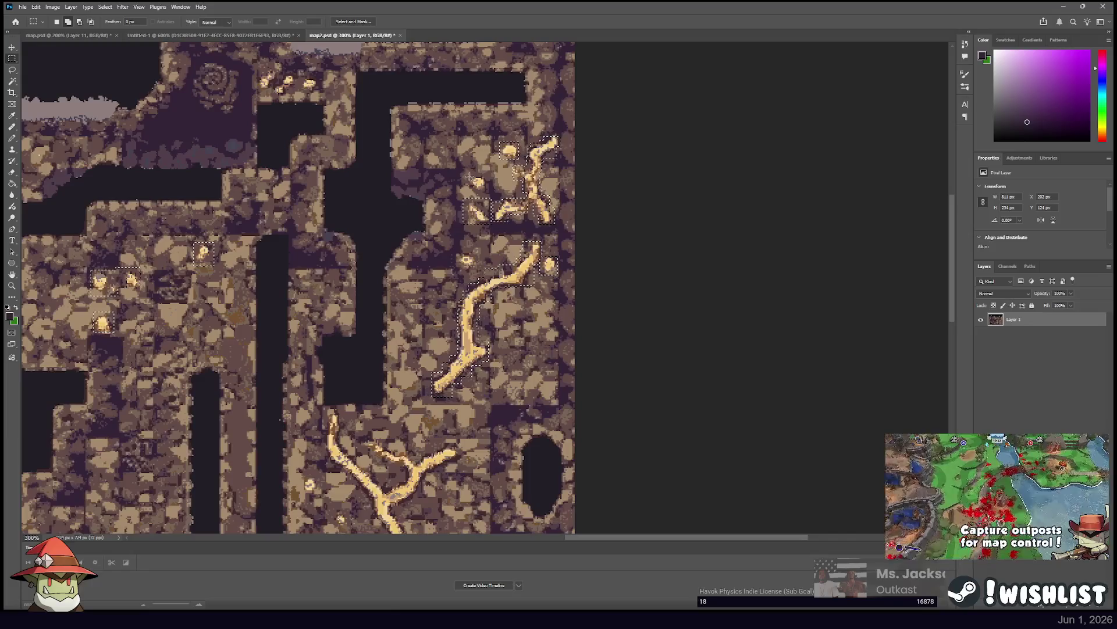
{"action": "left_click_drag", "start_coordinate": [469, 175], "coordinate": [491, 188]}
Add the Y-shaped gold vein, including its fork, tips and missed bits, to the selection.
{"action": "mouse_move", "coordinate": [482, 385]}
{"action": "left_mouse_down"}
{"action": "mouse_move", "coordinate": [533, 206]}
{"action": "mouse_move", "coordinate": [530, 140]}
{"action": "left_mouse_up"}
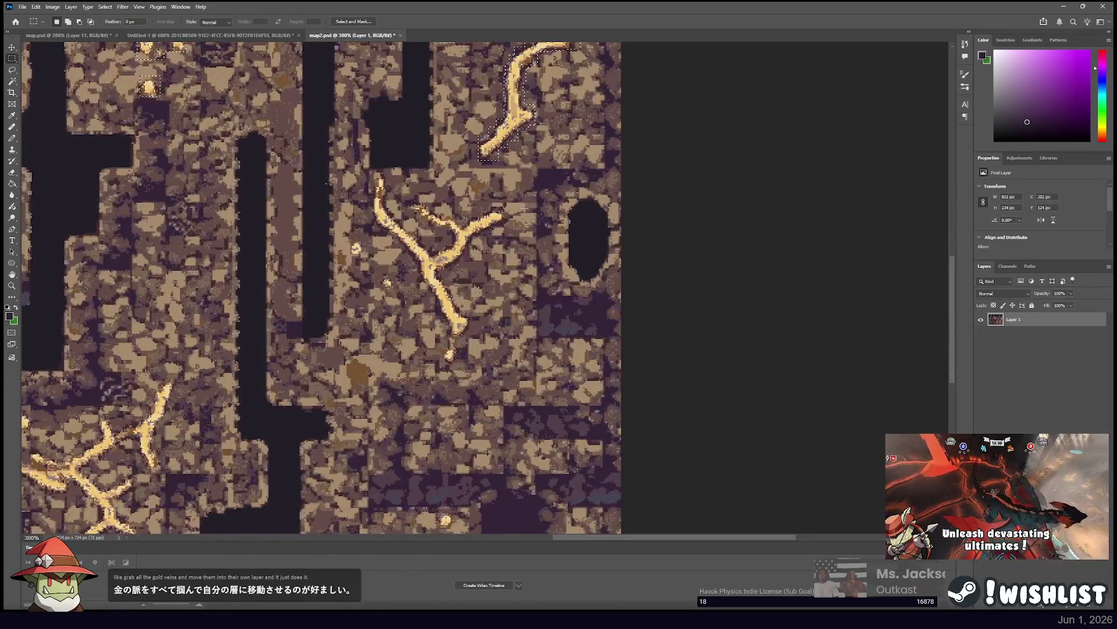
{"action": "mouse_move", "coordinate": [408, 203]}
{"action": "left_mouse_down"}
{"action": "mouse_move", "coordinate": [441, 225]}
{"action": "mouse_move", "coordinate": [490, 233]}
{"action": "left_mouse_up"}
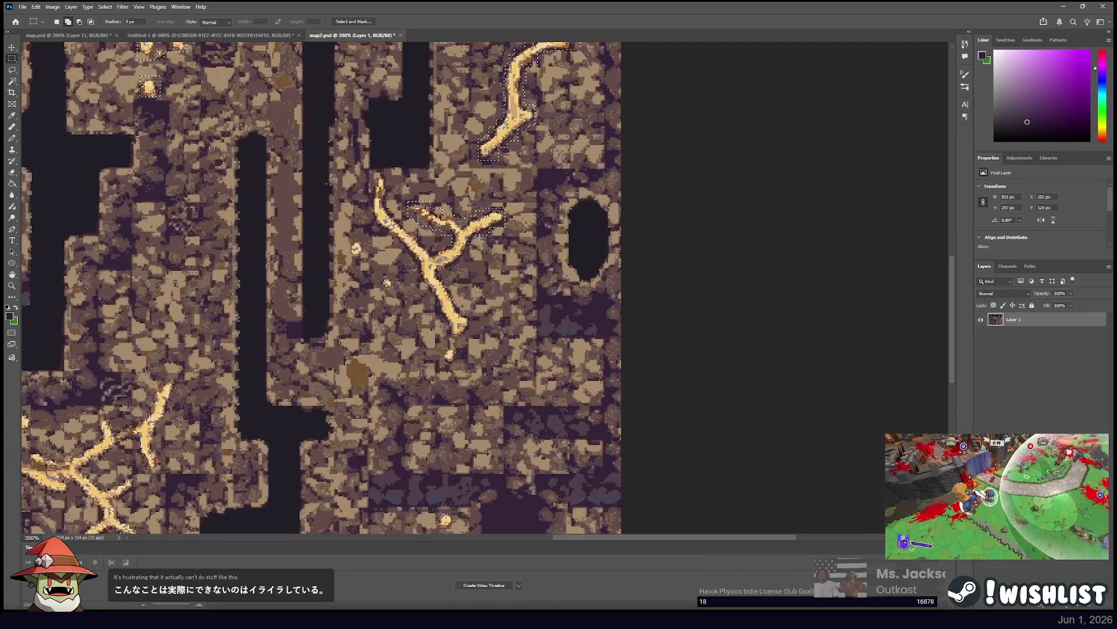
{"action": "mouse_move", "coordinate": [444, 235]}
{"action": "left_mouse_down"}
{"action": "mouse_move", "coordinate": [467, 256]}
{"action": "mouse_move", "coordinate": [439, 241]}
{"action": "mouse_move", "coordinate": [443, 274]}
{"action": "left_mouse_up"}
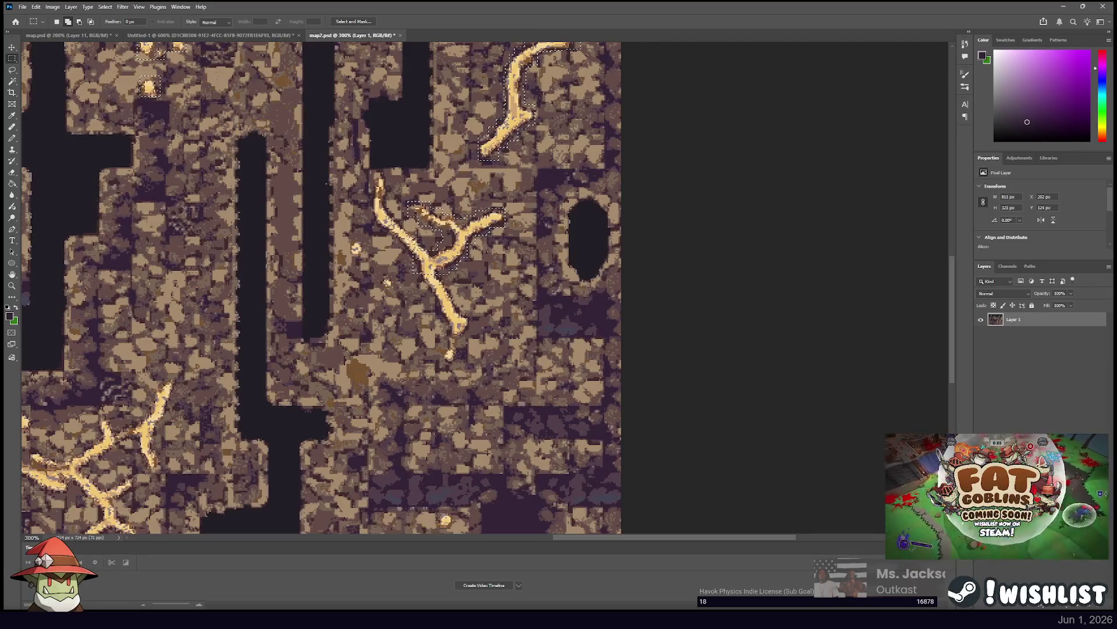
{"action": "left_click_drag", "start_coordinate": [394, 226], "coordinate": [414, 247]}
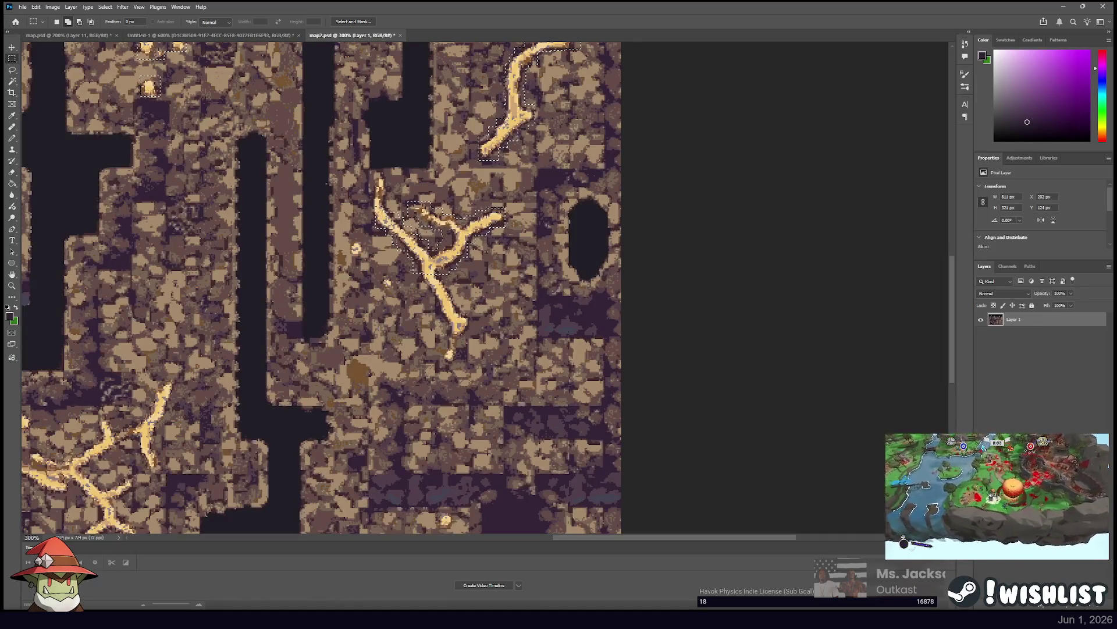
{"action": "left_click_drag", "start_coordinate": [372, 197], "coordinate": [387, 230]}
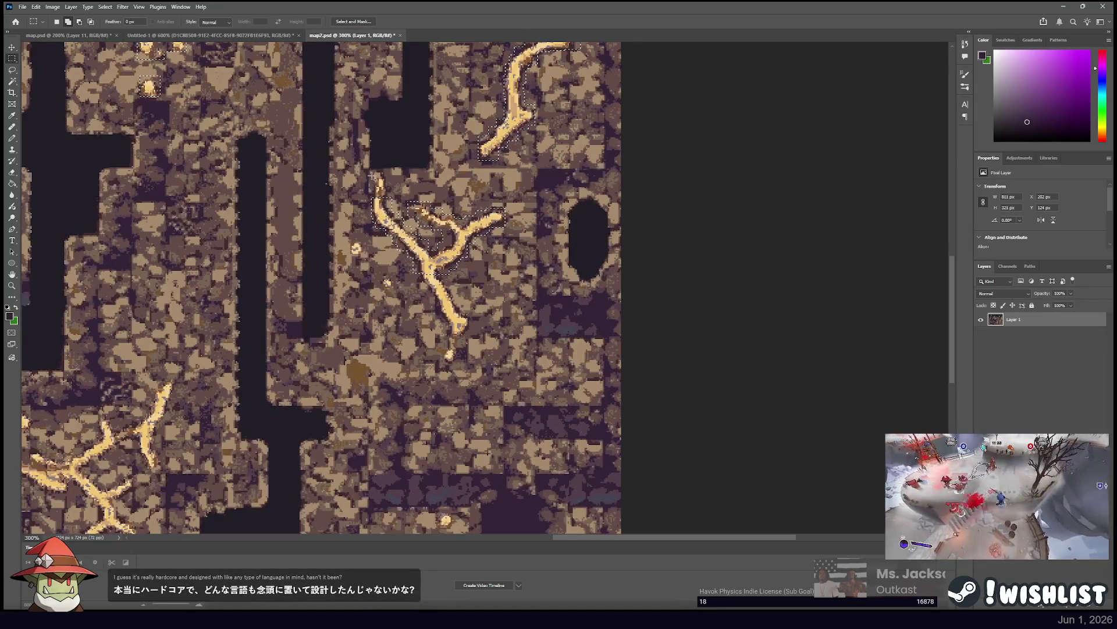
{"action": "left_click_drag", "start_coordinate": [371, 175], "coordinate": [386, 198]}
{"action": "mouse_move", "coordinate": [448, 288]}
{"action": "left_mouse_down"}
{"action": "mouse_move", "coordinate": [419, 274]}
{"action": "mouse_move", "coordinate": [432, 272]}
{"action": "left_mouse_up"}
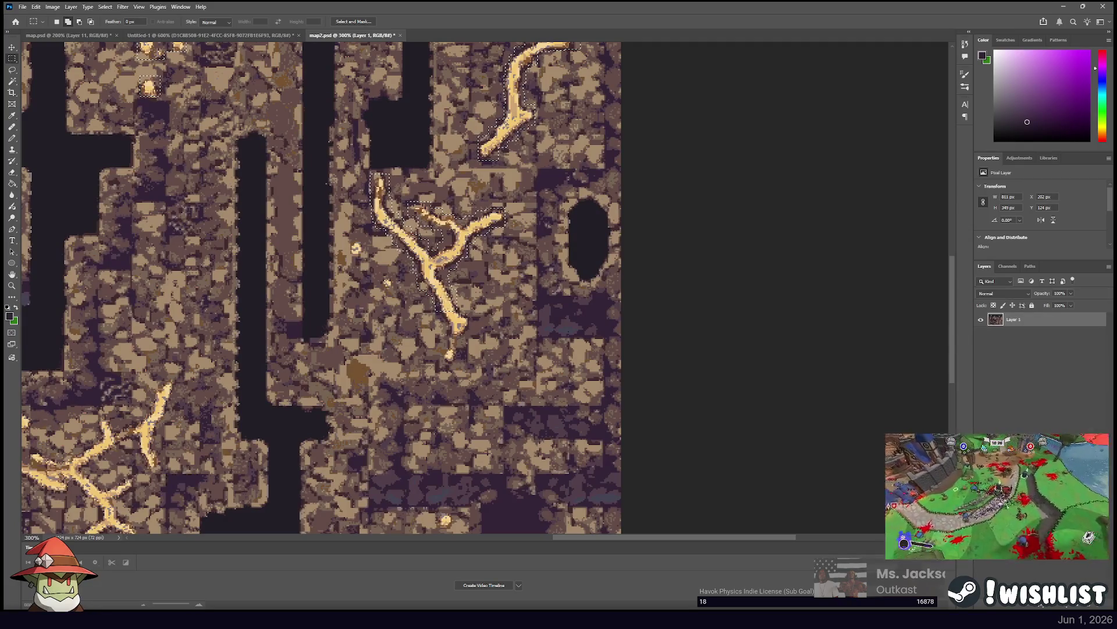
{"action": "mouse_move", "coordinate": [463, 306]}
{"action": "left_mouse_down"}
{"action": "mouse_move", "coordinate": [442, 327]}
{"action": "mouse_move", "coordinate": [467, 333]}
{"action": "left_mouse_up"}
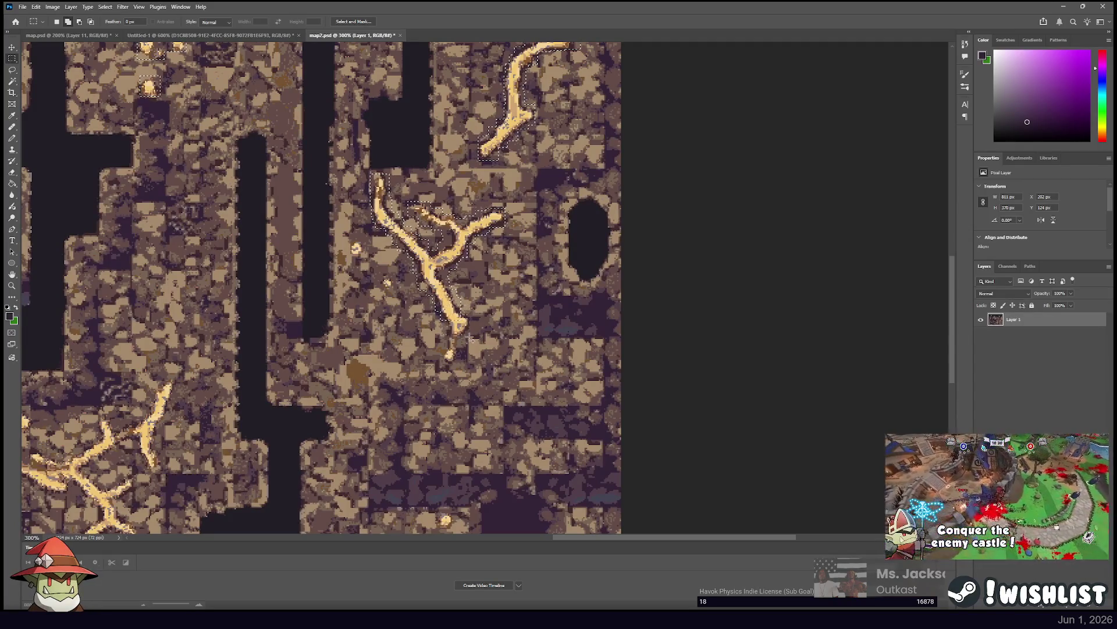
{"action": "scroll", "coordinate": [469, 338], "scroll_direction": "down", "scroll_amount": 5}
{"action": "left_click_drag", "start_coordinate": [462, 219], "coordinate": [489, 248]}
{"action": "left_click_drag", "start_coordinate": [401, 151], "coordinate": [419, 172]}
{"action": "left_click_drag", "start_coordinate": [366, 114], "coordinate": [390, 137]}
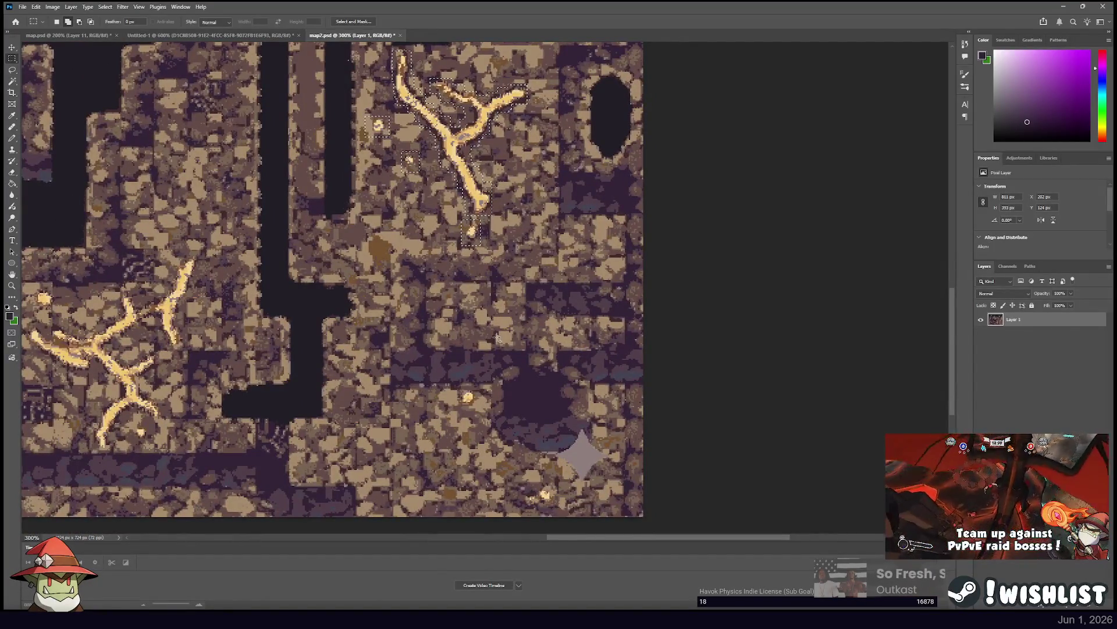
Add two small gold dots and the glowing crack with its left branch to the selection.
{"action": "mouse_move", "coordinate": [457, 390]}
{"action": "left_mouse_down"}
{"action": "mouse_move", "coordinate": [479, 410]}
{"action": "mouse_move", "coordinate": [472, 249]}
{"action": "left_mouse_up"}
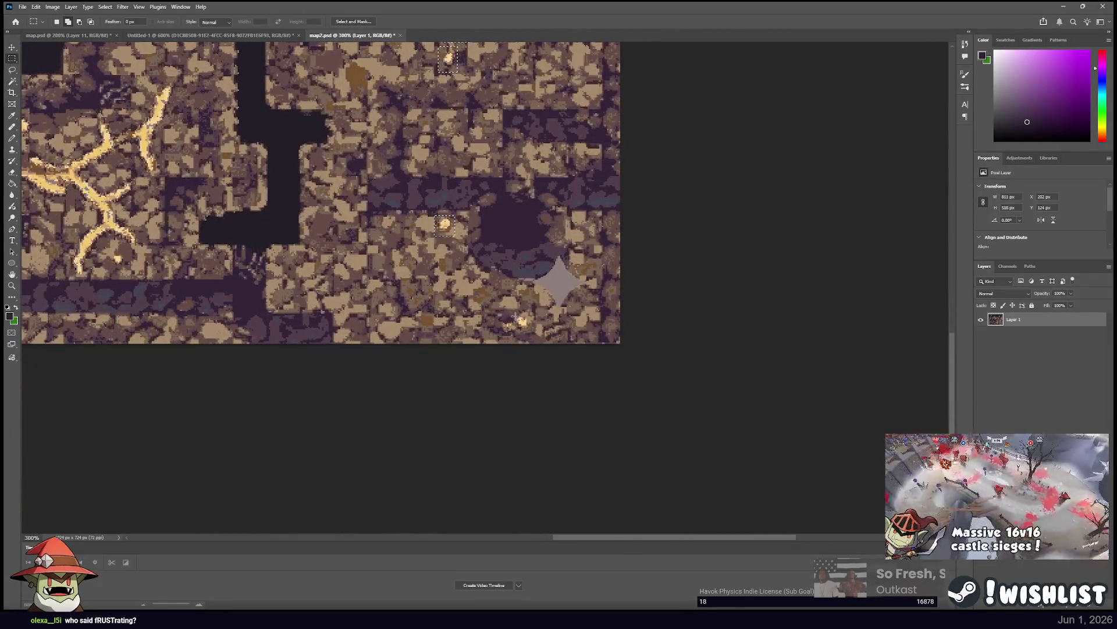
{"action": "left_click_drag", "start_coordinate": [520, 325], "coordinate": [529, 330]}
{"action": "left_click_drag", "start_coordinate": [499, 277], "coordinate": [543, 302]}
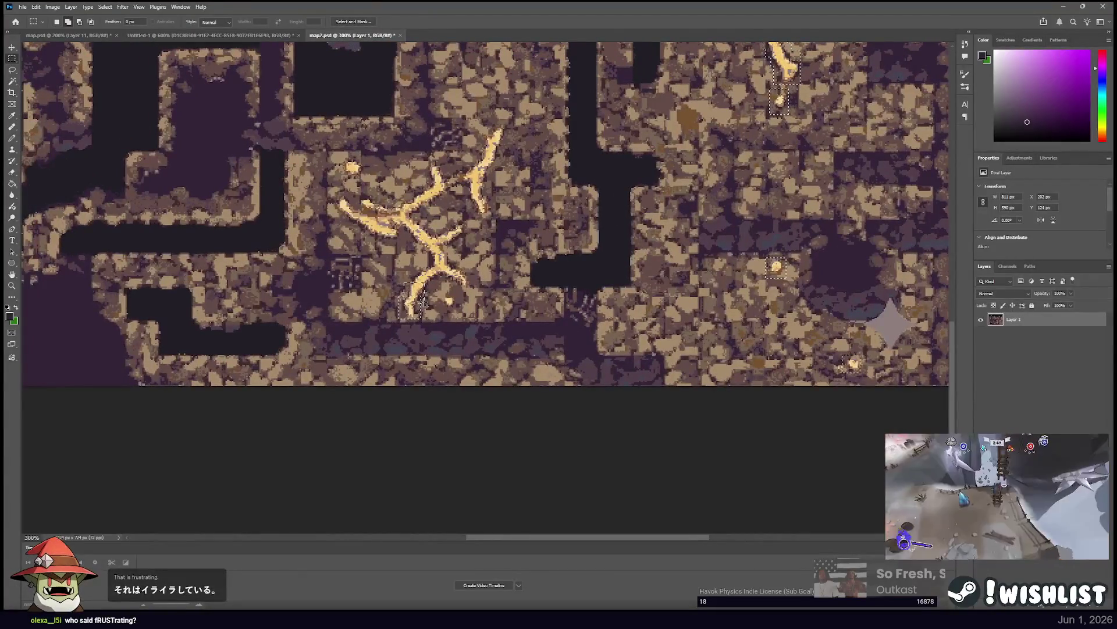
{"action": "left_click_drag", "start_coordinate": [406, 255], "coordinate": [431, 291]}
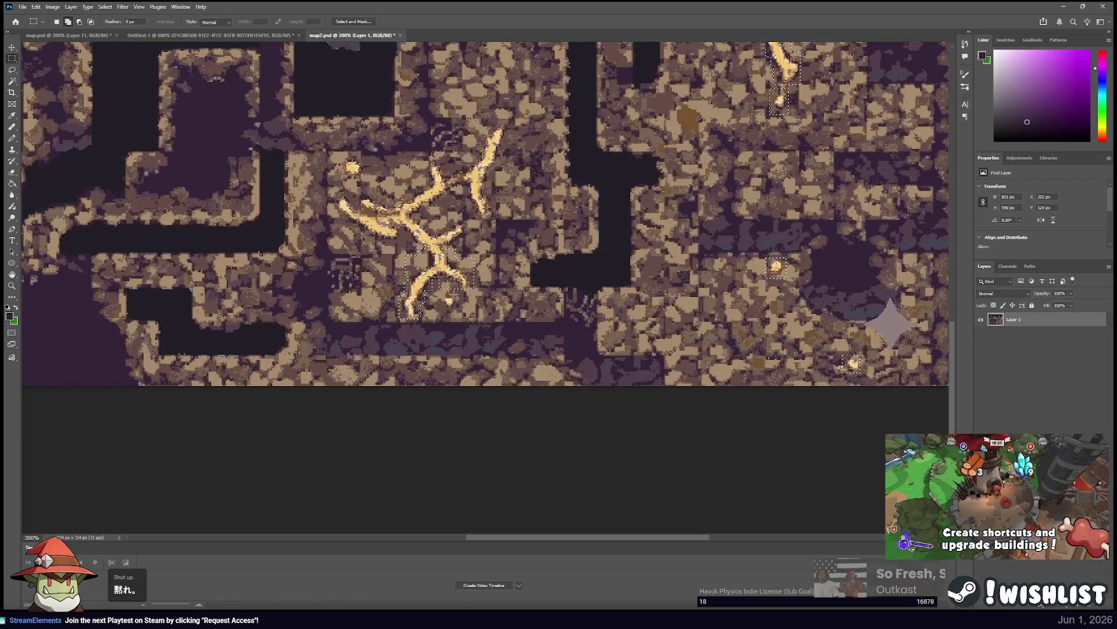
{"action": "left_click_drag", "start_coordinate": [441, 225], "coordinate": [463, 243]}
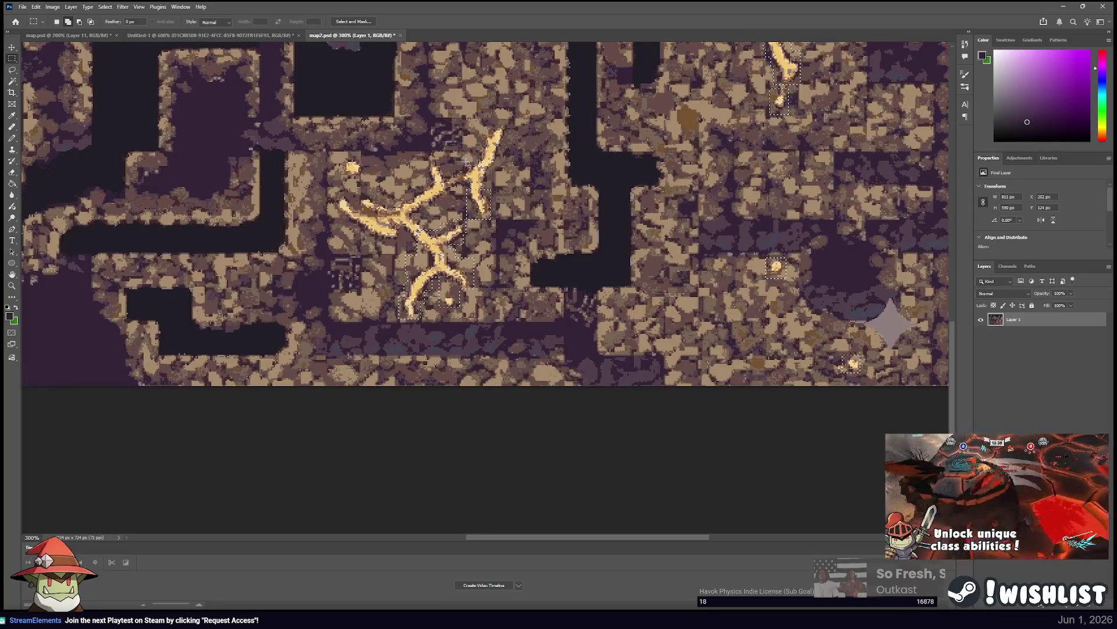
{"action": "left_click_drag", "start_coordinate": [490, 199], "coordinate": [478, 159]}
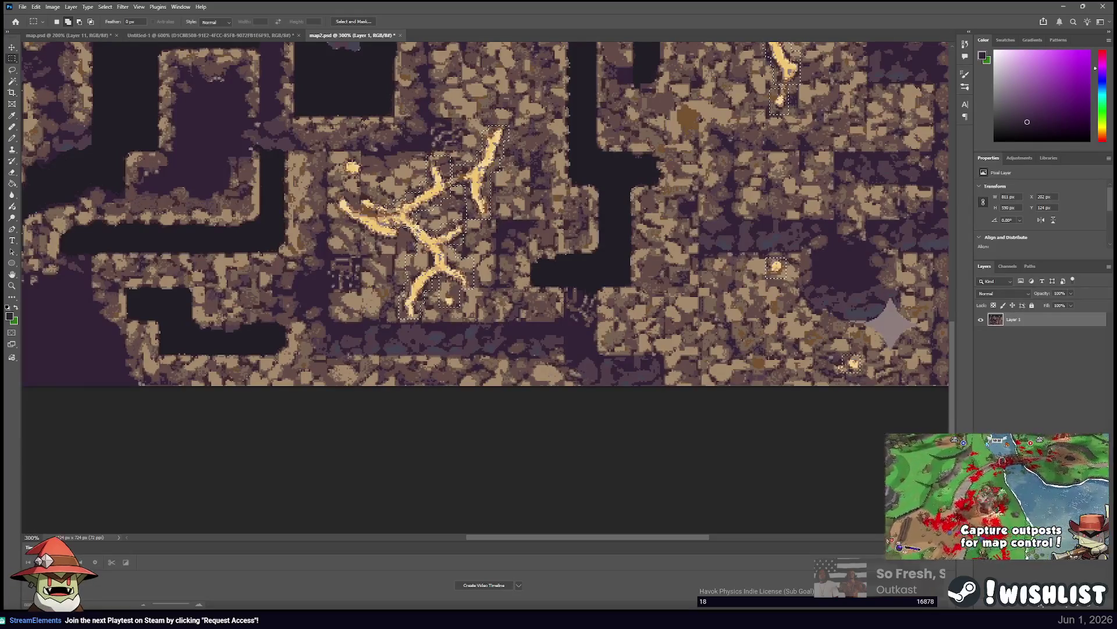
{"action": "mouse_move", "coordinate": [360, 191]}
{"action": "left_mouse_down"}
{"action": "mouse_move", "coordinate": [395, 236]}
{"action": "mouse_move", "coordinate": [329, 193]}
{"action": "left_mouse_up"}
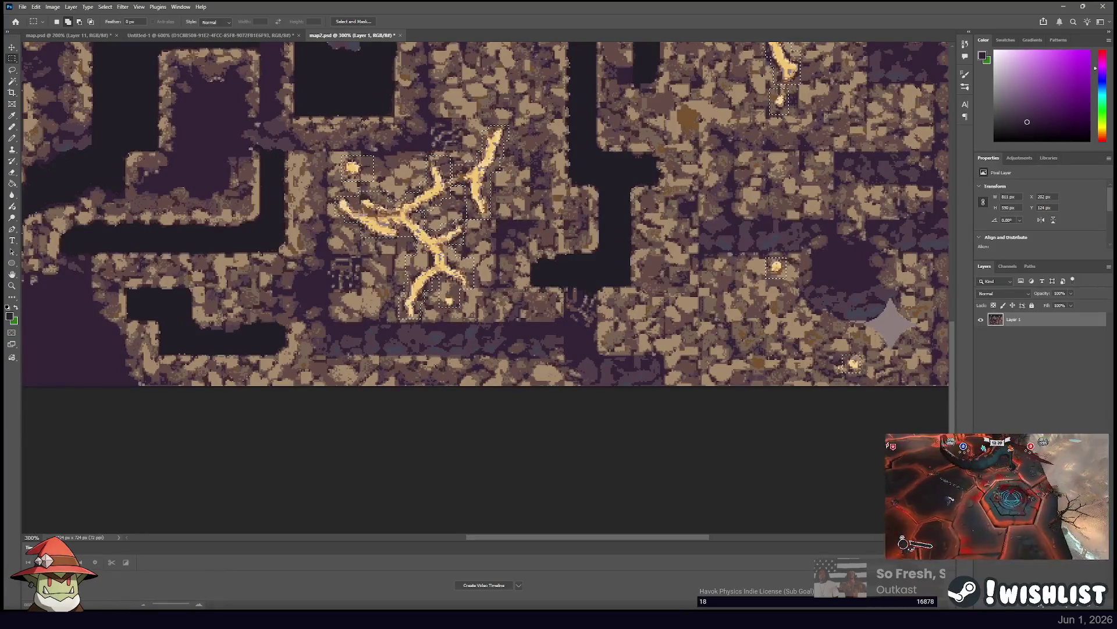
Add three glowing spots near the large gold tree to the selection.
{"action": "mouse_move", "coordinate": [281, 64]}
{"action": "left_mouse_down"}
{"action": "mouse_move", "coordinate": [306, 125]}
{"action": "mouse_move", "coordinate": [456, 176]}
{"action": "mouse_move", "coordinate": [498, 204]}
{"action": "mouse_move", "coordinate": [550, 212]}
{"action": "left_mouse_up"}
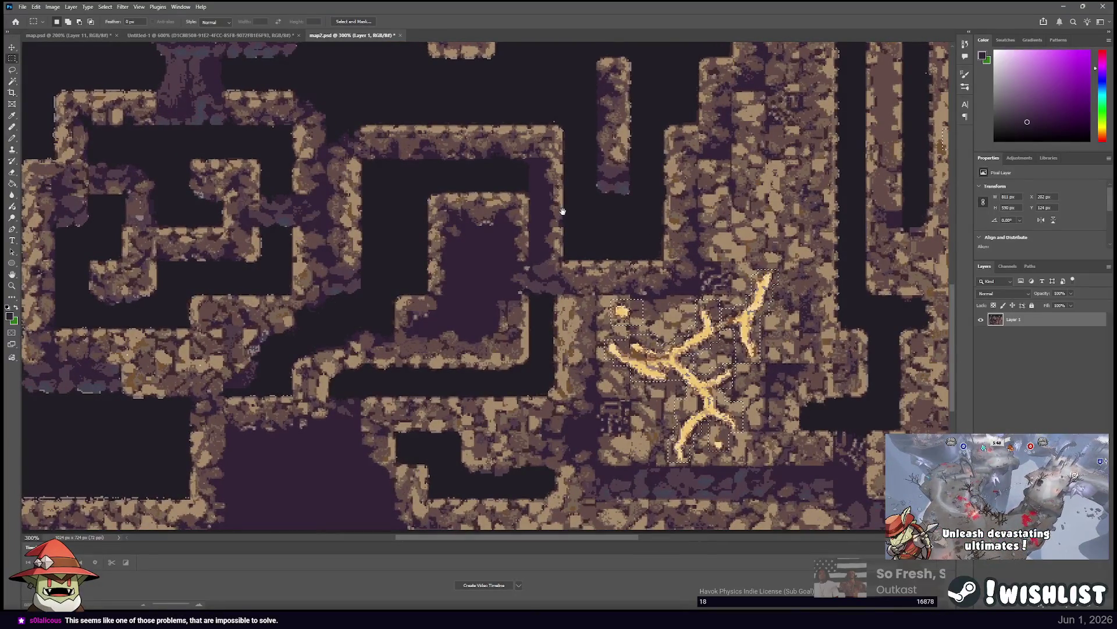
{"action": "mouse_move", "coordinate": [539, 276]}
{"action": "left_mouse_down"}
{"action": "mouse_move", "coordinate": [650, 189]}
{"action": "mouse_move", "coordinate": [598, 24]}
{"action": "mouse_move", "coordinate": [624, 171]}
{"action": "mouse_move", "coordinate": [624, 299]}
{"action": "mouse_move", "coordinate": [647, 227]}
{"action": "left_mouse_up"}
{"action": "mouse_move", "coordinate": [239, 389]}
{"action": "left_mouse_down"}
{"action": "mouse_move", "coordinate": [251, 407]}
{"action": "mouse_move", "coordinate": [337, 280]}
{"action": "left_mouse_up"}
{"action": "left_click_drag", "start_coordinate": [276, 335], "coordinate": [292, 353]}
{"action": "left_click_drag", "start_coordinate": [278, 434], "coordinate": [284, 441]}
Add the upper map's gold specks, copy the gold to a new layer, and hide the rock layer.
{"action": "mouse_move", "coordinate": [668, 200]}
{"action": "left_mouse_down"}
{"action": "mouse_move", "coordinate": [430, 337]}
{"action": "mouse_move", "coordinate": [385, 432]}
{"action": "mouse_move", "coordinate": [146, 335]}
{"action": "left_mouse_up"}
{"action": "mouse_move", "coordinate": [596, 362]}
{"action": "left_mouse_down"}
{"action": "mouse_move", "coordinate": [453, 340]}
{"action": "mouse_move", "coordinate": [380, 394]}
{"action": "left_mouse_up"}
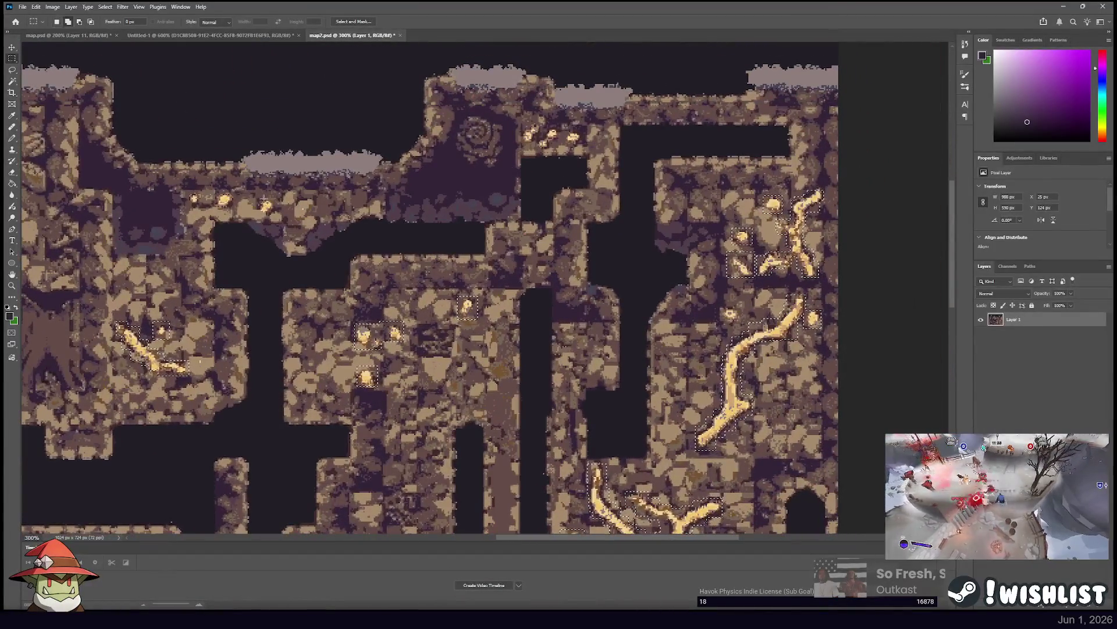
{"action": "left_click_drag", "start_coordinate": [257, 197], "coordinate": [278, 220]}
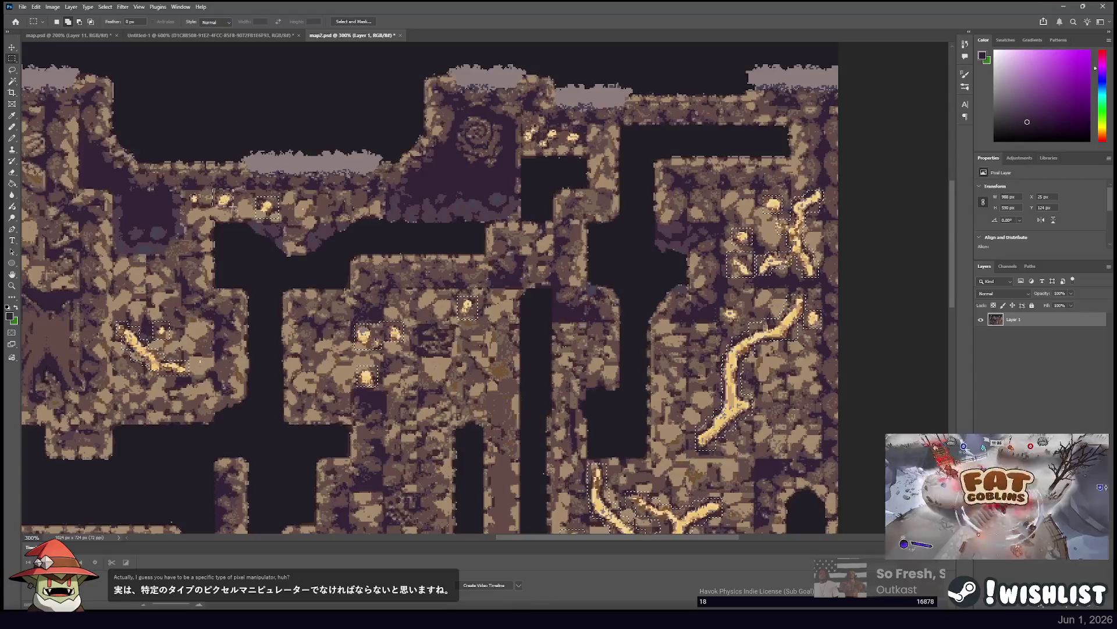
{"action": "left_click_drag", "start_coordinate": [186, 188], "coordinate": [206, 207]}
{"action": "left_click_drag", "start_coordinate": [521, 121], "coordinate": [557, 148]}
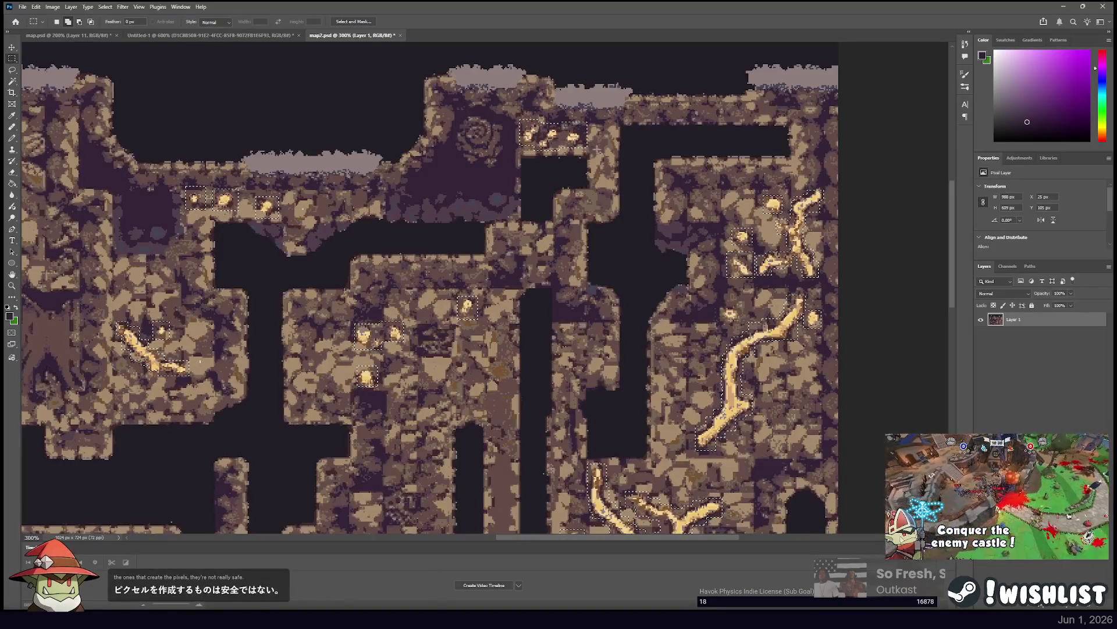
{"action": "scroll", "coordinate": [564, 127], "scroll_direction": "up", "scroll_amount": 3}
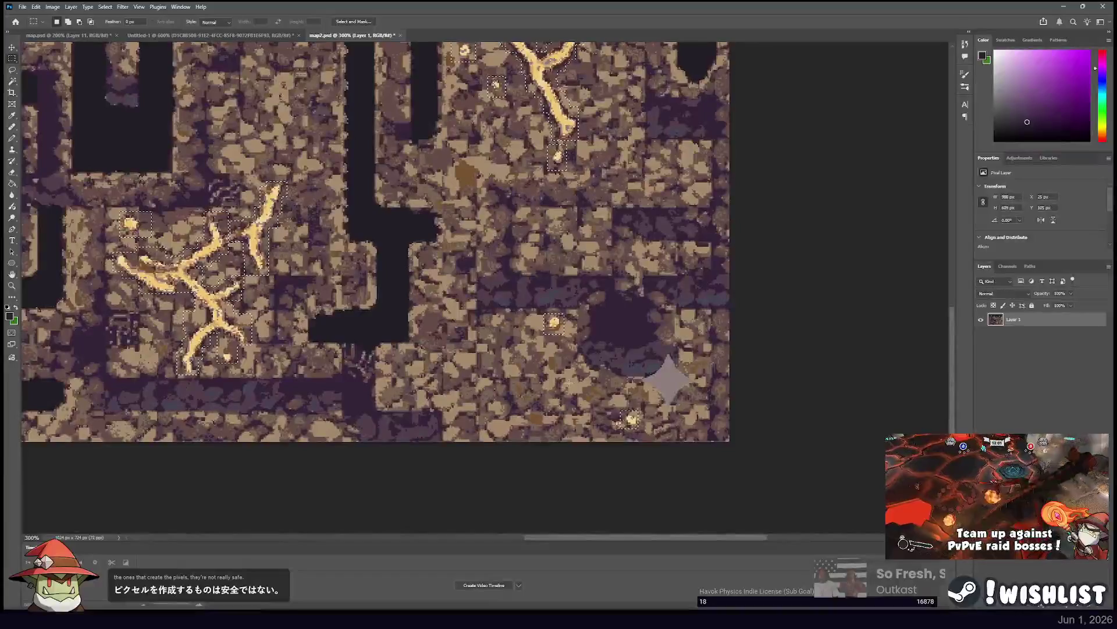
{"action": "scroll", "coordinate": [431, 233], "scroll_direction": "left", "scroll_amount": 3}
{"action": "scroll", "coordinate": [646, 303], "scroll_direction": "up", "scroll_amount": 5}
{"action": "scroll", "coordinate": [640, 326], "scroll_direction": "left", "scroll_amount": 3}
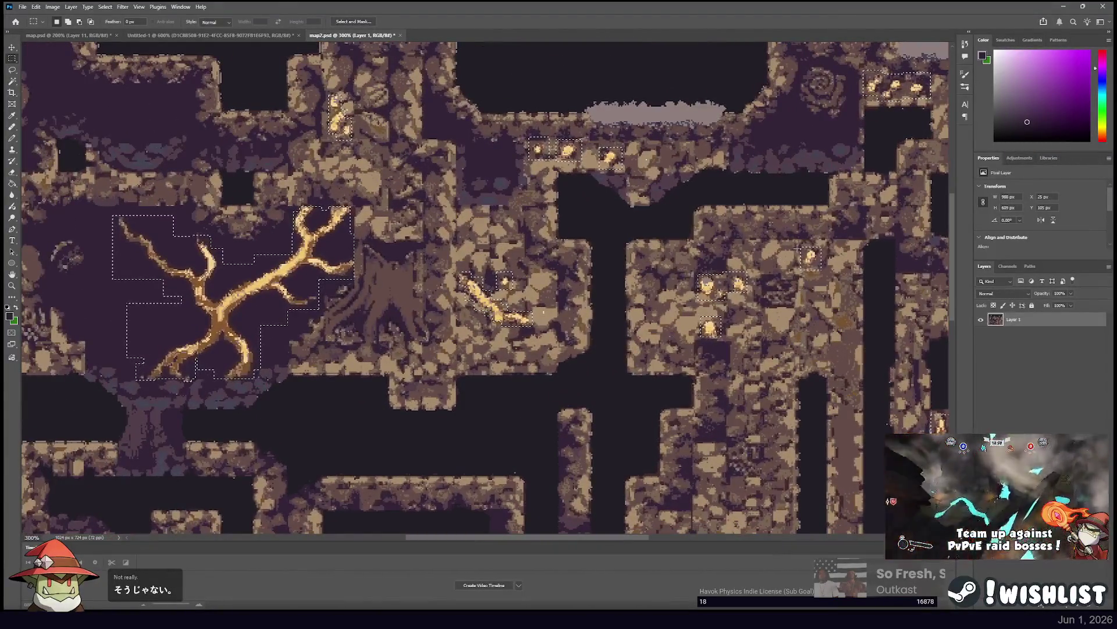
{"action": "key", "text": "ctrl+j"}
{"action": "left_click", "coordinate": [981, 334]}
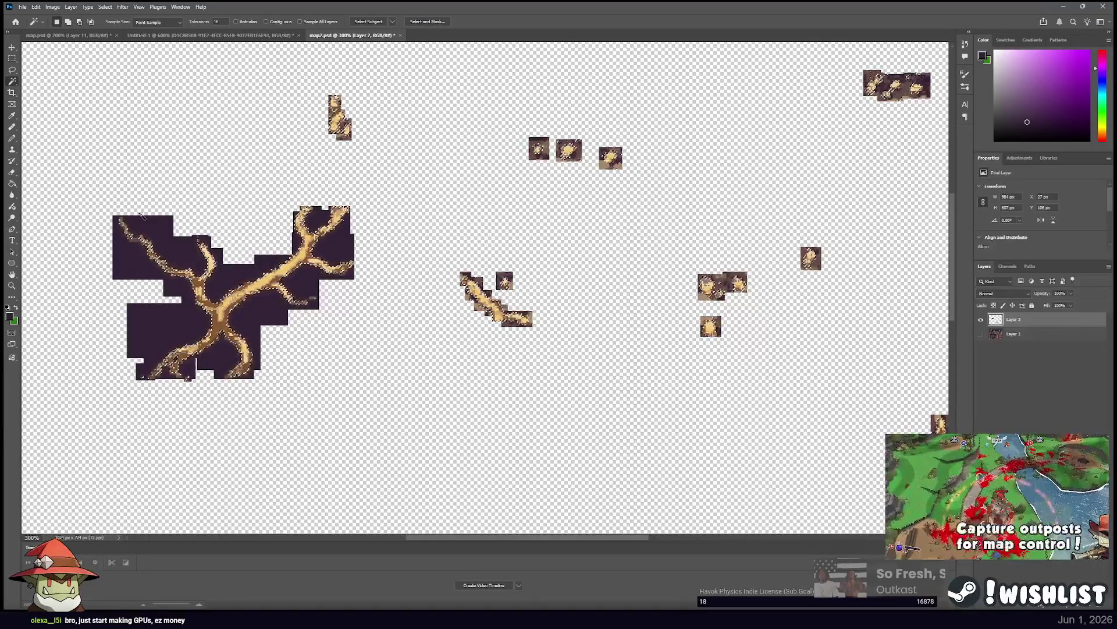
Zoom to 400% and pan across the isolated gold pieces.
{"action": "left_click", "coordinate": [12, 58]}
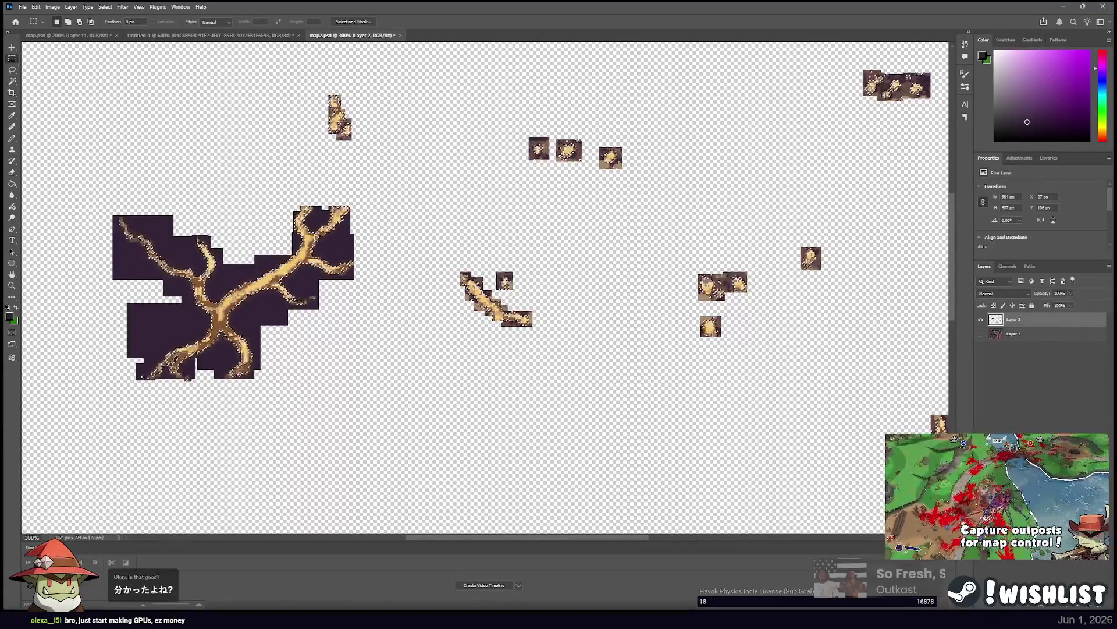
{"action": "key", "text": "ctrl+plus"}
{"action": "left_click_drag", "start_coordinate": [563, 237], "coordinate": [423, 193]}
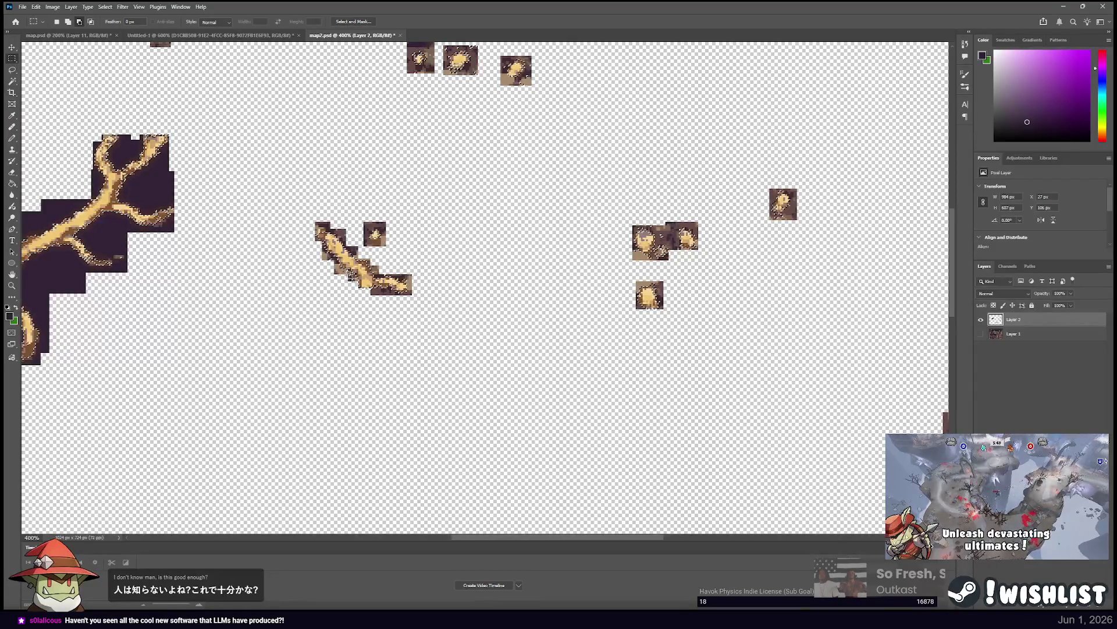
{"action": "left_click_drag", "start_coordinate": [678, 267], "coordinate": [461, 264]}
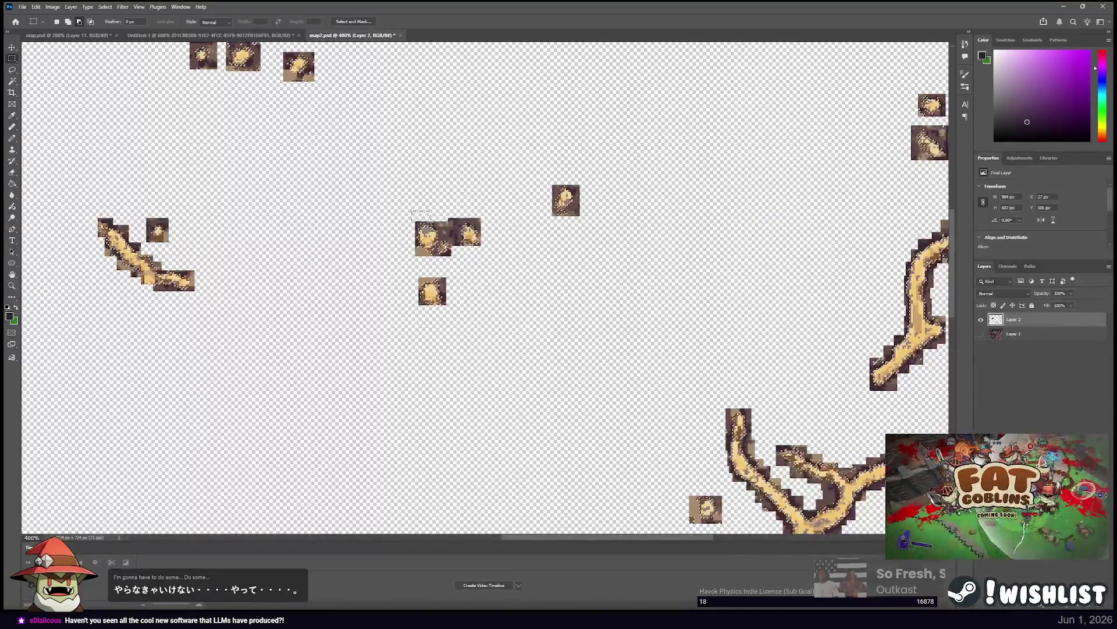
Clear the leftover selection and nudge the top gold tile down one pixel.
{"action": "left_click", "coordinate": [406, 231]}
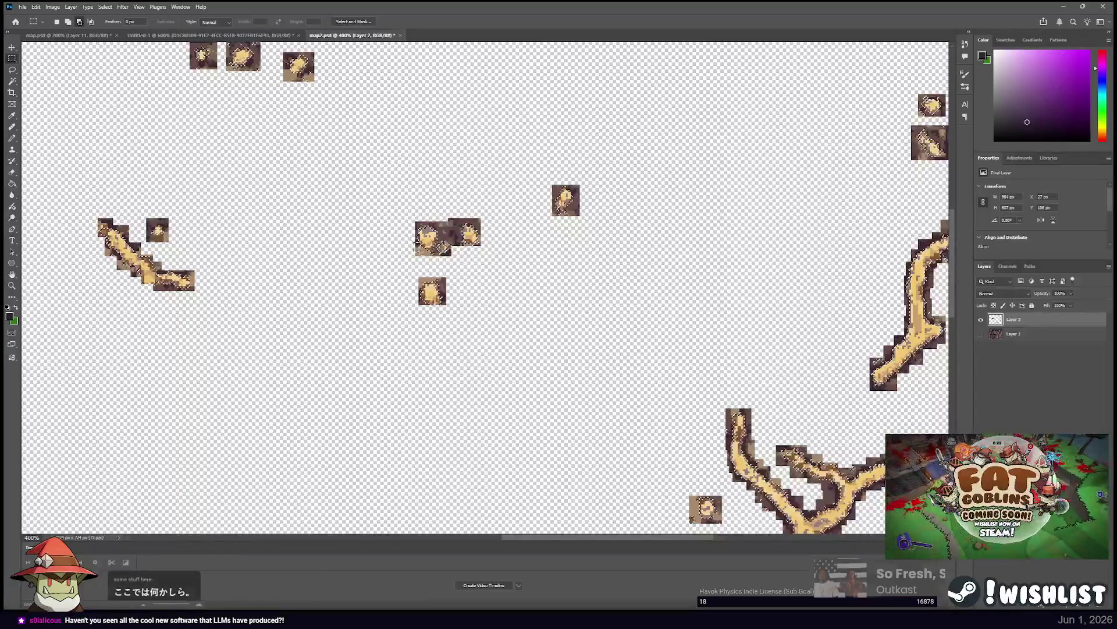
{"action": "left_click_drag", "start_coordinate": [385, 192], "coordinate": [471, 311]}
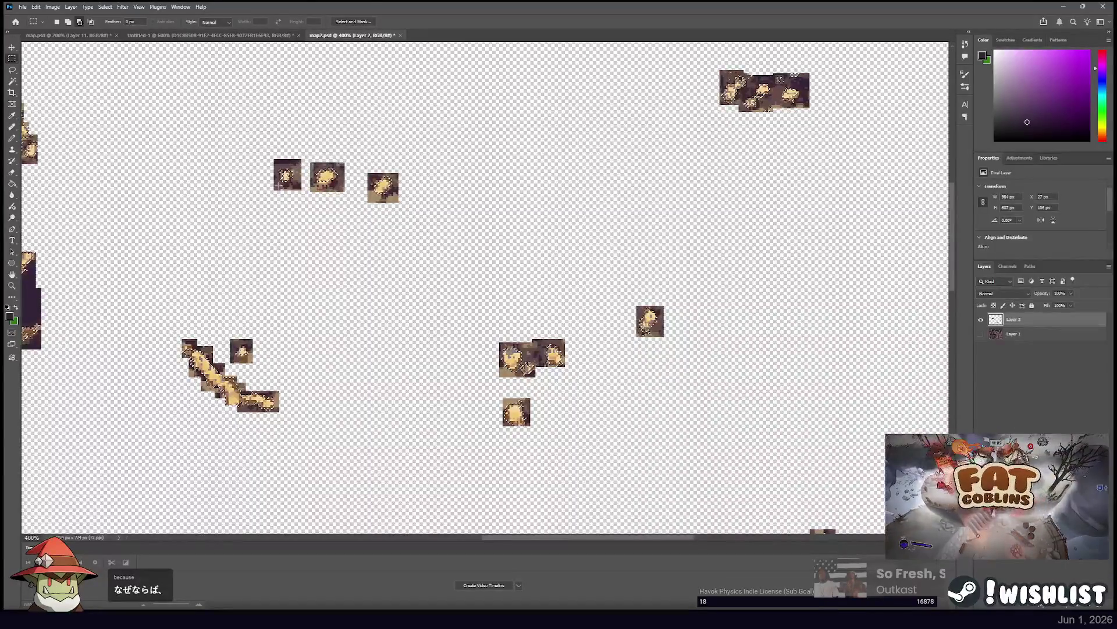
{"action": "scroll", "coordinate": [486, 288], "scroll_direction": "right", "scroll_amount": 5}
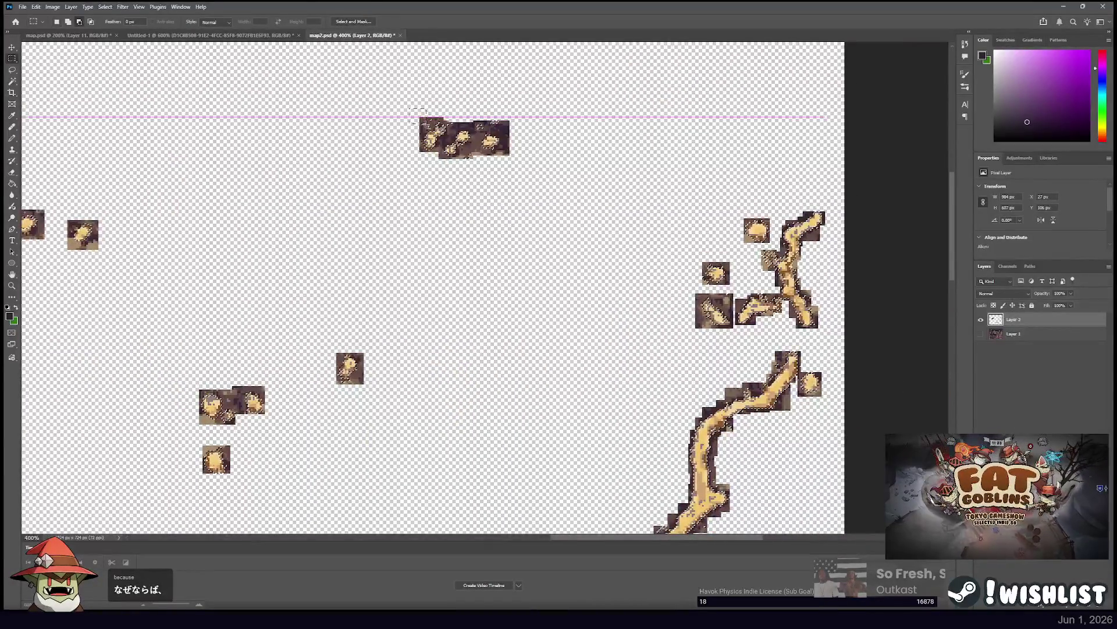
{"action": "left_click_drag", "start_coordinate": [479, 127], "coordinate": [479, 129]}
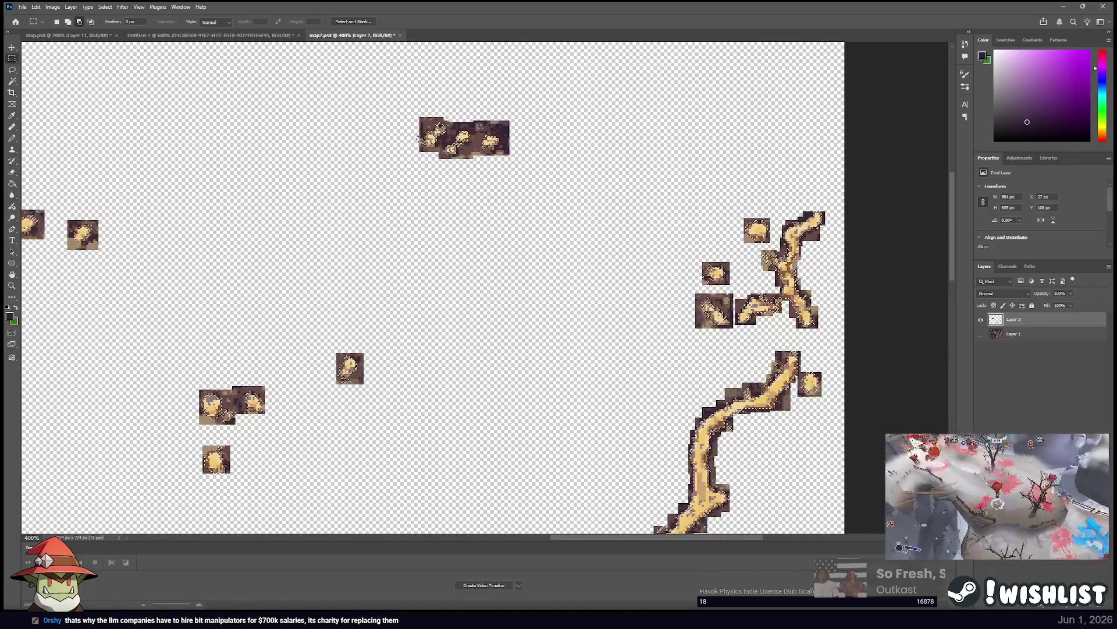
Review the right-hand and lower root branches, then show the rock map layer again.
{"action": "left_click_drag", "start_coordinate": [653, 179], "coordinate": [398, 138]}
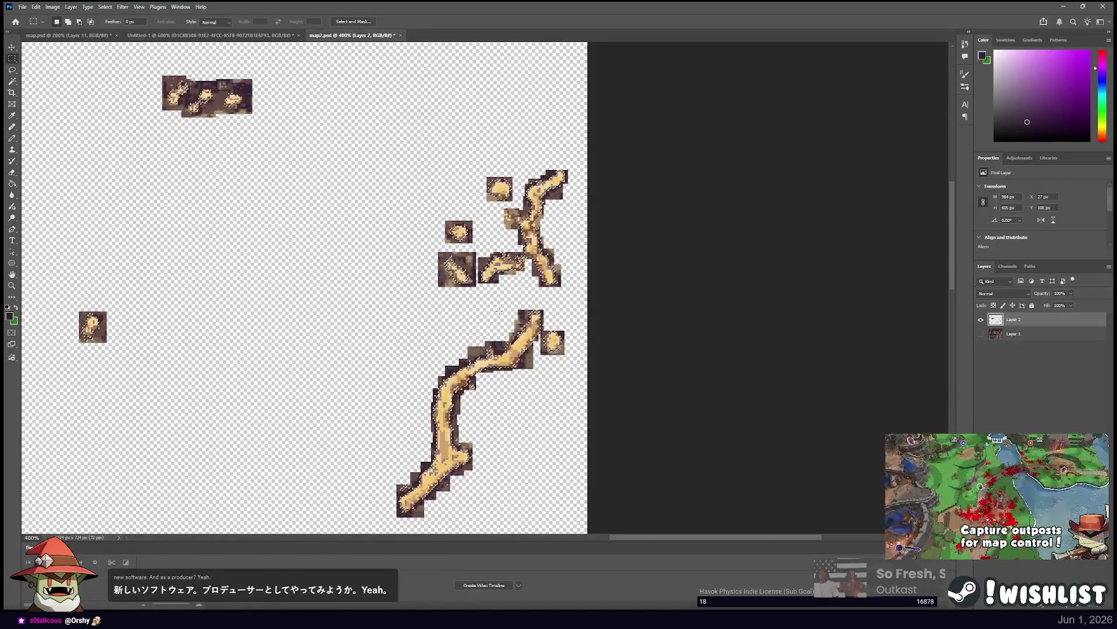
{"action": "scroll", "coordinate": [497, 359], "scroll_direction": "down", "scroll_amount": 2}
{"action": "scroll", "coordinate": [507, 280], "scroll_direction": "down", "scroll_amount": 1}
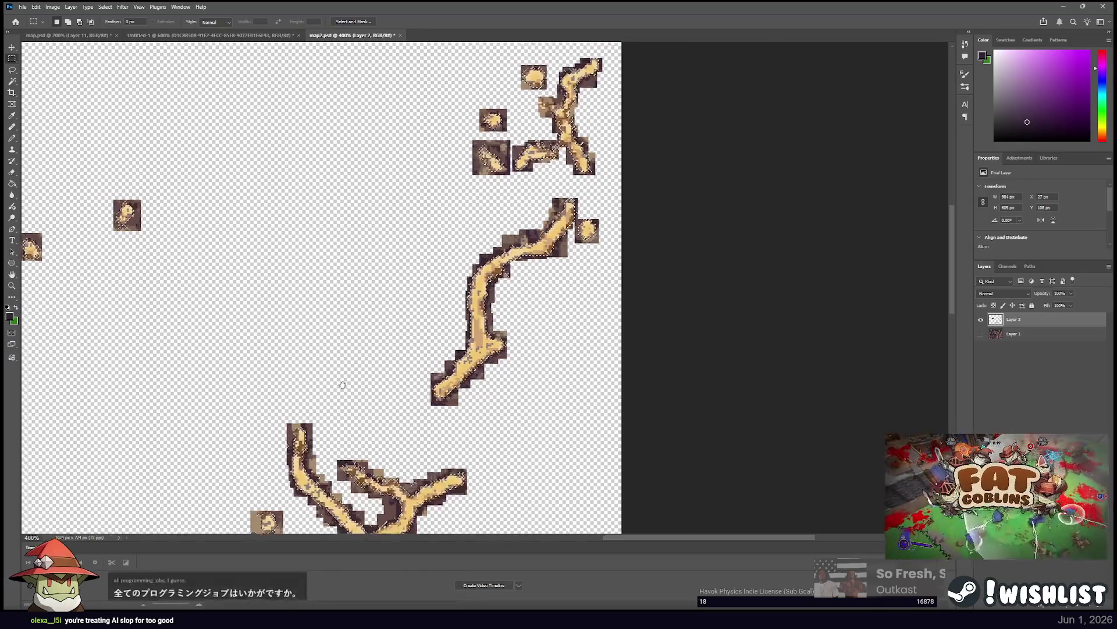
{"action": "left_click_drag", "start_coordinate": [316, 406], "coordinate": [473, 266]}
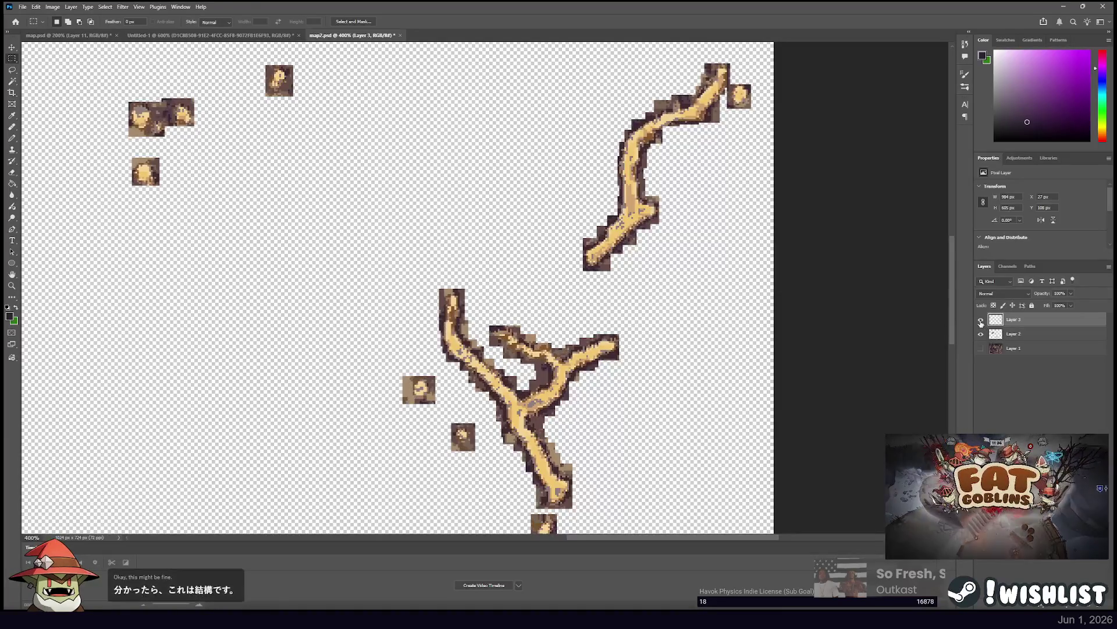
{"action": "left_click", "coordinate": [982, 333]}
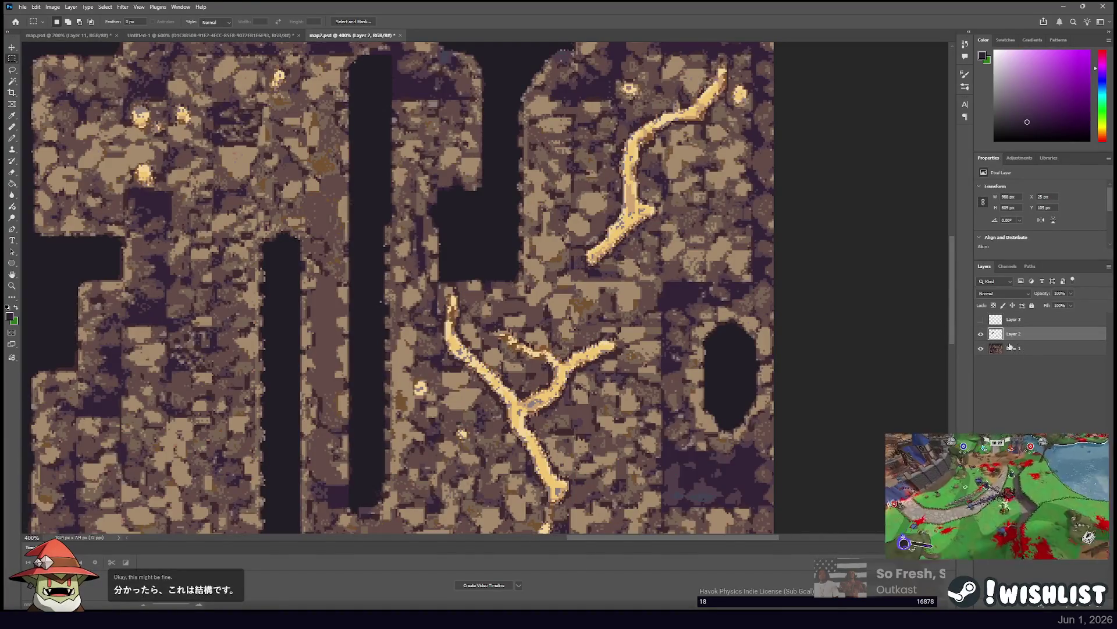
Make Layer 3 active and visible, and set its Color Overlay to bright gold.
{"action": "left_click", "coordinate": [1013, 320]}
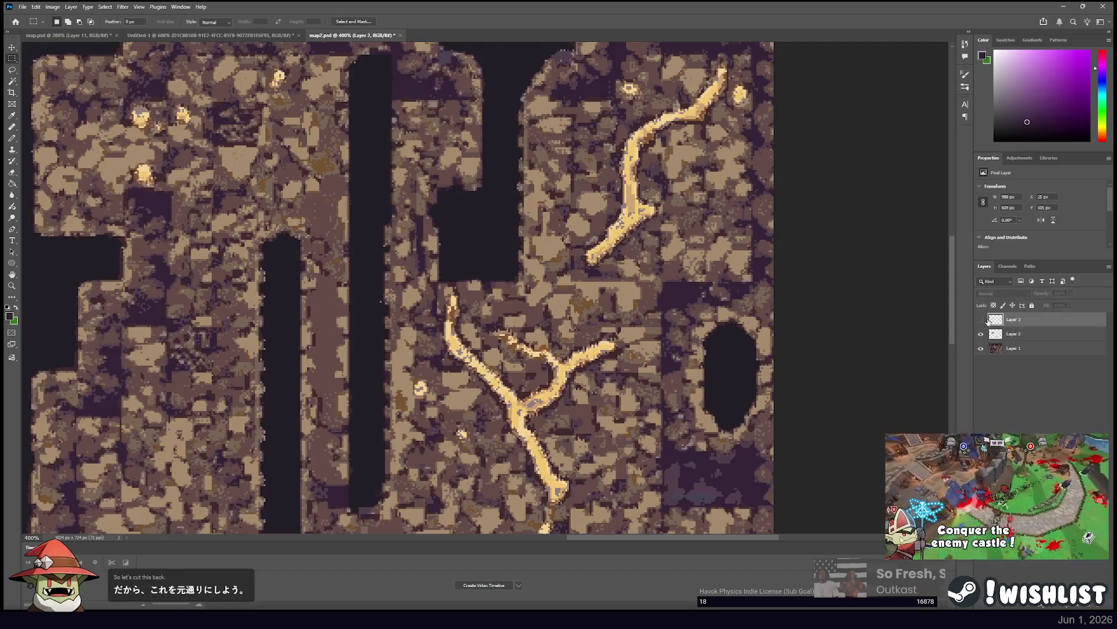
{"action": "left_click", "coordinate": [981, 319]}
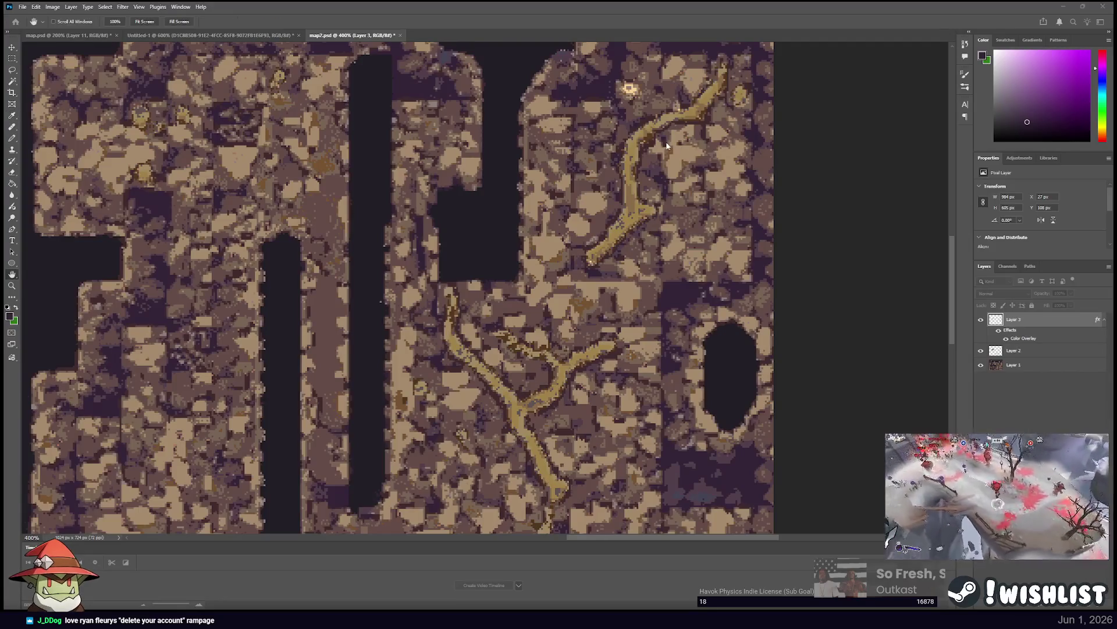
{"action": "left_click", "coordinate": [598, 324]}
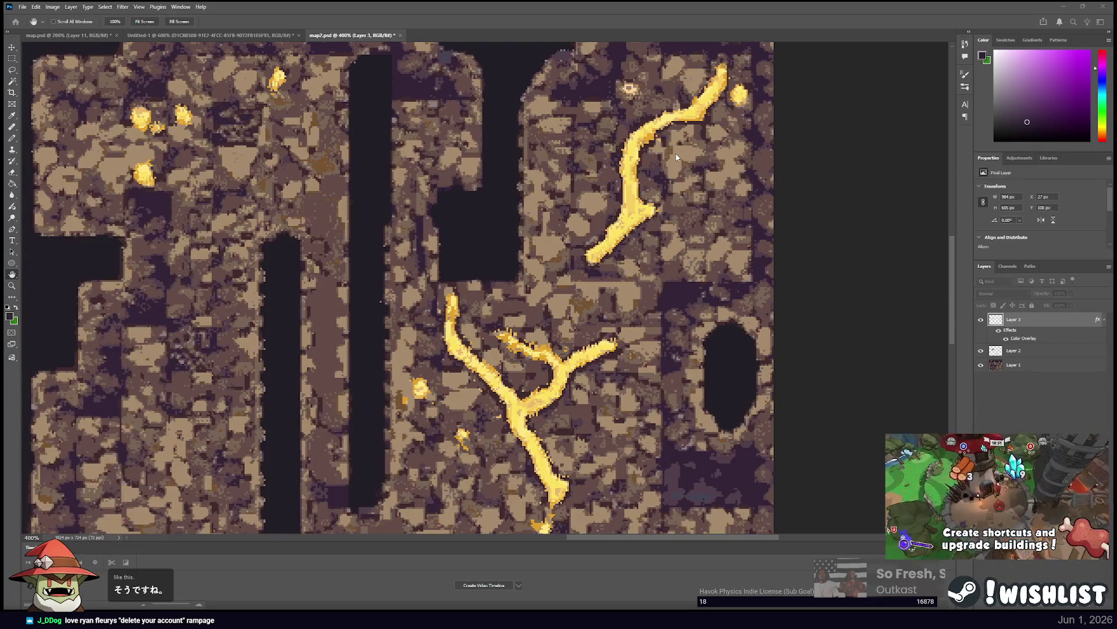
Toggle the glowing roots layer on and off to compare the map, leaving it shown.
{"action": "key", "text": "m"}
{"action": "mouse_move", "coordinate": [454, 261]}
{"action": "left_mouse_down"}
{"action": "mouse_move", "coordinate": [702, 165]}
{"action": "mouse_move", "coordinate": [606, 117]}
{"action": "mouse_move", "coordinate": [507, 155]}
{"action": "mouse_move", "coordinate": [544, 170]}
{"action": "mouse_move", "coordinate": [423, 157]}
{"action": "mouse_move", "coordinate": [382, 224]}
{"action": "mouse_move", "coordinate": [424, 210]}
{"action": "left_mouse_up"}
{"action": "scroll", "coordinate": [423, 210], "scroll_direction": "down", "scroll_amount": 3}
{"action": "scroll", "coordinate": [423, 210], "scroll_direction": "up", "scroll_amount": 5}
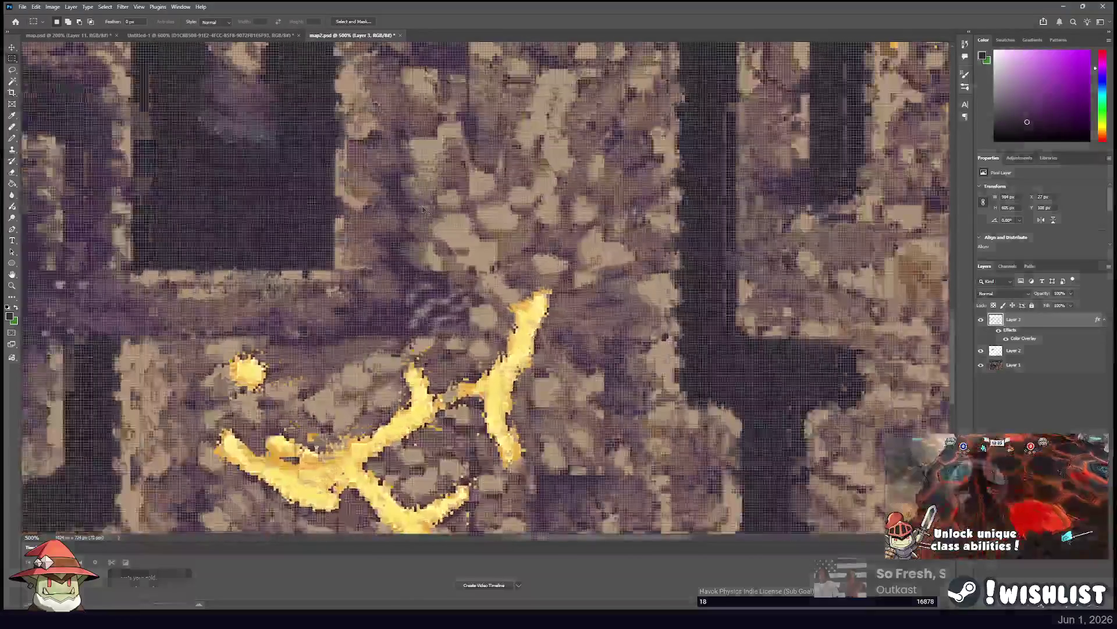
{"action": "left_click", "coordinate": [981, 320]}
{"action": "left_click", "coordinate": [981, 320]}
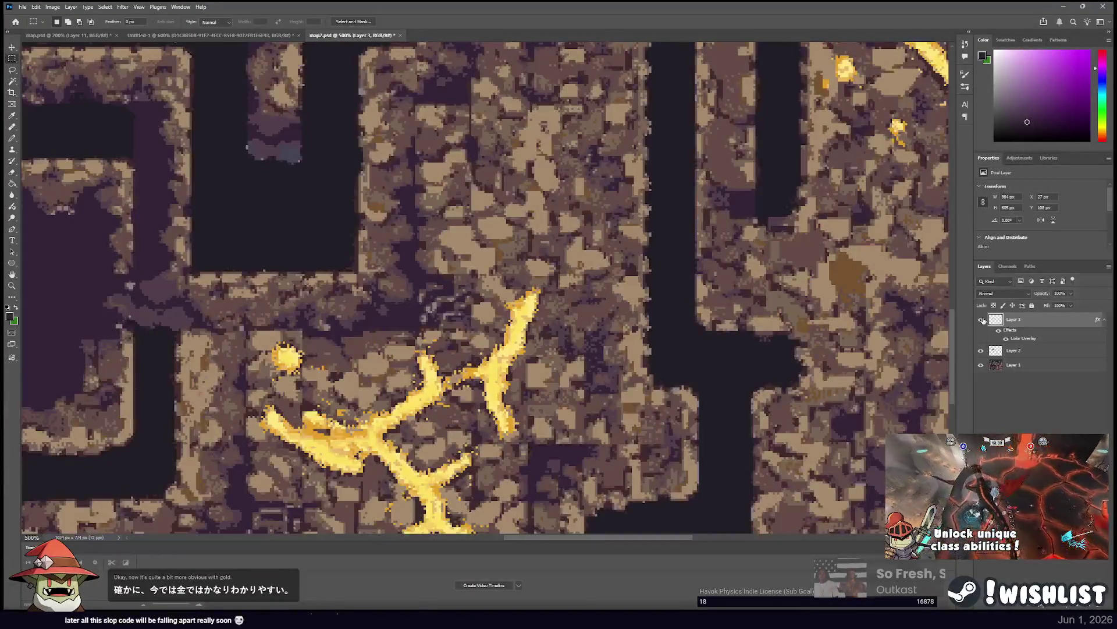
{"action": "left_click", "coordinate": [982, 319]}
{"action": "left_click", "coordinate": [982, 320]}
{"action": "left_click", "coordinate": [981, 319]}
{"action": "left_click", "coordinate": [981, 320]}
{"action": "left_click", "coordinate": [982, 320]}
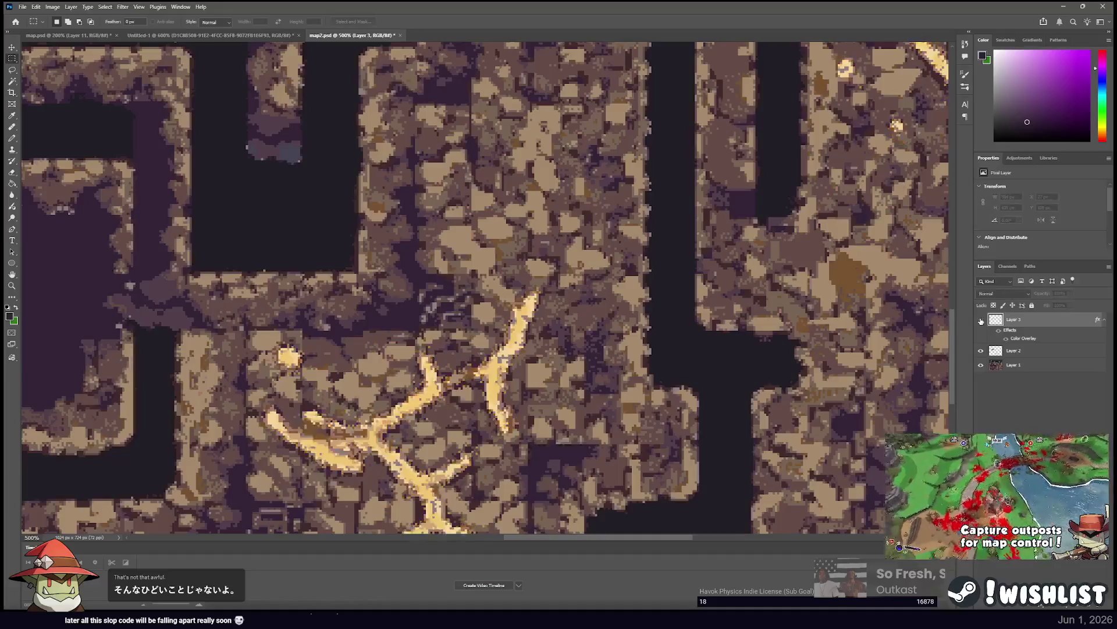
{"action": "left_click", "coordinate": [982, 320]}
Merge Layers 1 and 2 with Ctrl+E, then add Layer 4 and fill it dark purple.
{"action": "key", "text": "e"}
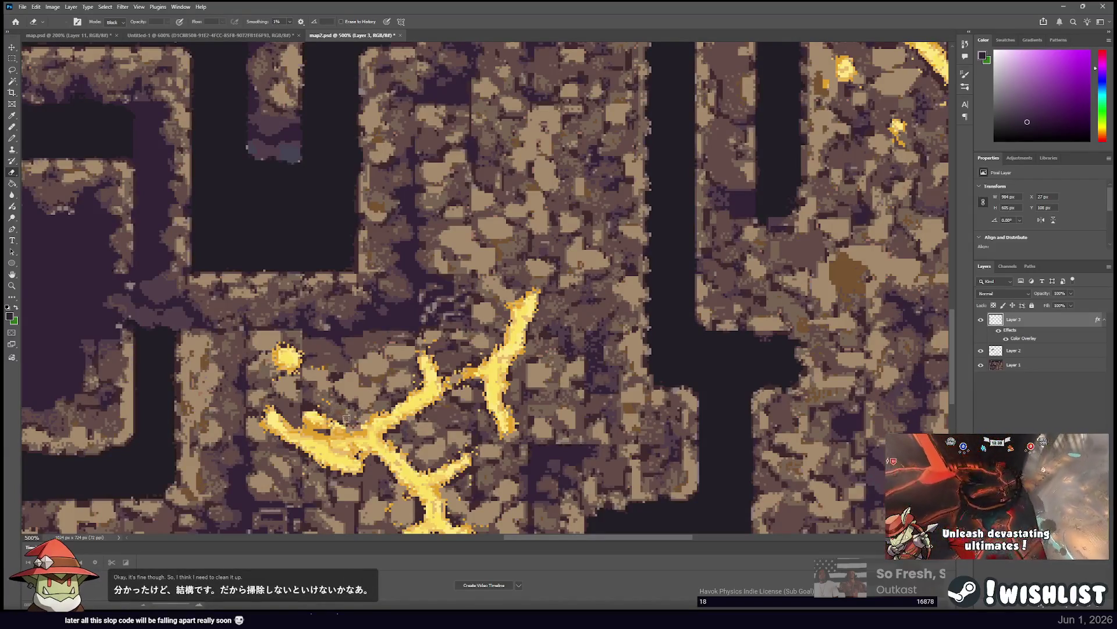
{"action": "left_click", "coordinate": [1040, 351]}
{"action": "left_click", "coordinate": [1040, 365], "text": "shift"}
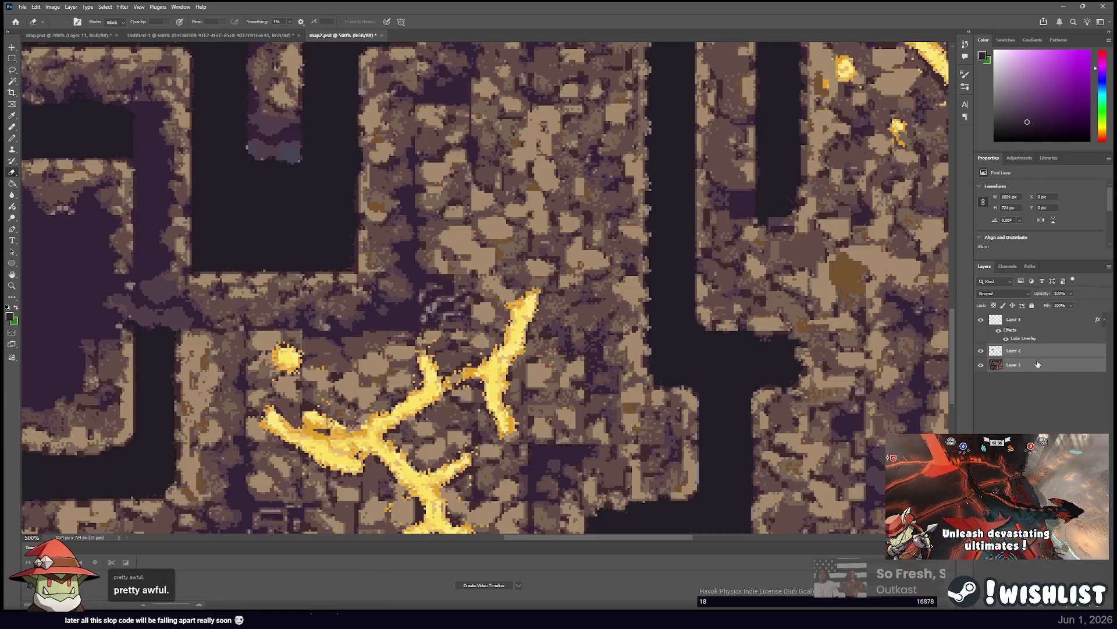
{"action": "key", "text": "ctrl+e"}
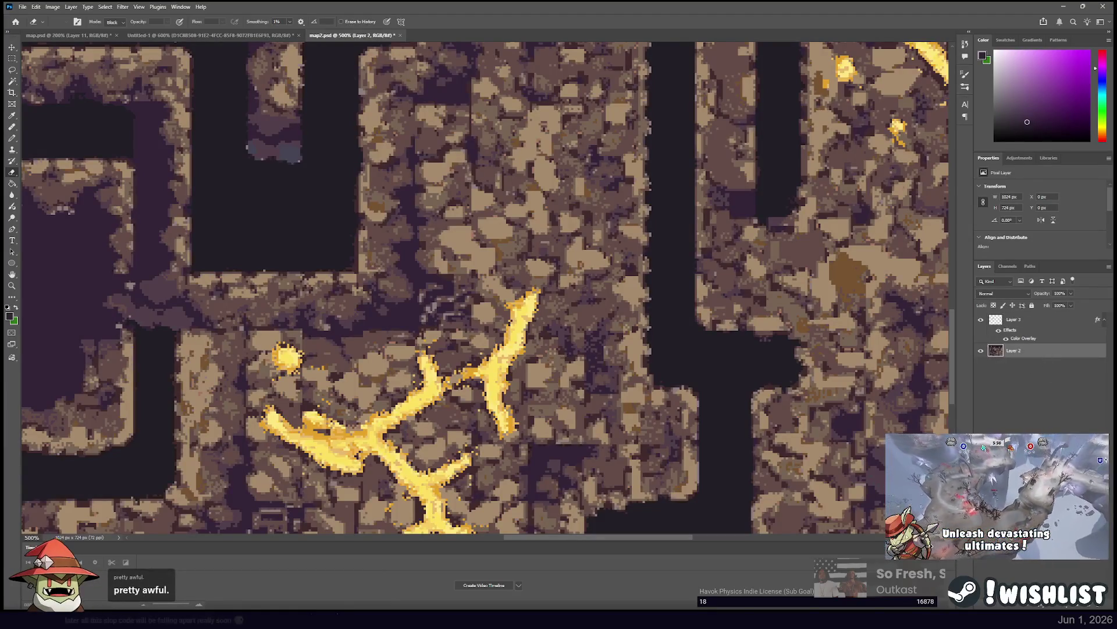
{"action": "key", "text": "ctrl+shift+alt+n"}
{"action": "key", "text": "g"}
{"action": "left_click", "coordinate": [355, 292]}
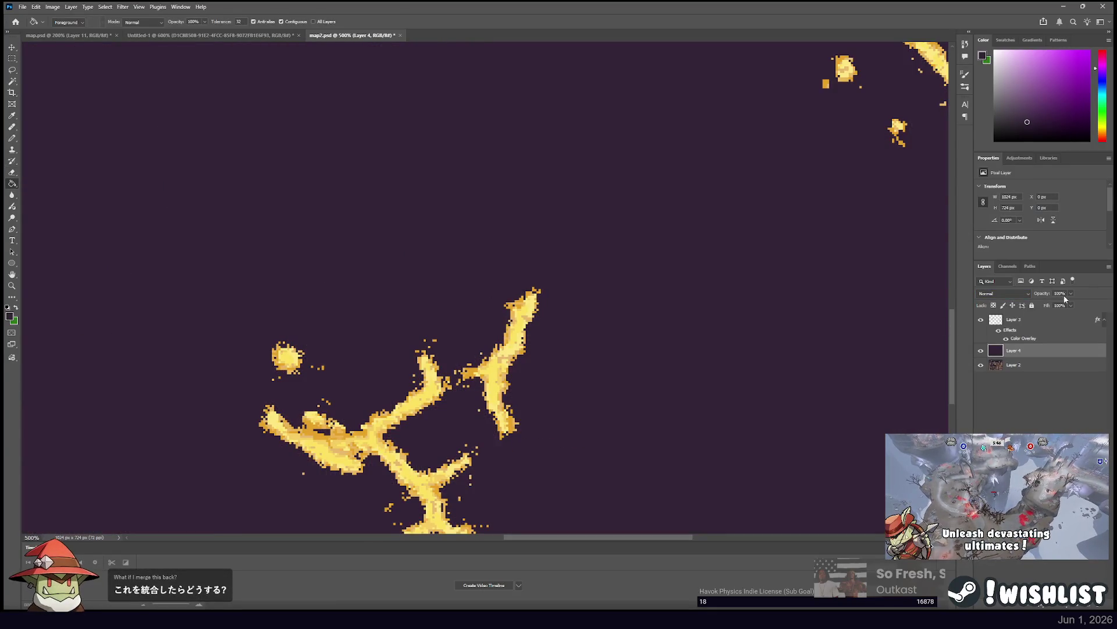
Lower purple Layer 4 to 64% opacity, then ready the Eraser on gold roots Layer 3.
{"action": "left_click_drag", "start_coordinate": [1071, 293], "coordinate": [1058, 347]}
{"action": "left_click", "coordinate": [1042, 320]}
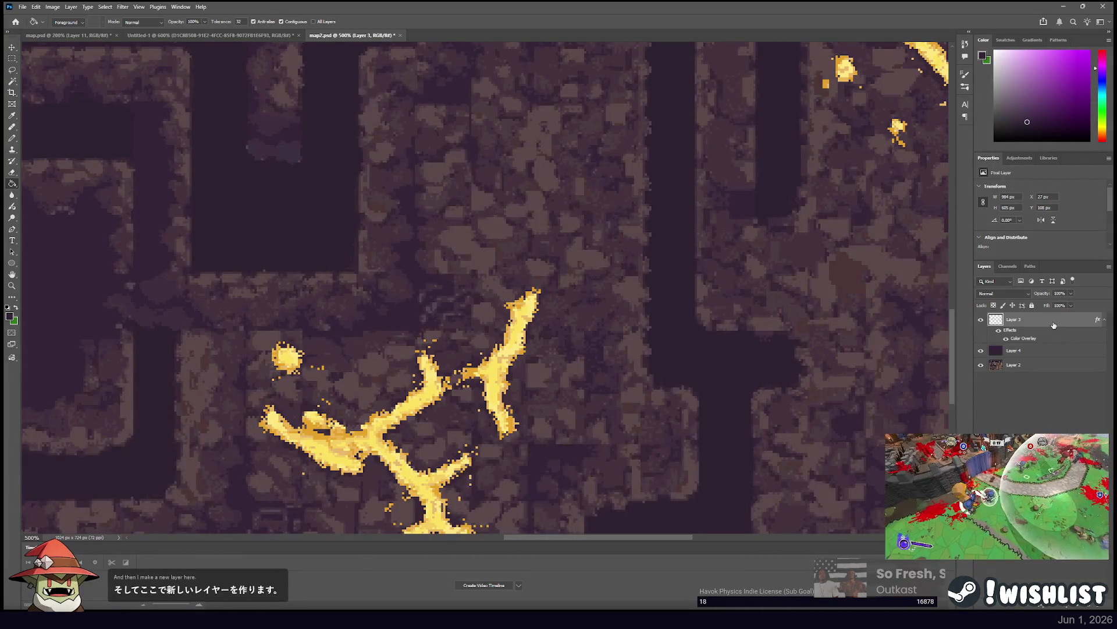
{"action": "key", "text": "e"}
{"action": "mouse_move", "coordinate": [378, 288]}
{"action": "left_mouse_down"}
{"action": "mouse_move", "coordinate": [462, 165]}
{"action": "mouse_move", "coordinate": [507, 162]}
{"action": "left_mouse_up"}
{"action": "left_click_drag", "start_coordinate": [396, 276], "coordinate": [391, 291]}
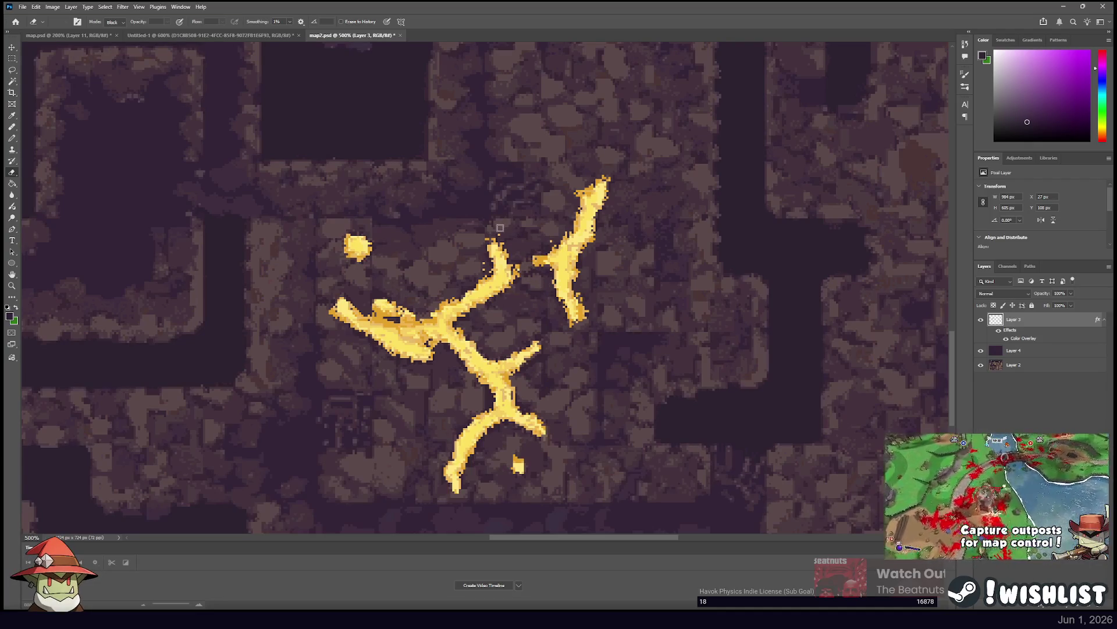
Erase stray gold pixels on the branch's right edge and the speck beside the root.
{"action": "left_click_drag", "start_coordinate": [516, 262], "coordinate": [515, 271]}
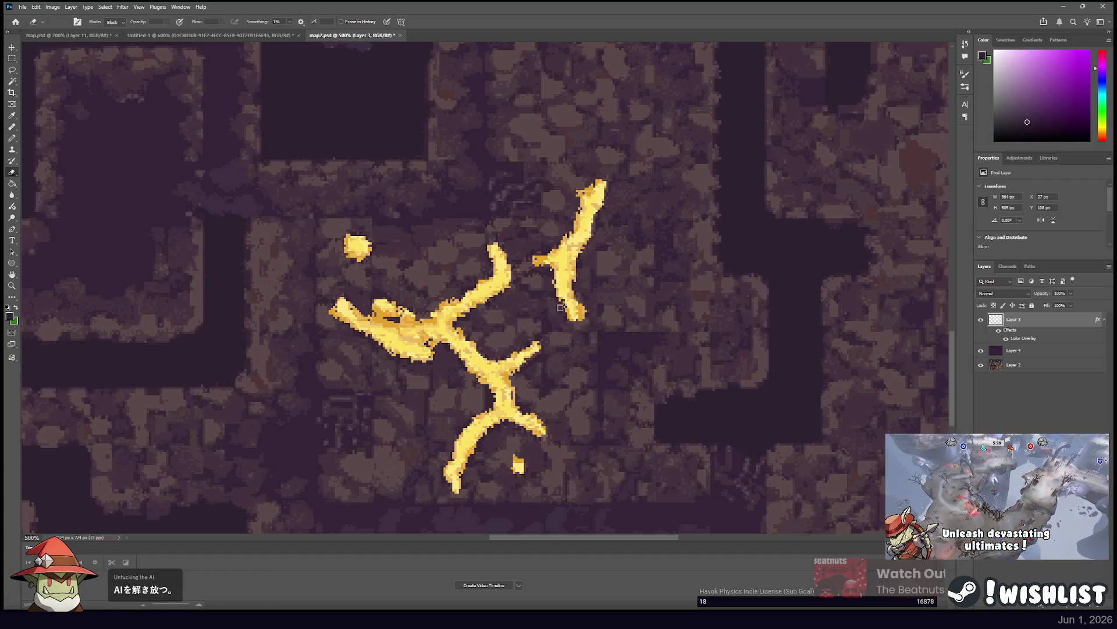
{"action": "scroll", "coordinate": [564, 311], "scroll_direction": "right", "scroll_amount": 10}
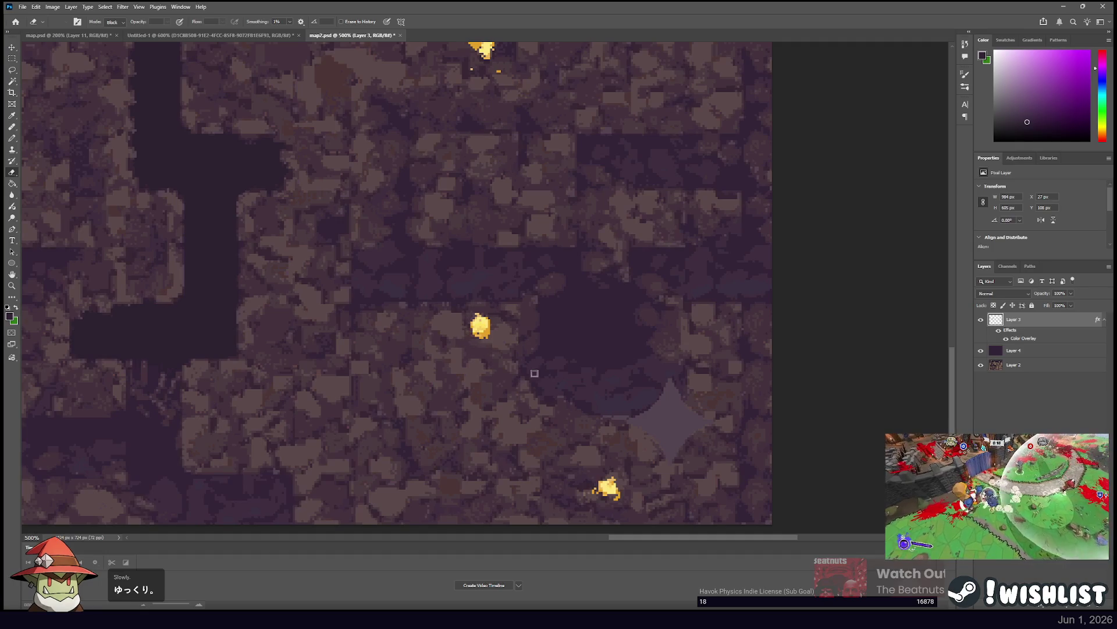
{"action": "left_click_drag", "start_coordinate": [585, 498], "coordinate": [487, 416]}
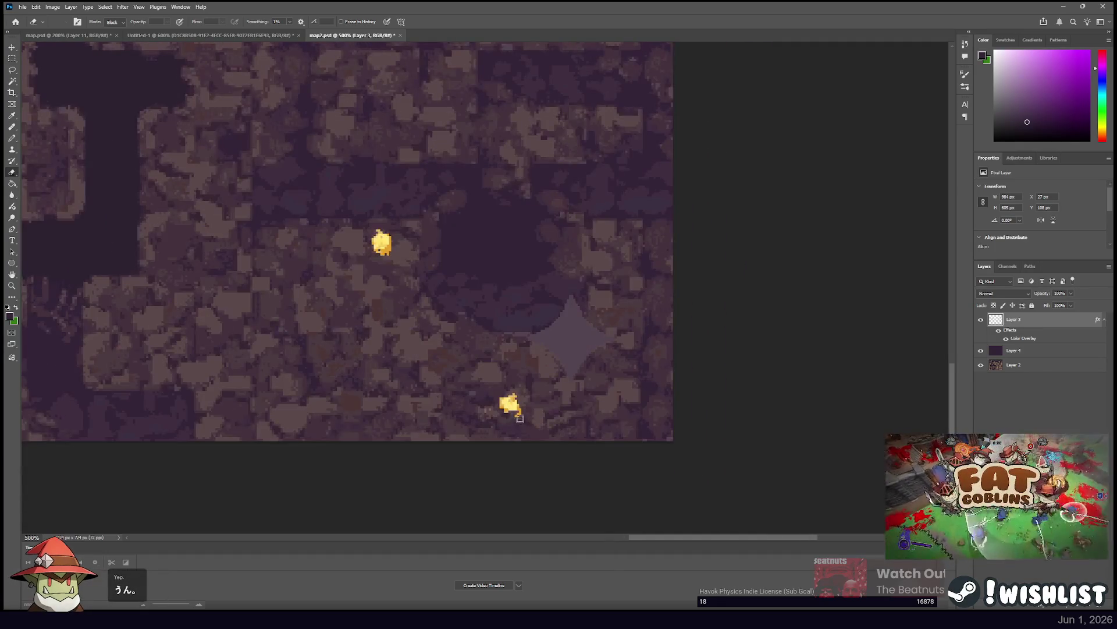
{"action": "scroll", "coordinate": [514, 282], "scroll_direction": "up", "scroll_amount": 5}
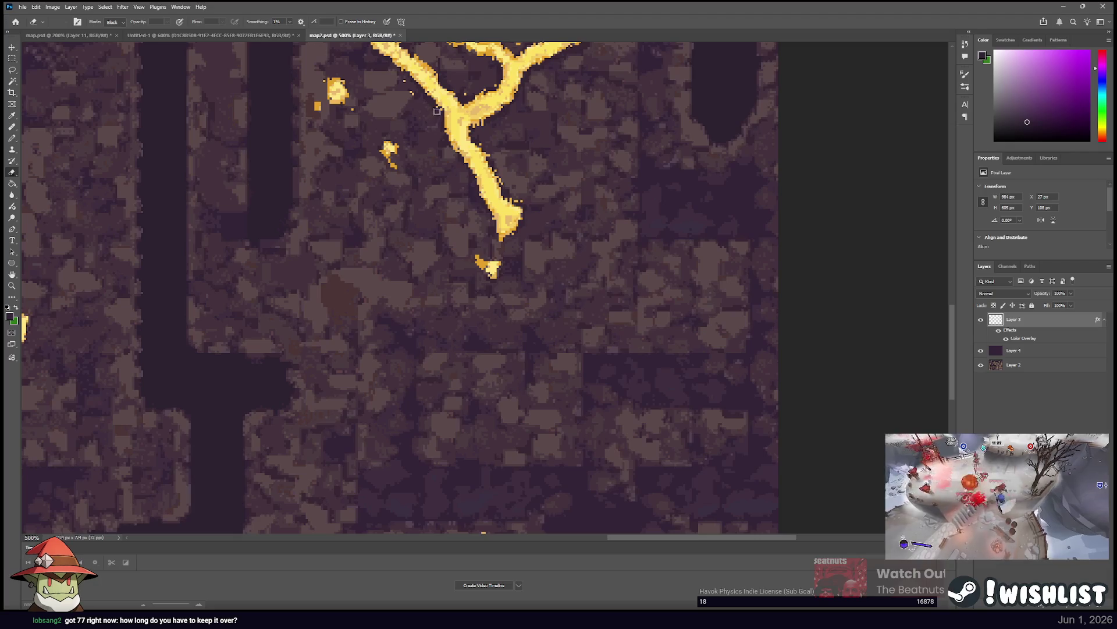
{"action": "left_click_drag", "start_coordinate": [437, 110], "coordinate": [466, 207]}
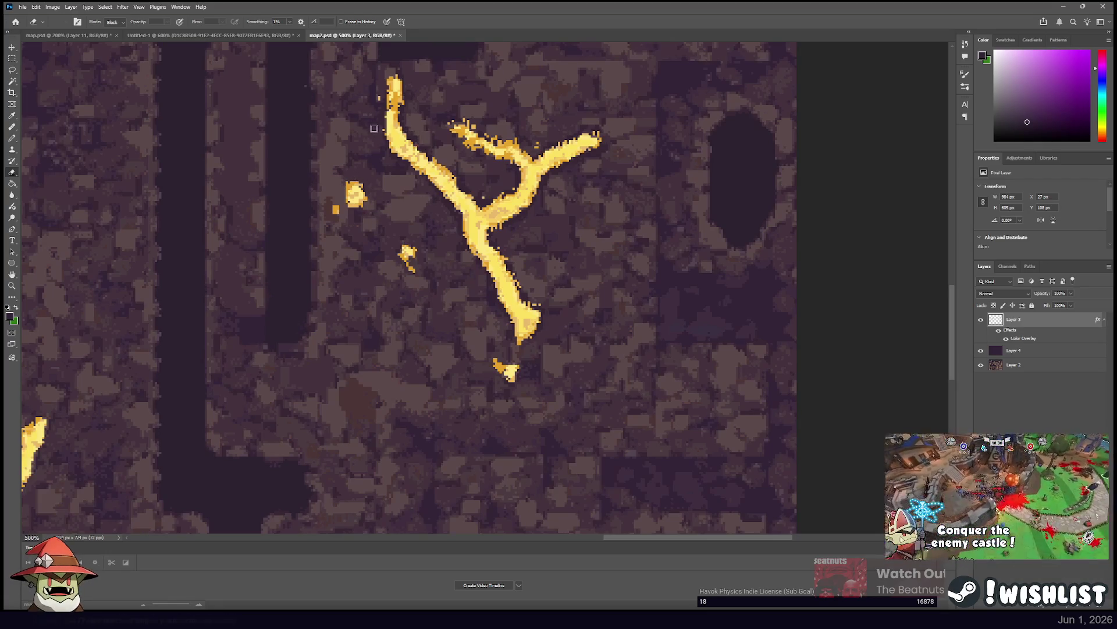
{"action": "left_click", "coordinate": [379, 97]}
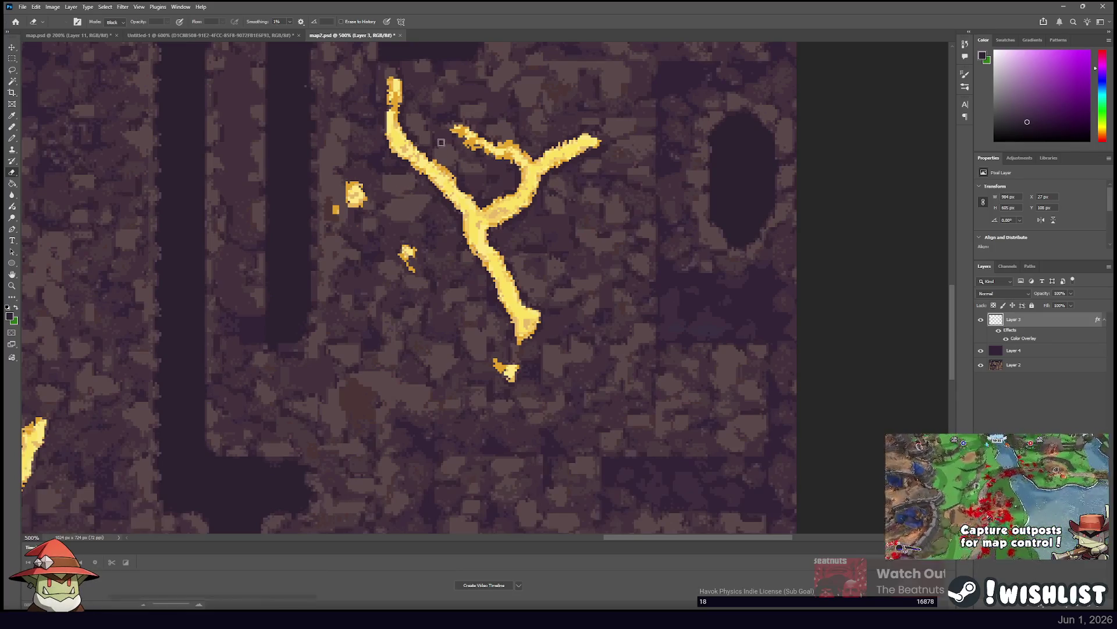
{"action": "scroll", "coordinate": [468, 174], "scroll_direction": "down", "scroll_amount": 10}
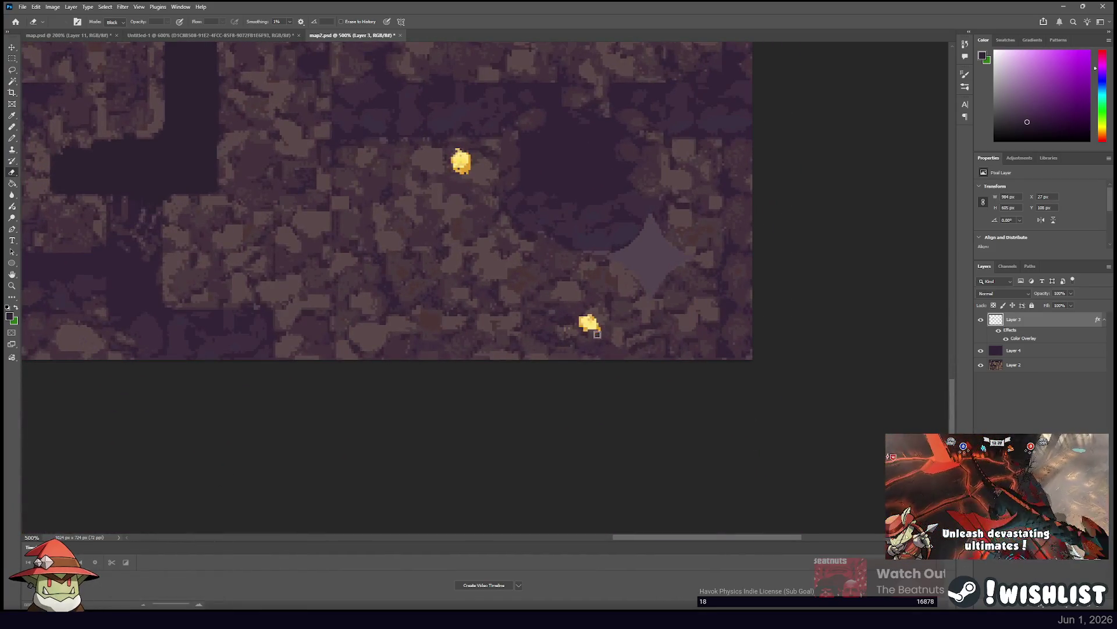
{"action": "left_click_drag", "start_coordinate": [391, 205], "coordinate": [430, 222]}
{"action": "scroll", "coordinate": [430, 221], "scroll_direction": "up", "scroll_amount": 5}
{"action": "scroll", "coordinate": [491, 245], "scroll_direction": "left", "scroll_amount": 15}
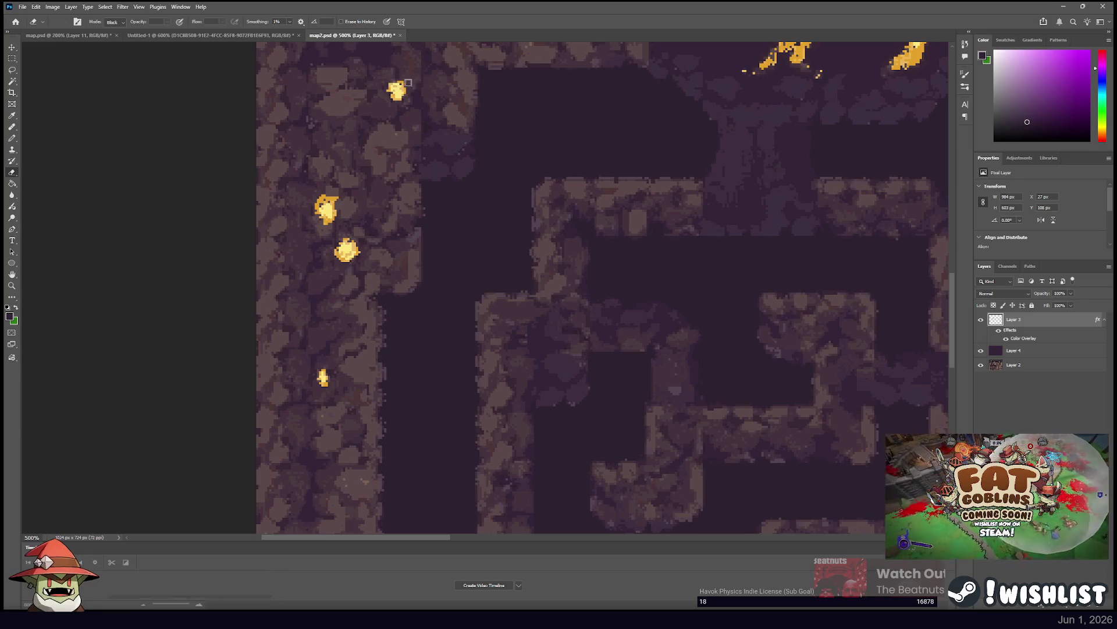
Erase stray gold pixels below the large branch tip and check the surrounding veins.
{"action": "mouse_move", "coordinate": [506, 106]}
{"action": "left_mouse_down"}
{"action": "mouse_move", "coordinate": [466, 126]}
{"action": "mouse_move", "coordinate": [209, 165]}
{"action": "left_mouse_up"}
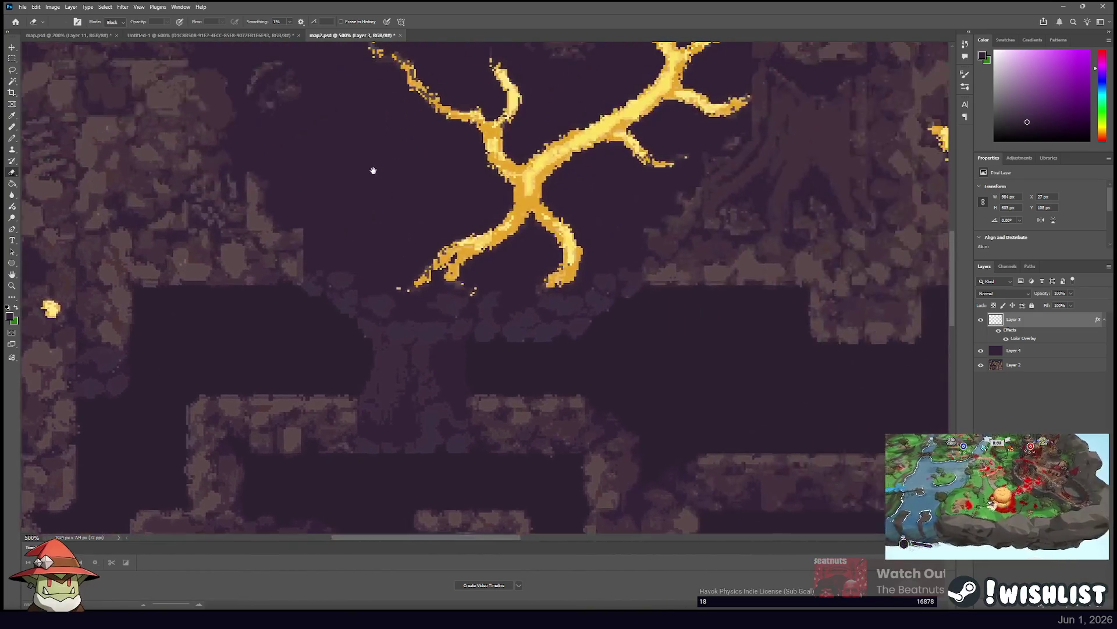
{"action": "left_click_drag", "start_coordinate": [396, 287], "coordinate": [411, 283]}
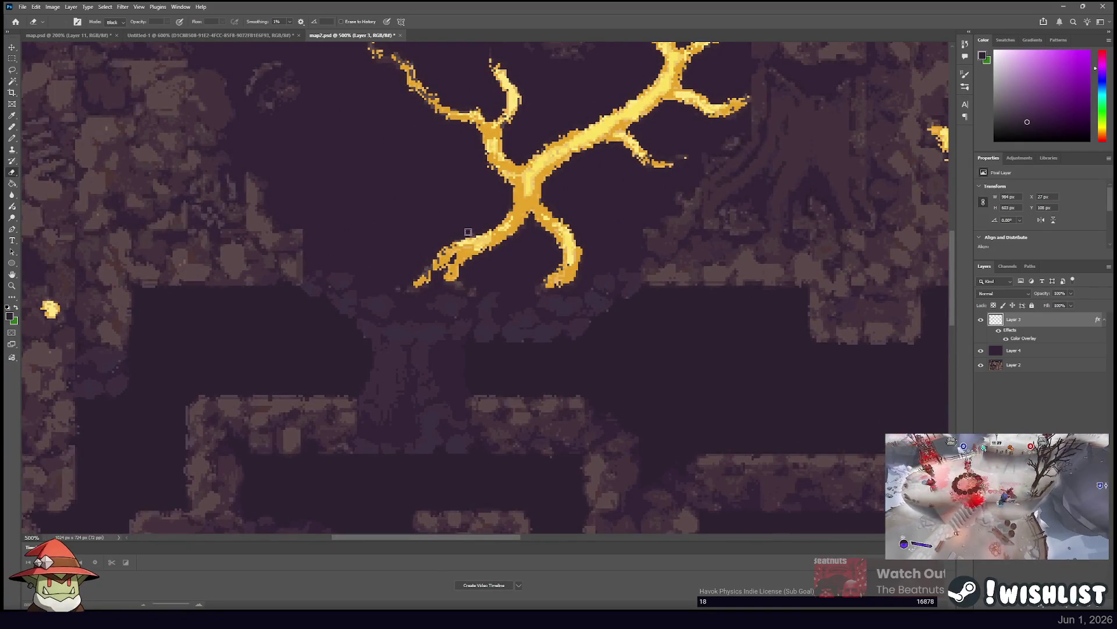
{"action": "left_click_drag", "start_coordinate": [453, 169], "coordinate": [410, 255]}
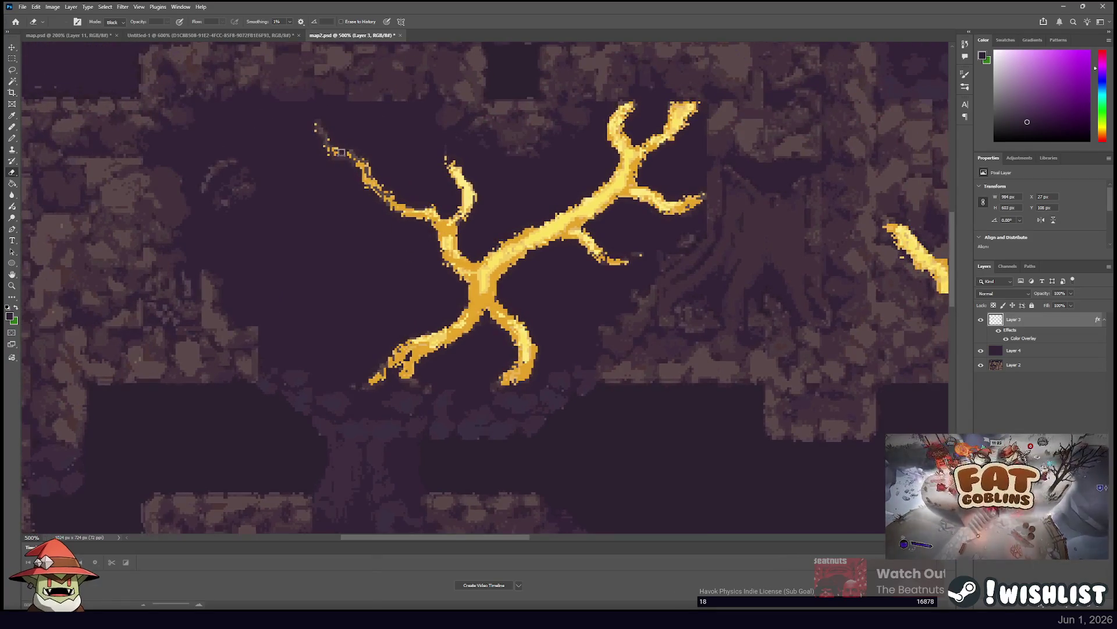
{"action": "left_click_drag", "start_coordinate": [267, 109], "coordinate": [330, 219]}
{"action": "scroll", "coordinate": [330, 220], "scroll_direction": "right", "scroll_amount": 10}
{"action": "scroll", "coordinate": [330, 219], "scroll_direction": "down", "scroll_amount": 2}
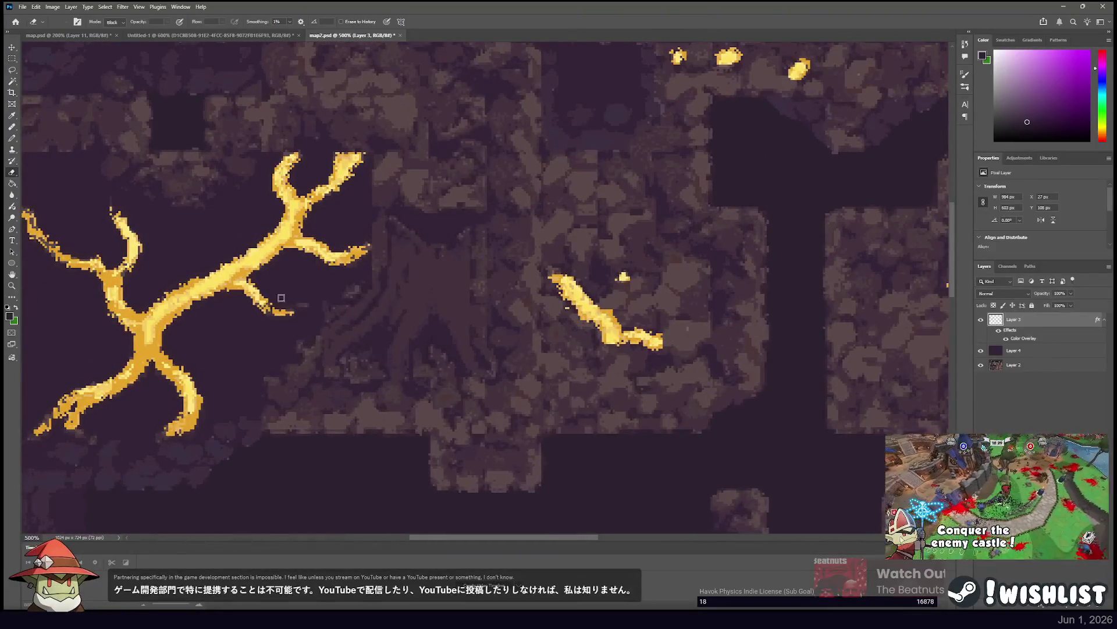
{"action": "scroll", "coordinate": [276, 288], "scroll_direction": "down", "scroll_amount": 1}
{"action": "scroll", "coordinate": [276, 288], "scroll_direction": "left", "scroll_amount": 2}
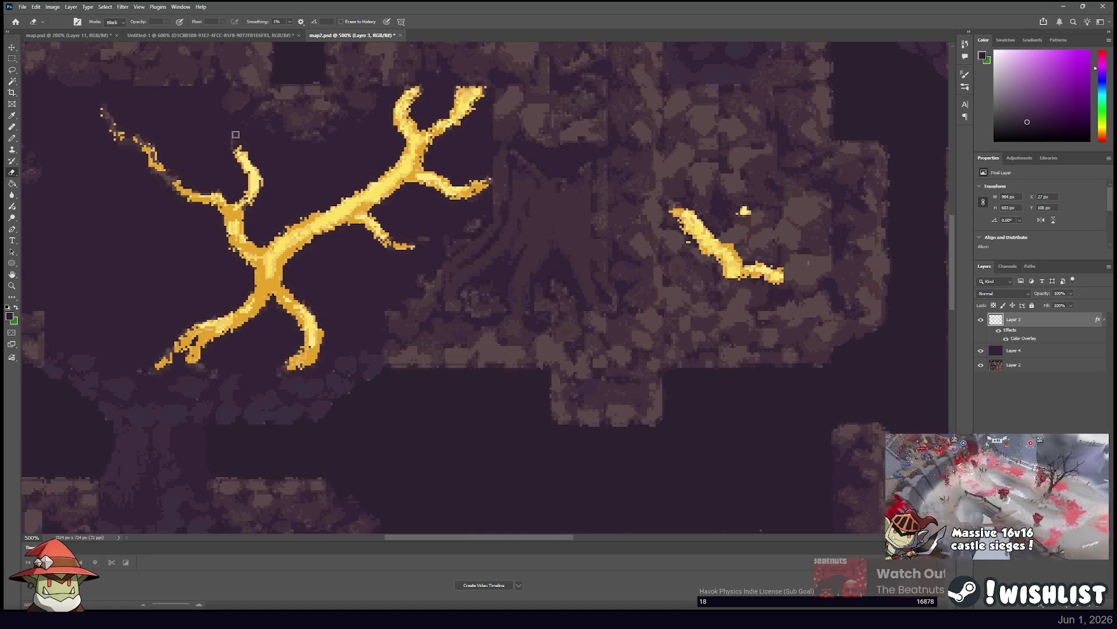
{"action": "mouse_move", "coordinate": [366, 163]}
{"action": "left_mouse_down"}
{"action": "mouse_move", "coordinate": [344, 189]}
{"action": "mouse_move", "coordinate": [343, 240]}
{"action": "left_mouse_up"}
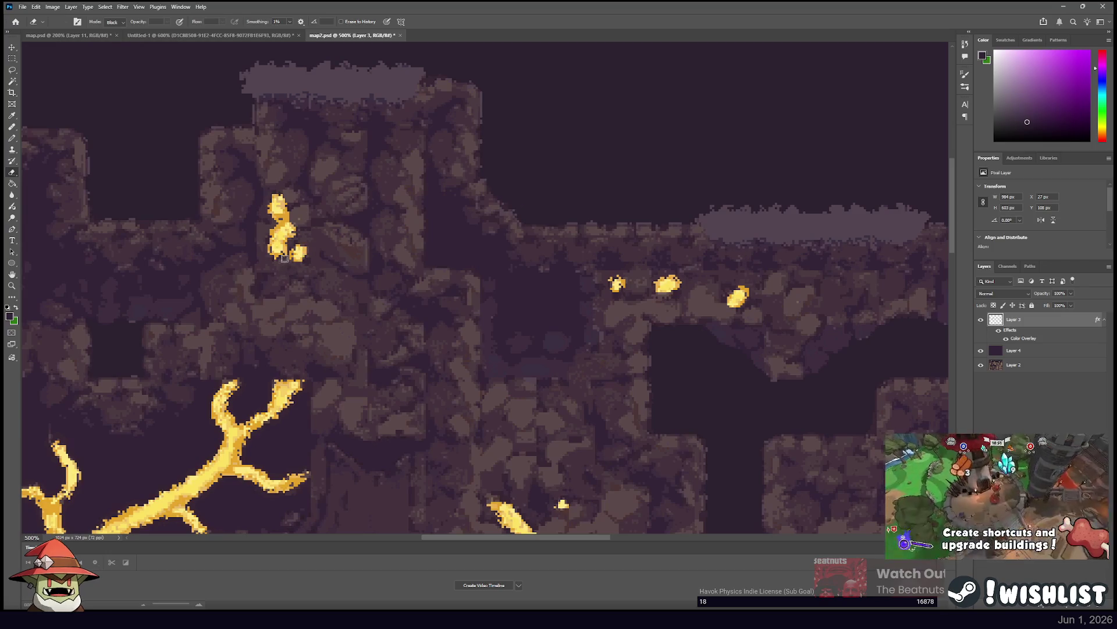
{"action": "left_click_drag", "start_coordinate": [451, 220], "coordinate": [449, 221]}
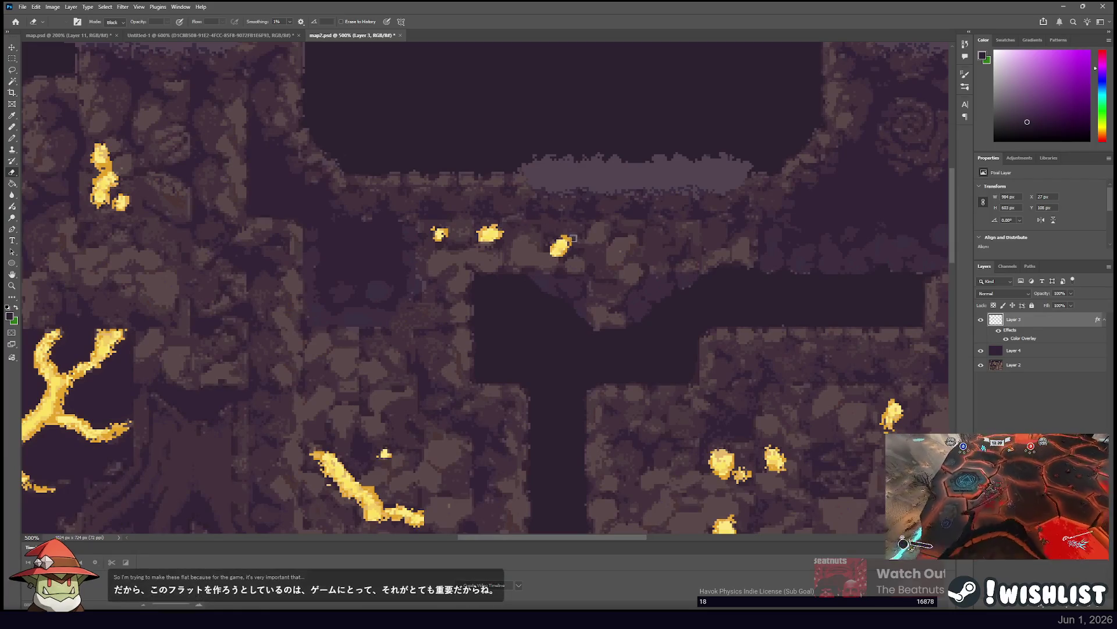
{"action": "left_click_drag", "start_coordinate": [659, 256], "coordinate": [466, 150]}
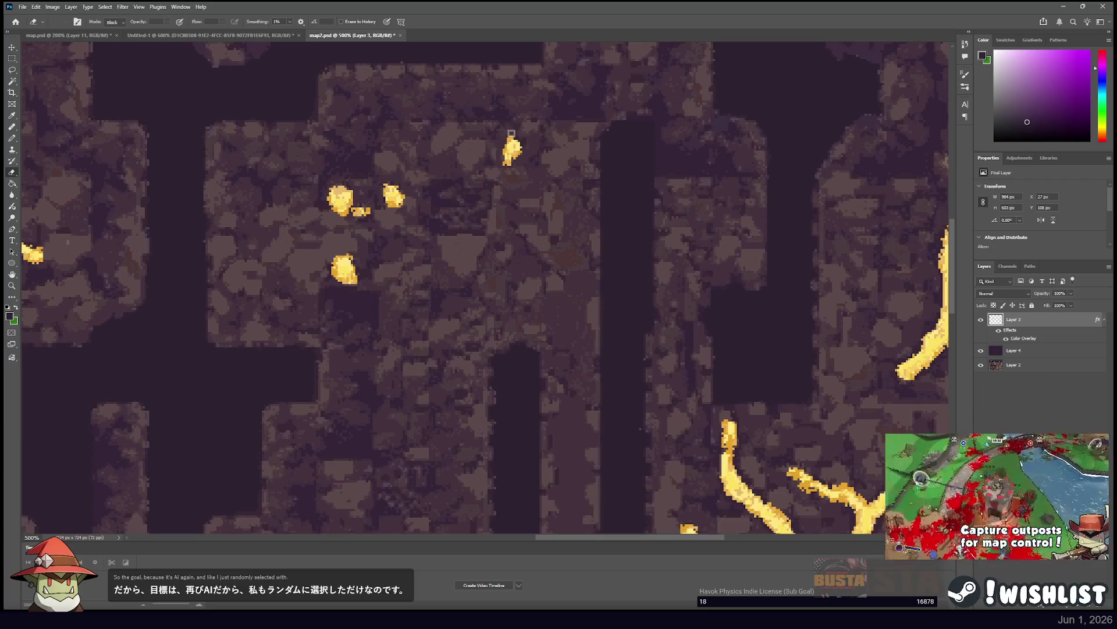
{"action": "scroll", "coordinate": [672, 179], "scroll_direction": "right", "scroll_amount": 10}
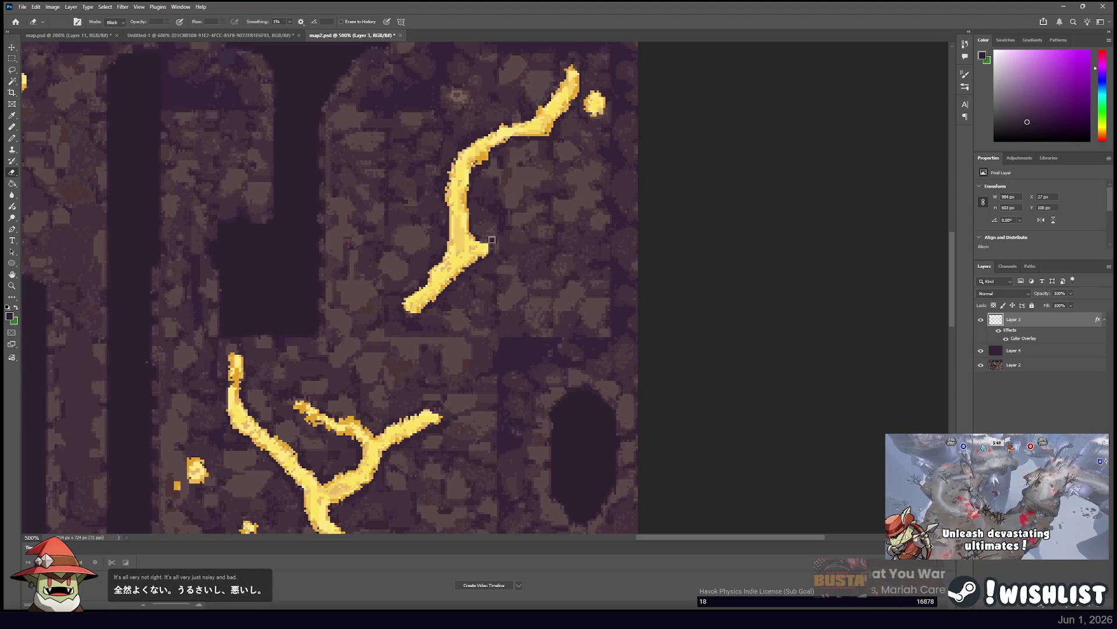
{"action": "mouse_move", "coordinate": [495, 99]}
{"action": "left_mouse_down"}
{"action": "mouse_move", "coordinate": [448, 217]}
{"action": "mouse_move", "coordinate": [429, 325]}
{"action": "left_mouse_up"}
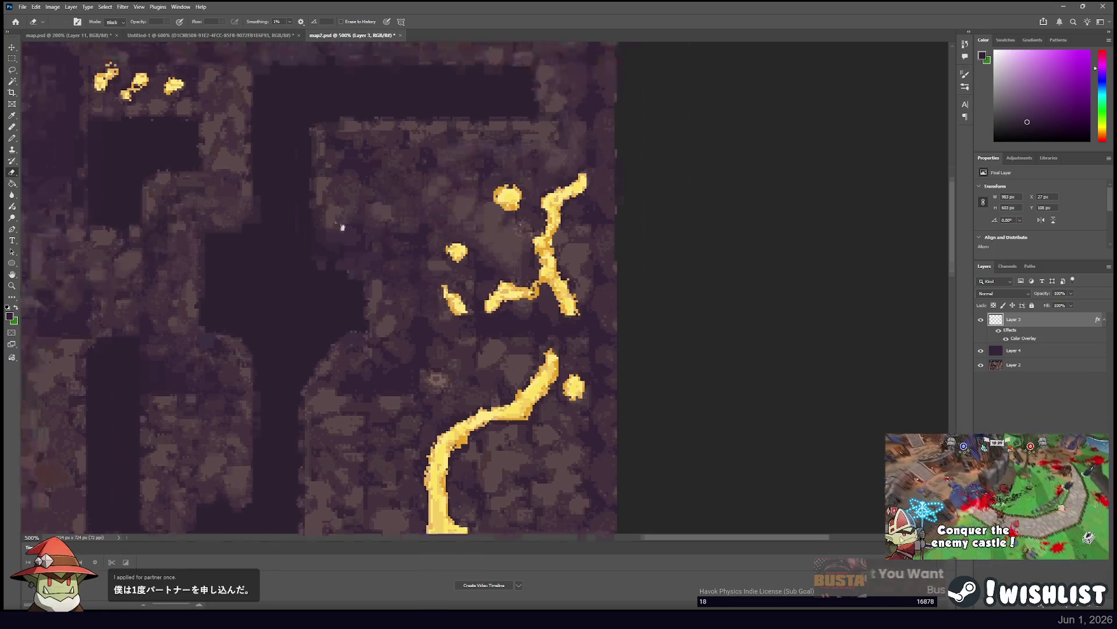
Trim a few pixels off the small top-left gold nugget, then zoom out to review the map.
{"action": "left_click_drag", "start_coordinate": [316, 207], "coordinate": [333, 211]}
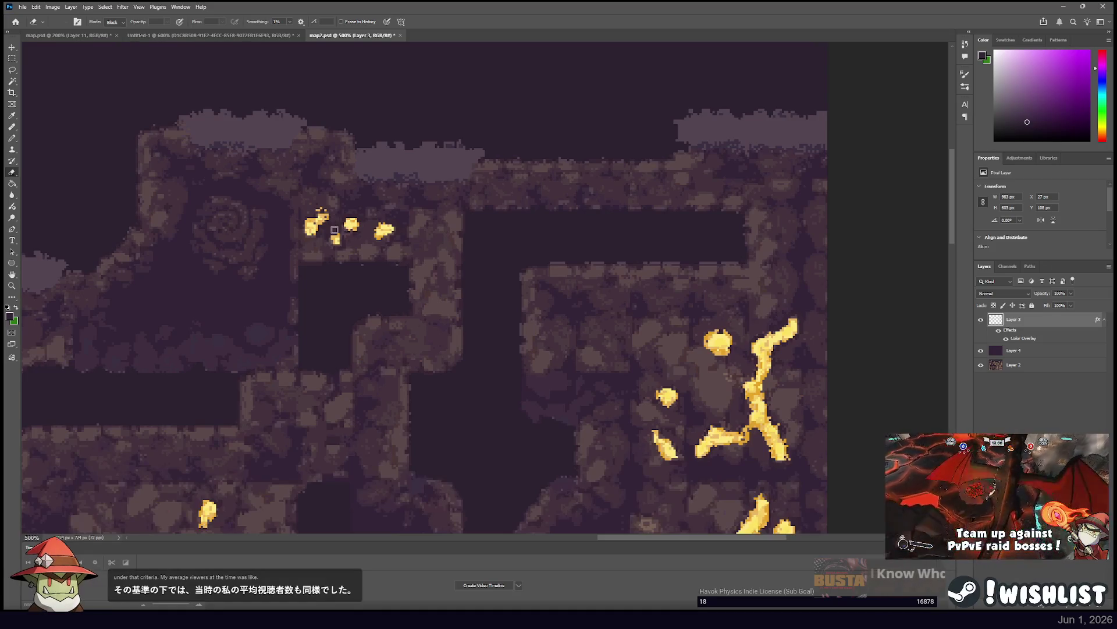
{"action": "left_click", "coordinate": [324, 211]}
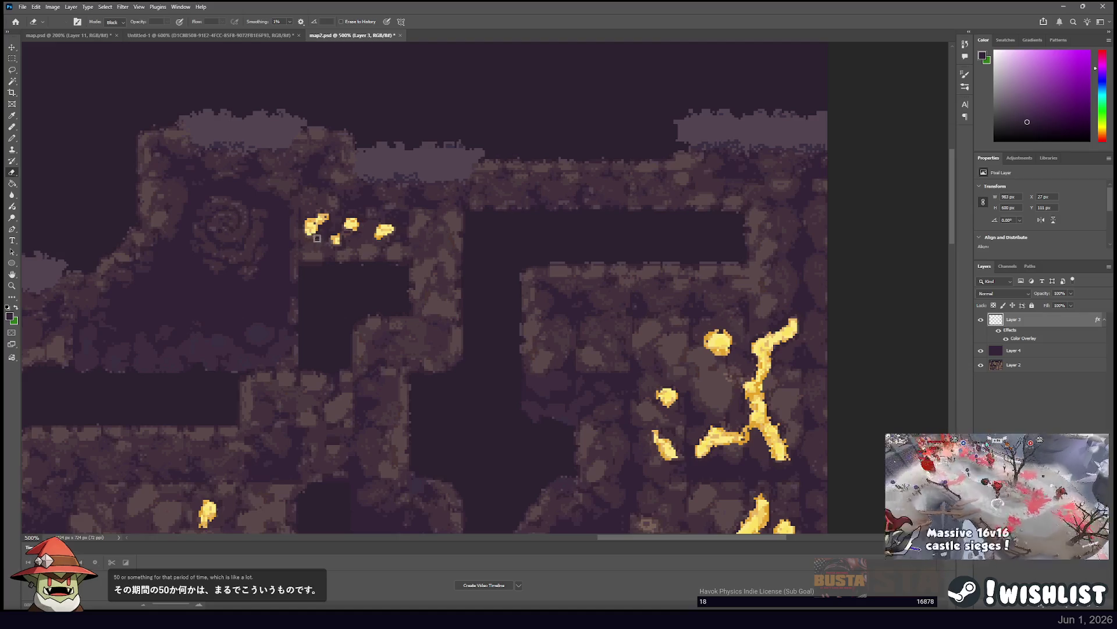
{"action": "scroll", "coordinate": [318, 237], "scroll_direction": "down", "scroll_amount": 6}
{"action": "scroll", "coordinate": [327, 190], "scroll_direction": "right", "scroll_amount": 5}
{"action": "mouse_move", "coordinate": [404, 205]}
{"action": "left_mouse_down"}
{"action": "mouse_move", "coordinate": [424, 192]}
{"action": "mouse_move", "coordinate": [474, 224]}
{"action": "left_mouse_up"}
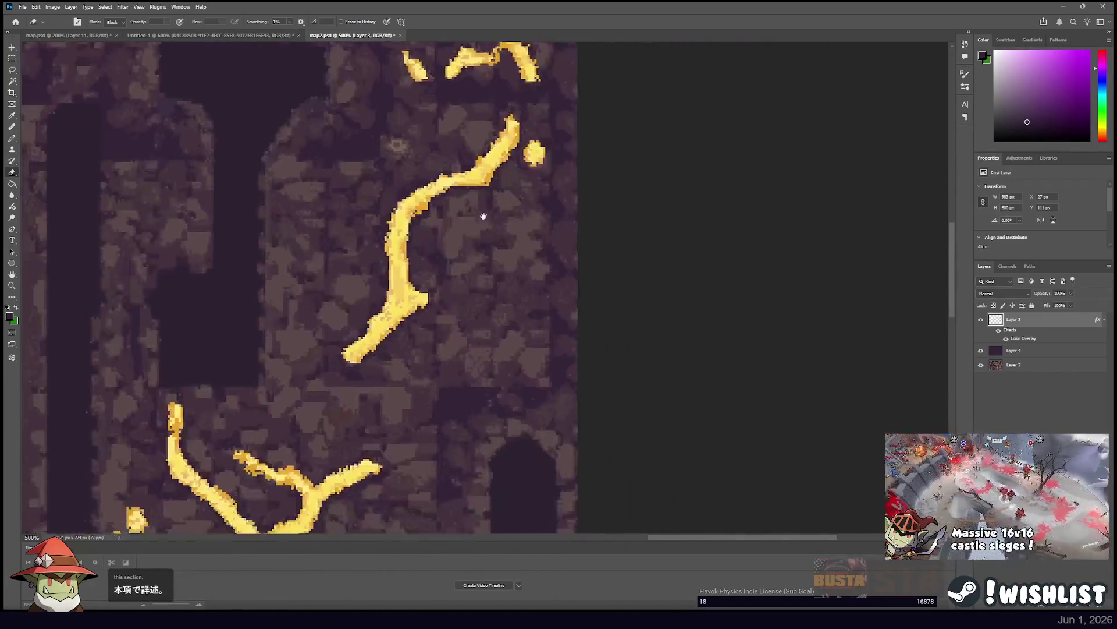
{"action": "scroll", "coordinate": [474, 225], "scroll_direction": "down", "scroll_amount": 6}
{"action": "scroll", "coordinate": [475, 224], "scroll_direction": "left", "scroll_amount": 4}
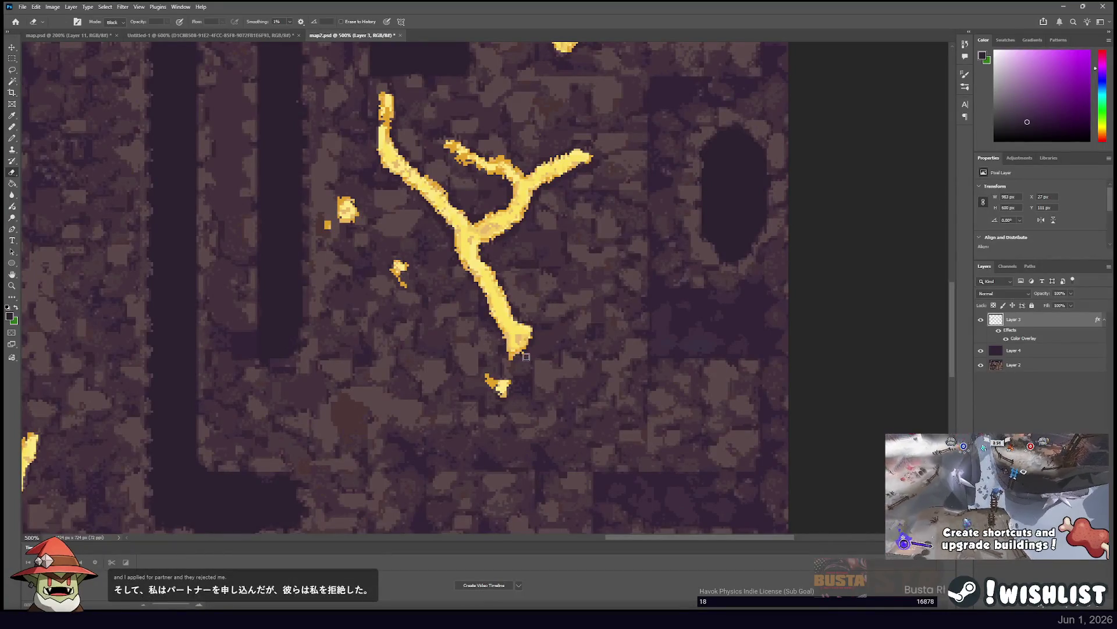
{"action": "scroll", "coordinate": [512, 337], "scroll_direction": "up", "scroll_amount": 6}
{"action": "scroll", "coordinate": [512, 337], "scroll_direction": "left", "scroll_amount": 4}
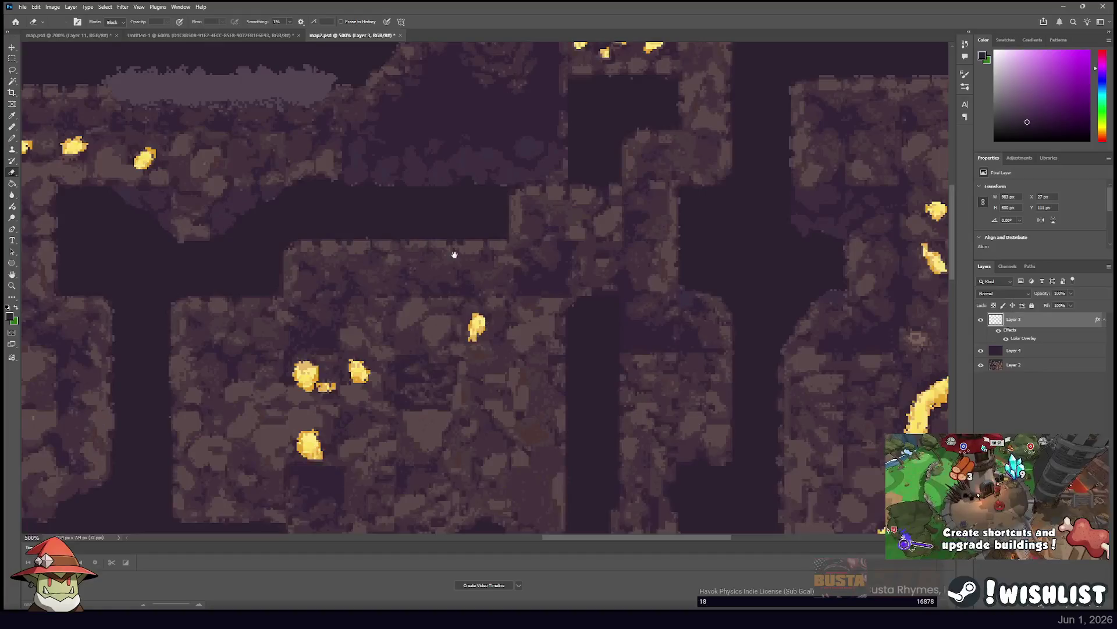
{"action": "scroll", "coordinate": [456, 265], "scroll_direction": "up", "scroll_amount": 3}
{"action": "scroll", "coordinate": [549, 312], "scroll_direction": "right", "scroll_amount": 6}
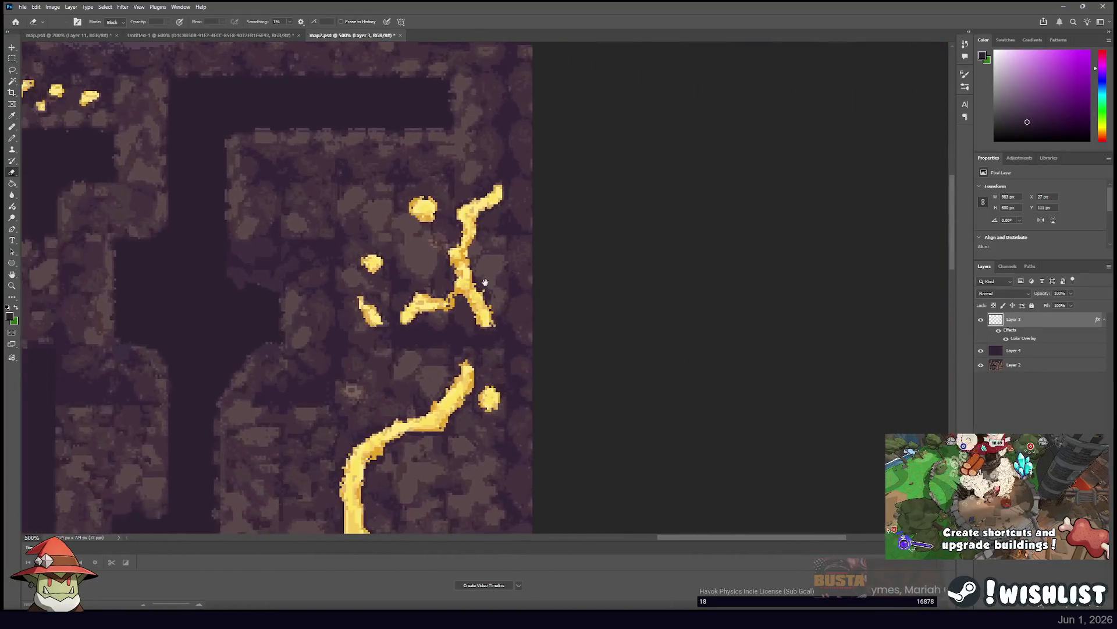
{"action": "scroll", "coordinate": [489, 343], "scroll_direction": "down", "scroll_amount": 5}
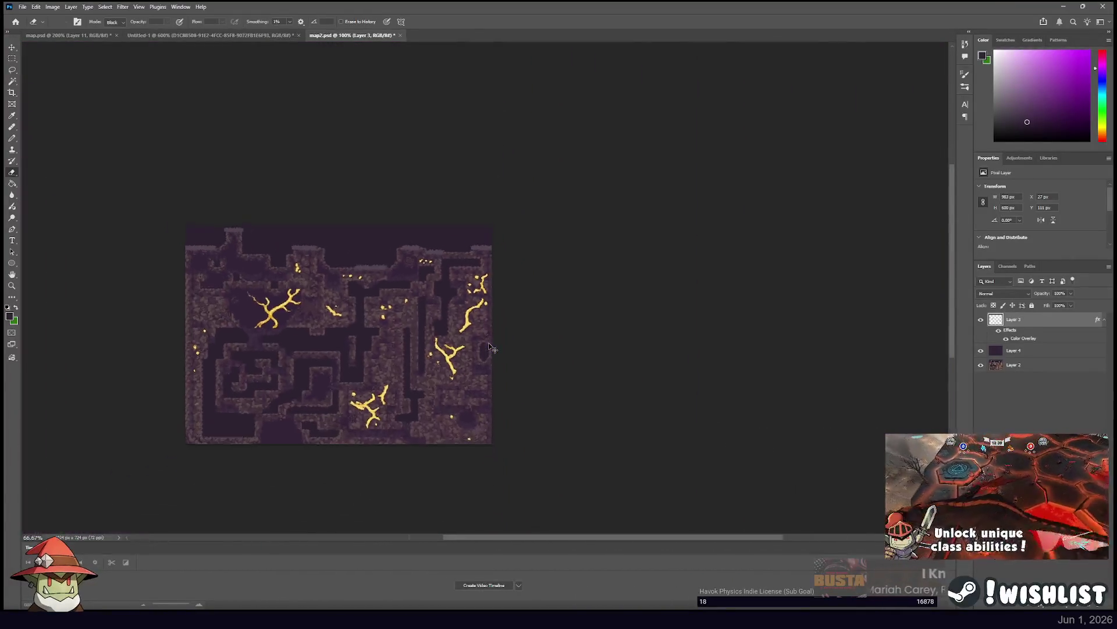
Hide purple Layer 4 and gold Layer 3, select base Layer 2, and pick the Magic Wand.
{"action": "scroll", "coordinate": [489, 348], "scroll_direction": "up", "scroll_amount": 2}
{"action": "scroll", "coordinate": [593, 279], "scroll_direction": "up", "scroll_amount": 3}
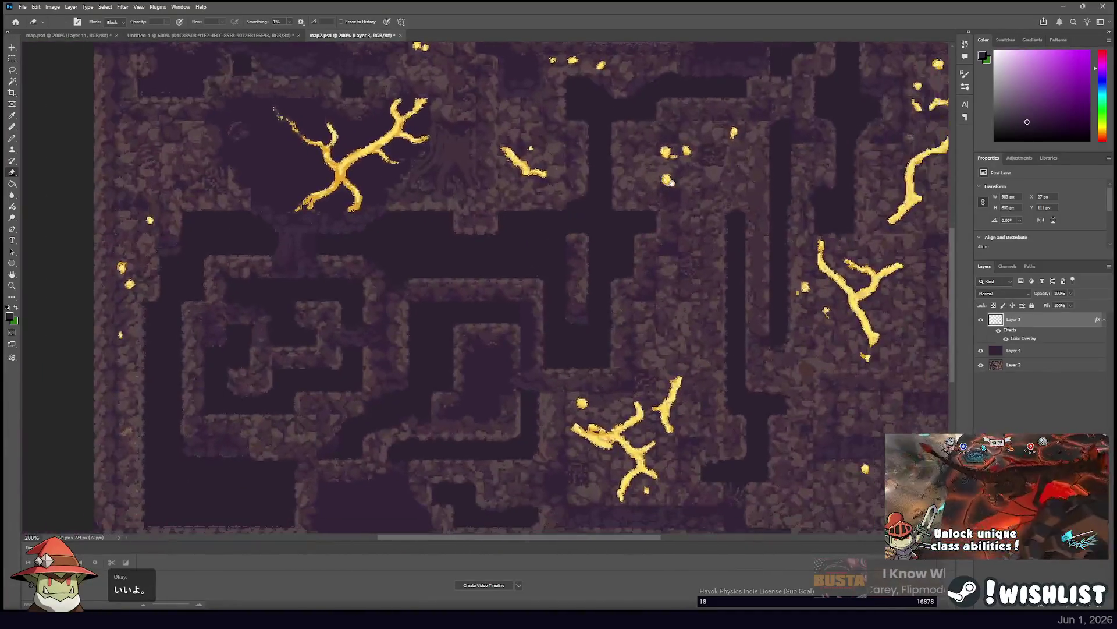
{"action": "key", "text": "v"}
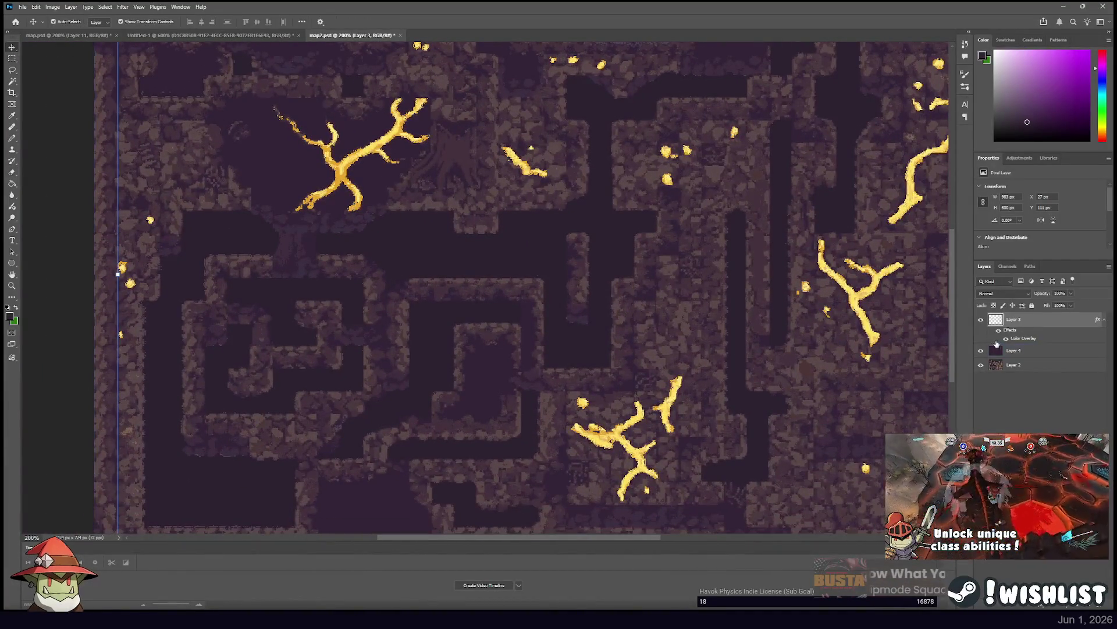
{"action": "left_click", "coordinate": [1014, 351]}
{"action": "left_click", "coordinate": [981, 351]}
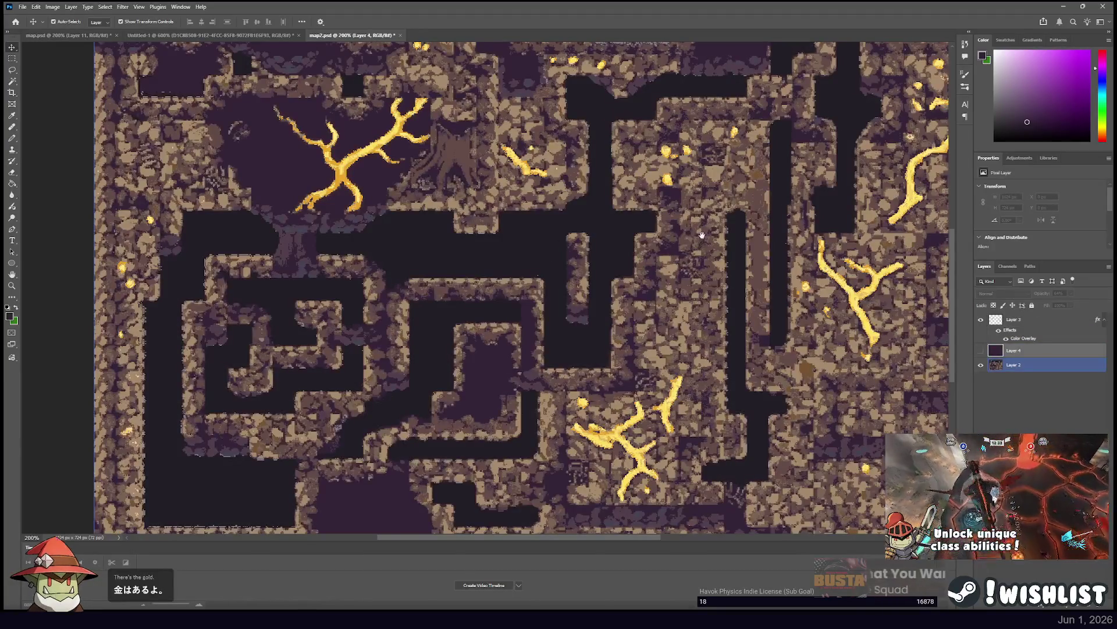
{"action": "left_click_drag", "start_coordinate": [702, 235], "coordinate": [539, 258]}
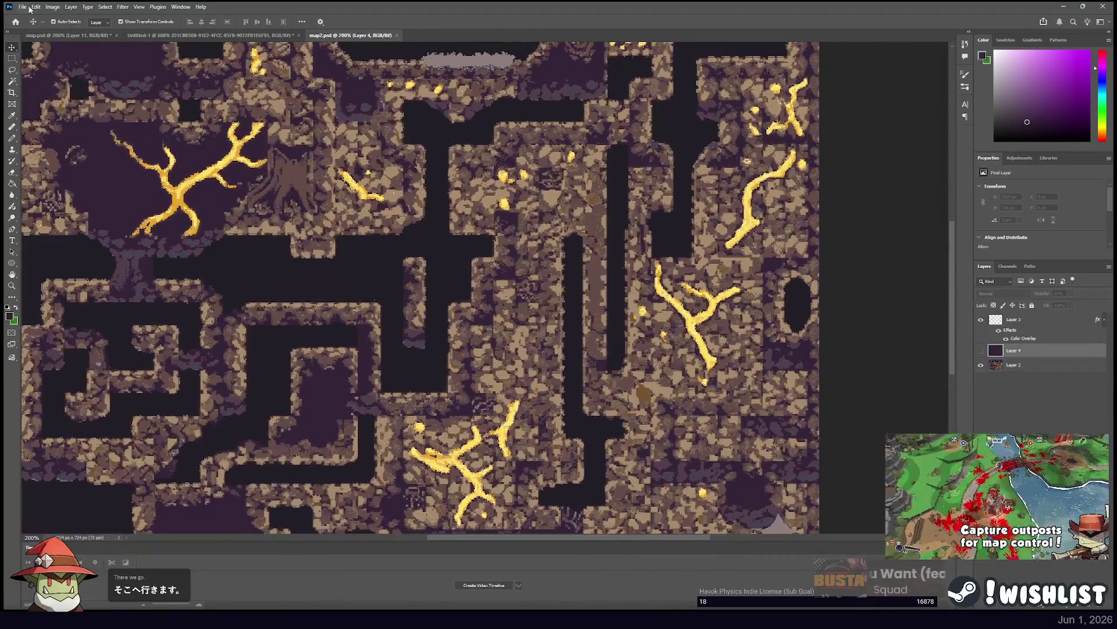
{"action": "left_click", "coordinate": [1014, 364]}
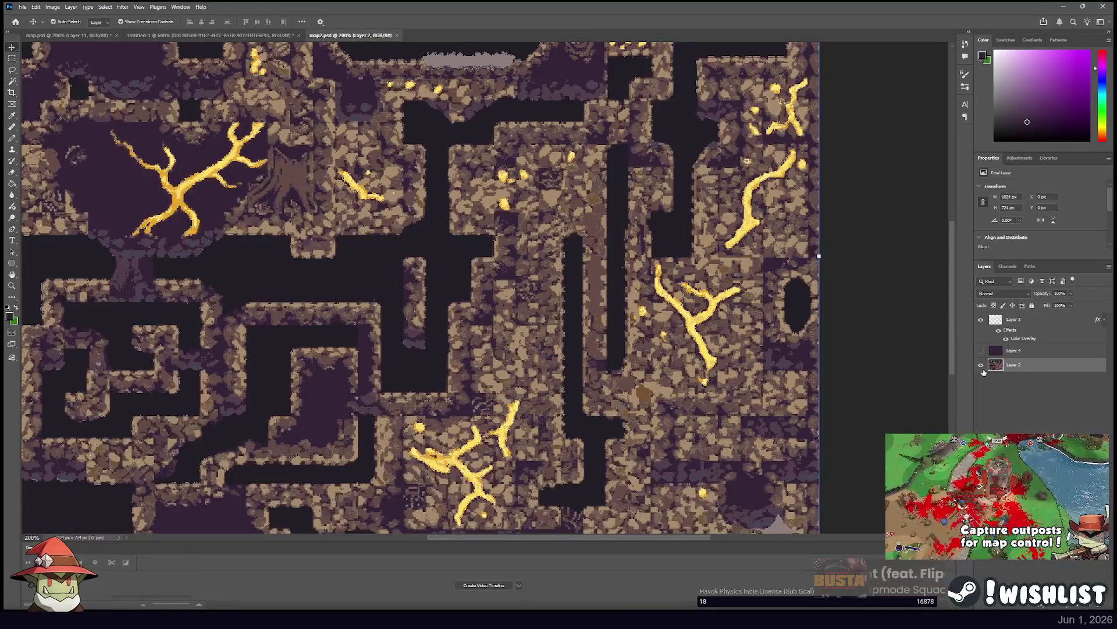
{"action": "left_click", "coordinate": [981, 319]}
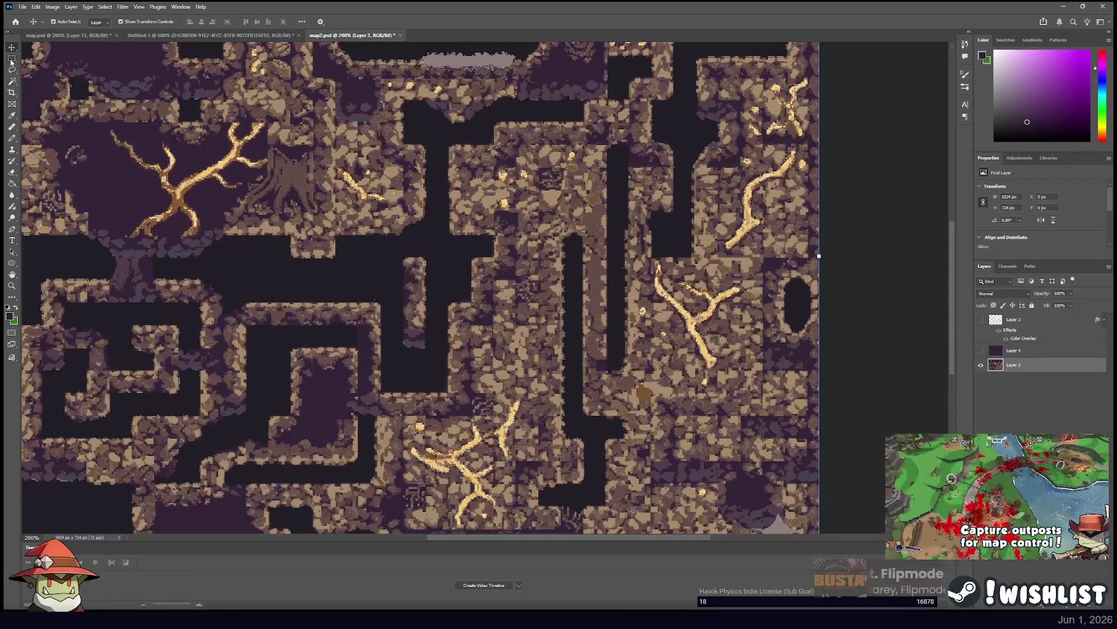
{"action": "left_click", "coordinate": [12, 81]}
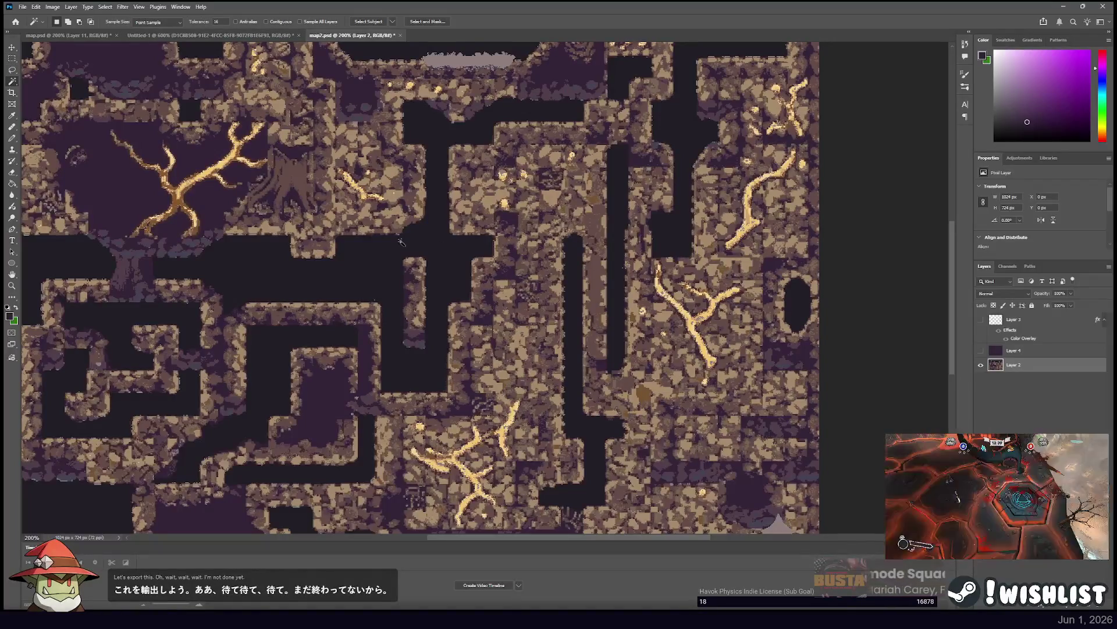
Select the dark passages with Magic Wand tolerance 0 and copy them to a new Layer 5.
{"action": "type", "text": "0"}
{"action": "scroll", "coordinate": [439, 216], "scroll_direction": "down", "scroll_amount": 3}
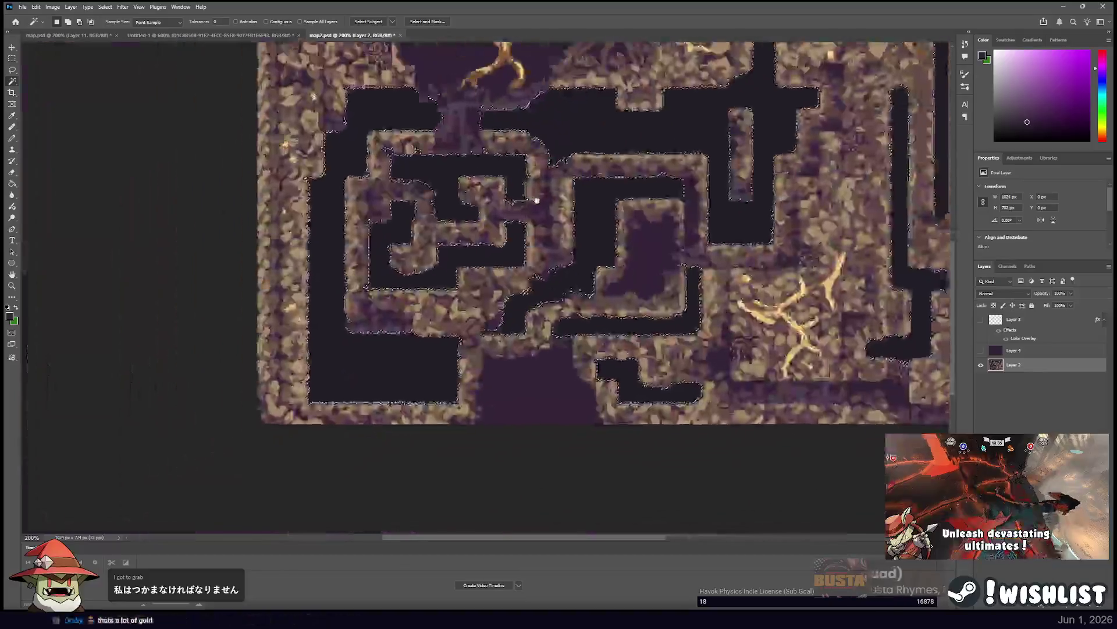
{"action": "scroll", "coordinate": [439, 216], "scroll_direction": "up", "scroll_amount": 3}
{"action": "left_click", "coordinate": [439, 216]}
{"action": "scroll", "coordinate": [439, 216], "scroll_direction": "up", "scroll_amount": 2}
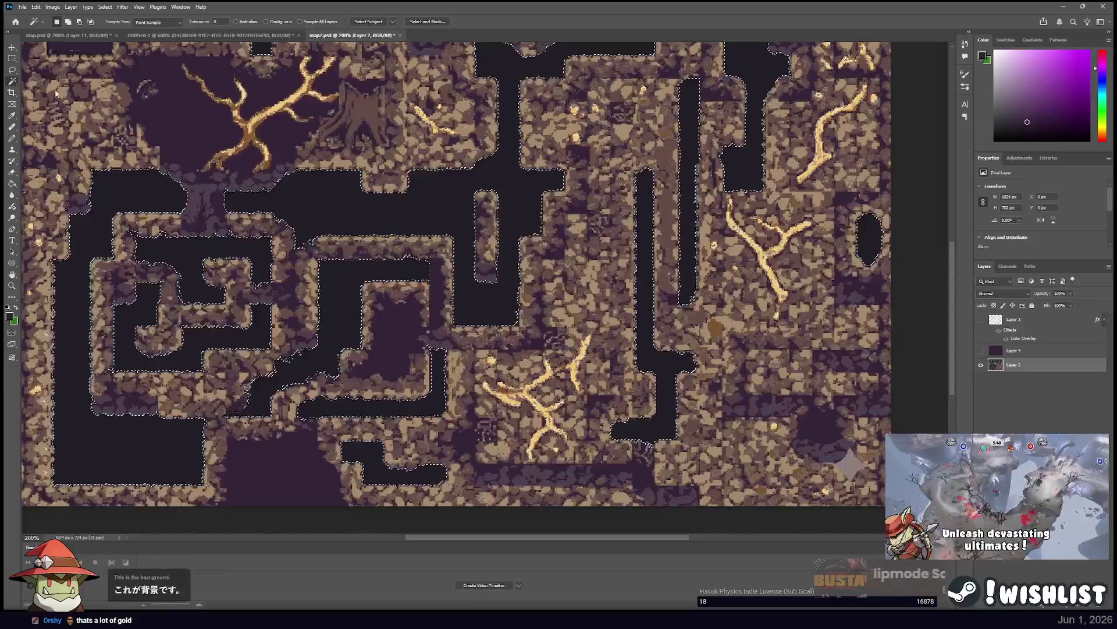
{"action": "key", "text": "m"}
{"action": "key", "text": "ctrl+j"}
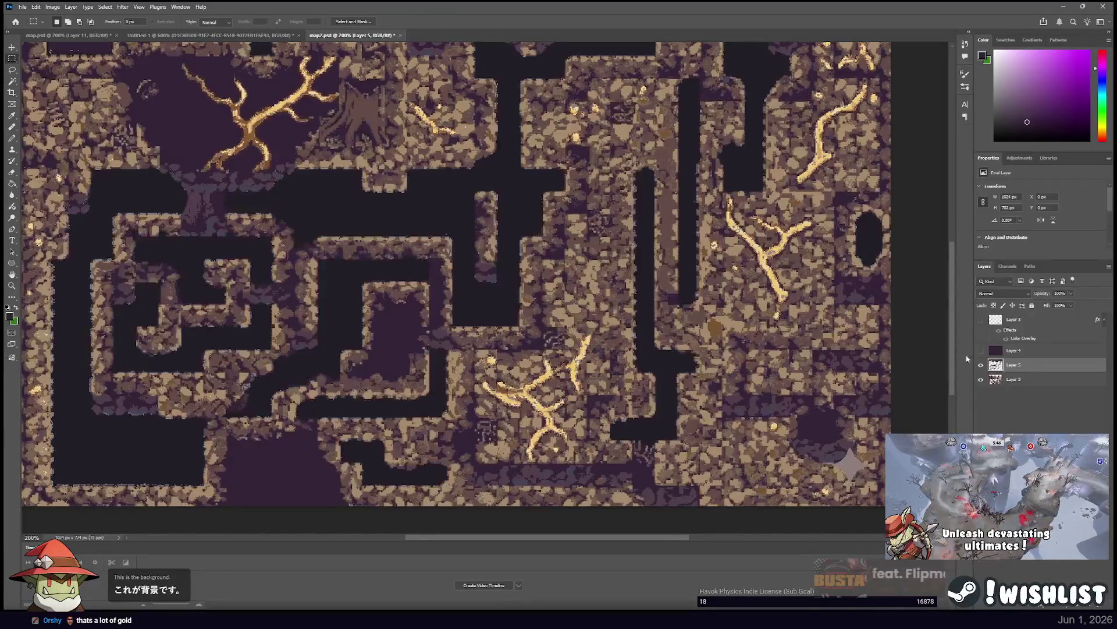
Move Layer 5 below Layer 2 and hide the map to view the passages alone.
{"action": "left_click_drag", "start_coordinate": [1013, 365], "coordinate": [1013, 386]}
{"action": "left_click", "coordinate": [981, 365]}
{"action": "left_click", "coordinate": [981, 365]}
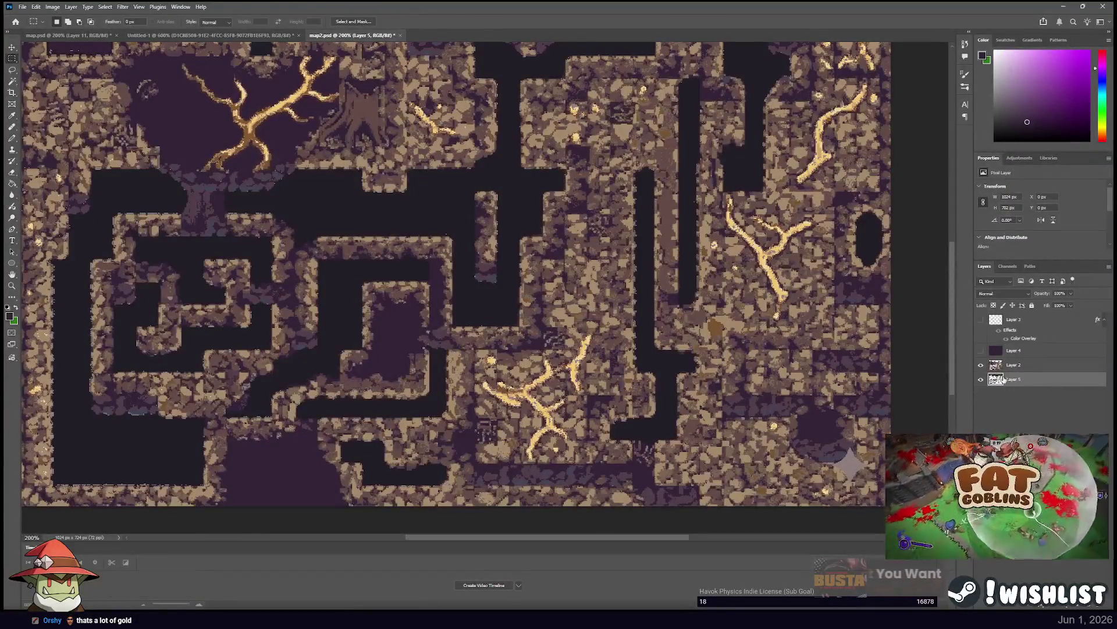
{"action": "left_click", "coordinate": [982, 378], "text": "alt"}
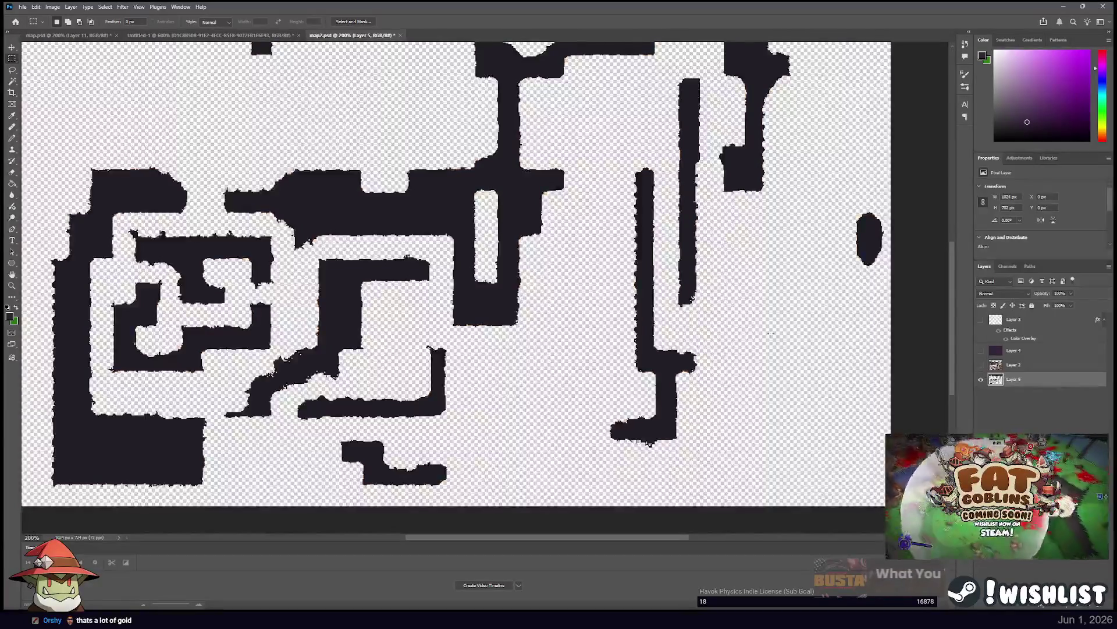
Fill Layer 5's transparent areas with the sampled dark tunnel colour, deselect, and zoom out.
{"action": "left_click", "coordinate": [656, 361]}
{"action": "key", "text": "g"}
{"action": "left_click", "coordinate": [728, 336]}
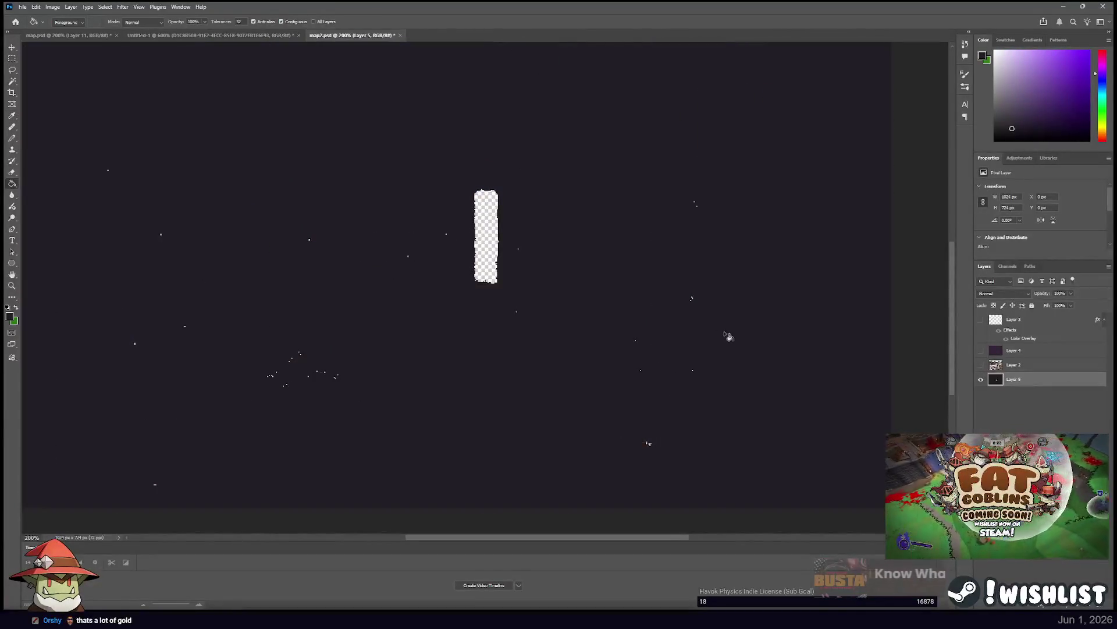
{"action": "left_click", "coordinate": [13, 60]}
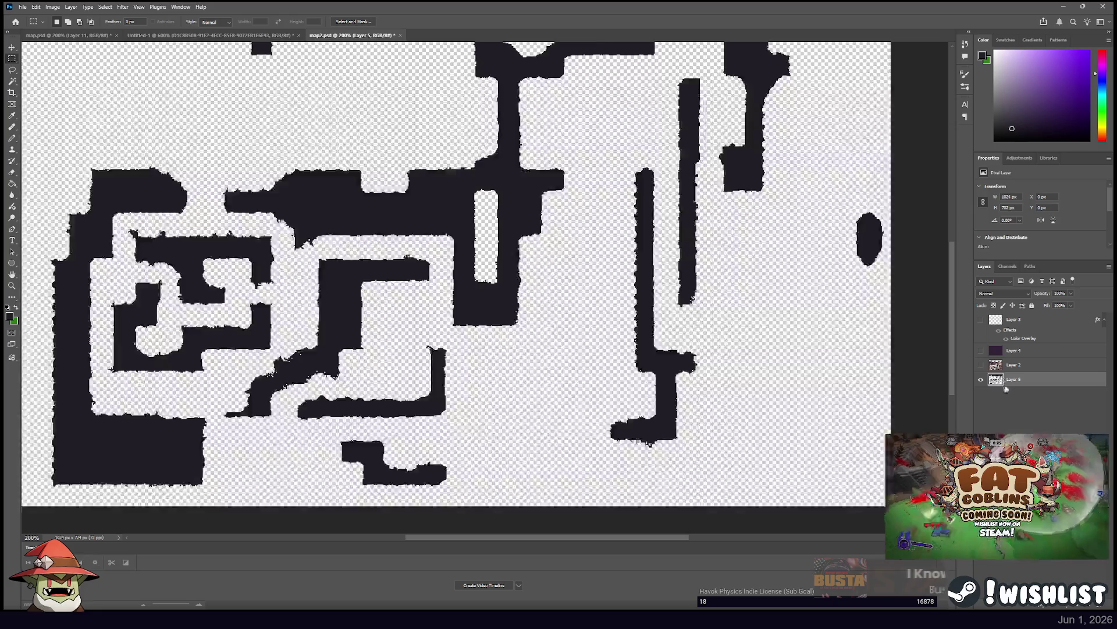
{"action": "key", "text": "ctrl+z"}
{"action": "key", "text": "i"}
{"action": "key", "text": "ctrl+shift+z"}
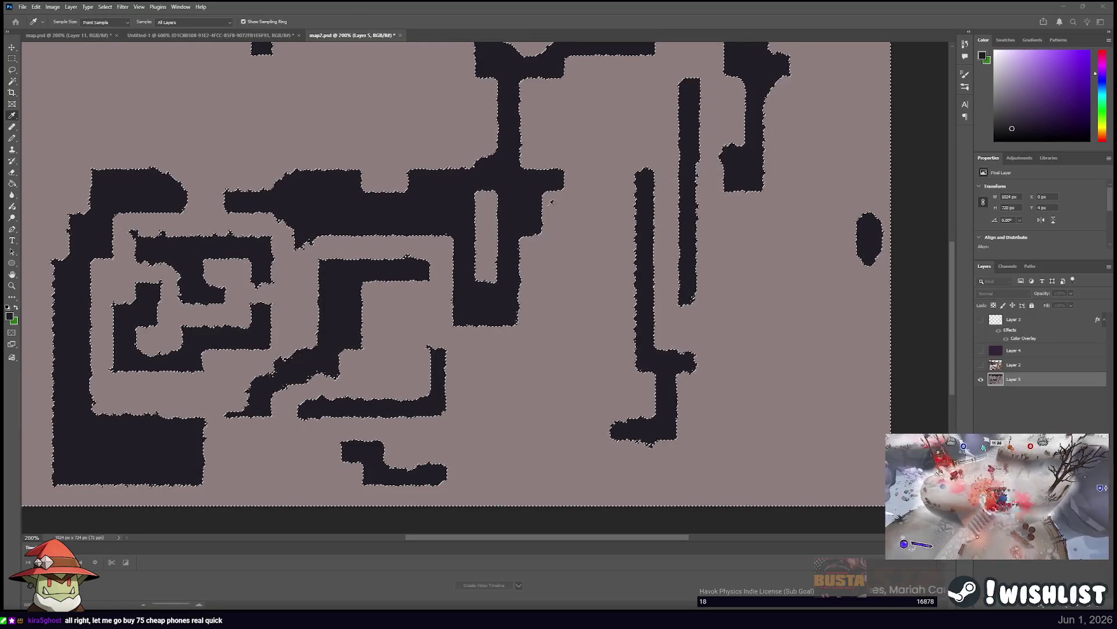
{"action": "key", "text": "alt+BackSpace"}
{"action": "key", "text": "ctrl+d"}
{"action": "key", "text": "m"}
{"action": "key", "text": "ctrl+minus"}
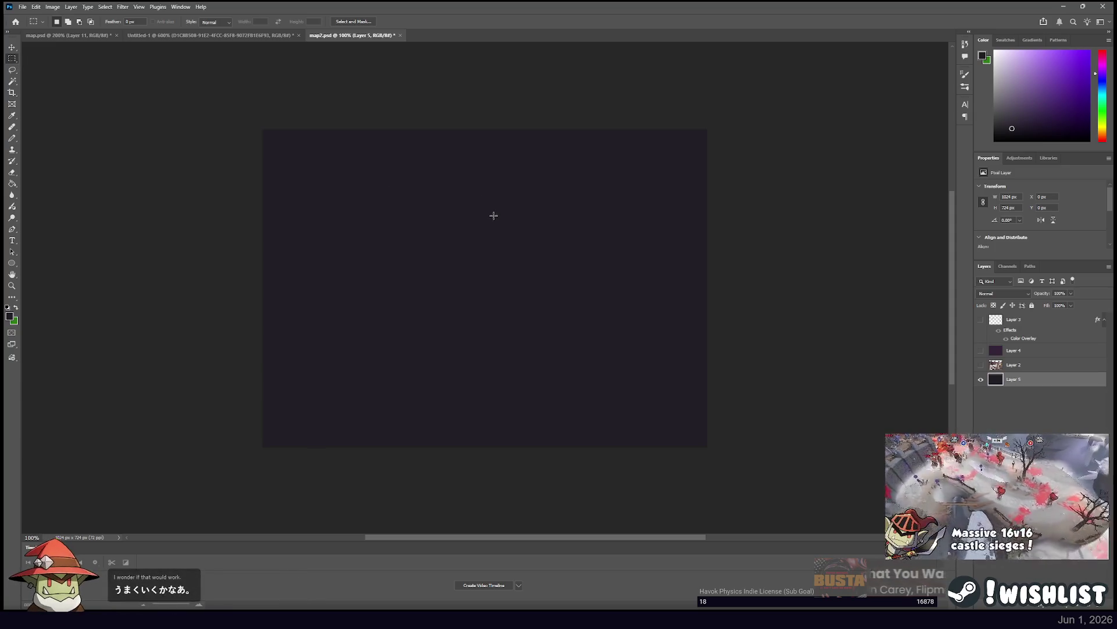
Zoom to 100% and toggle Layer 5's visibility to check its dark fill, then select Layer 2.
{"action": "key", "text": "ctrl+plus"}
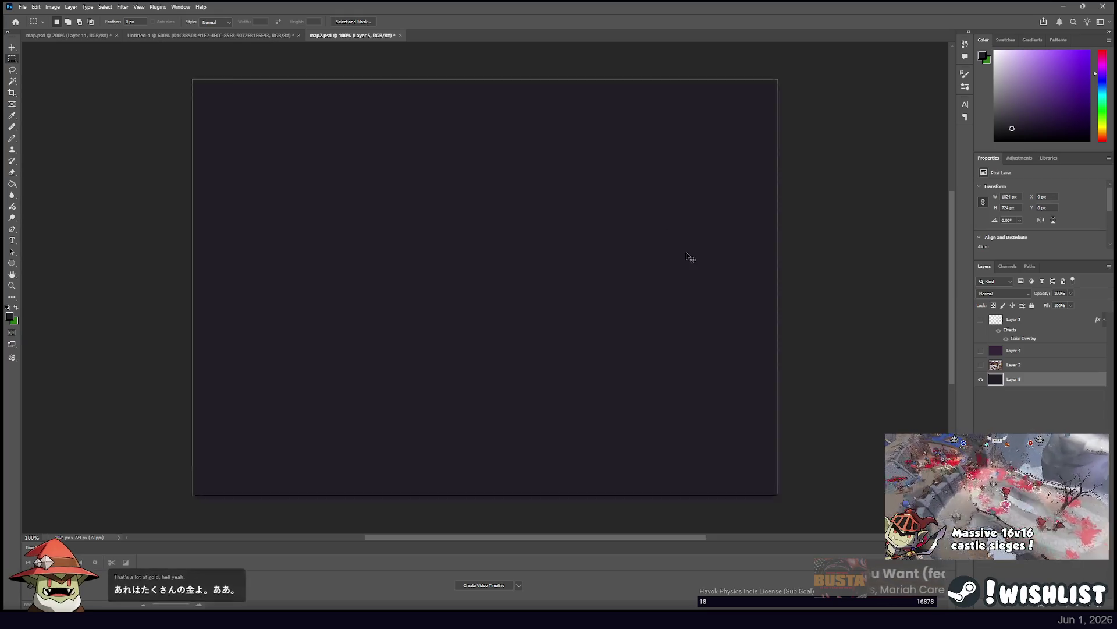
{"action": "key", "text": "ctrl+1"}
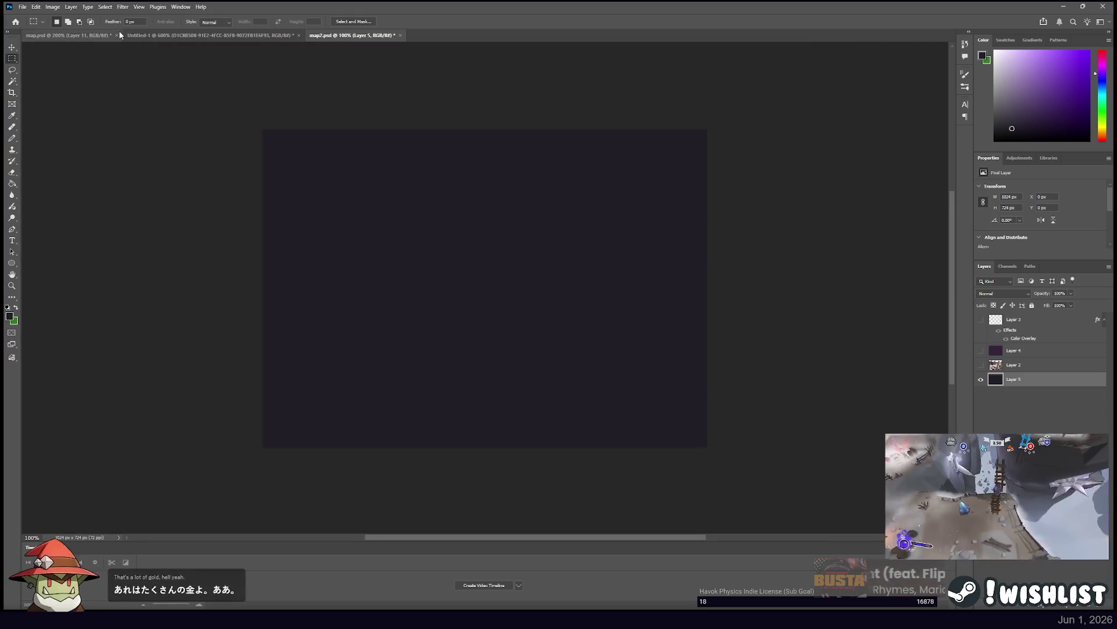
{"action": "left_click", "coordinate": [981, 378]}
{"action": "left_click", "coordinate": [981, 380]}
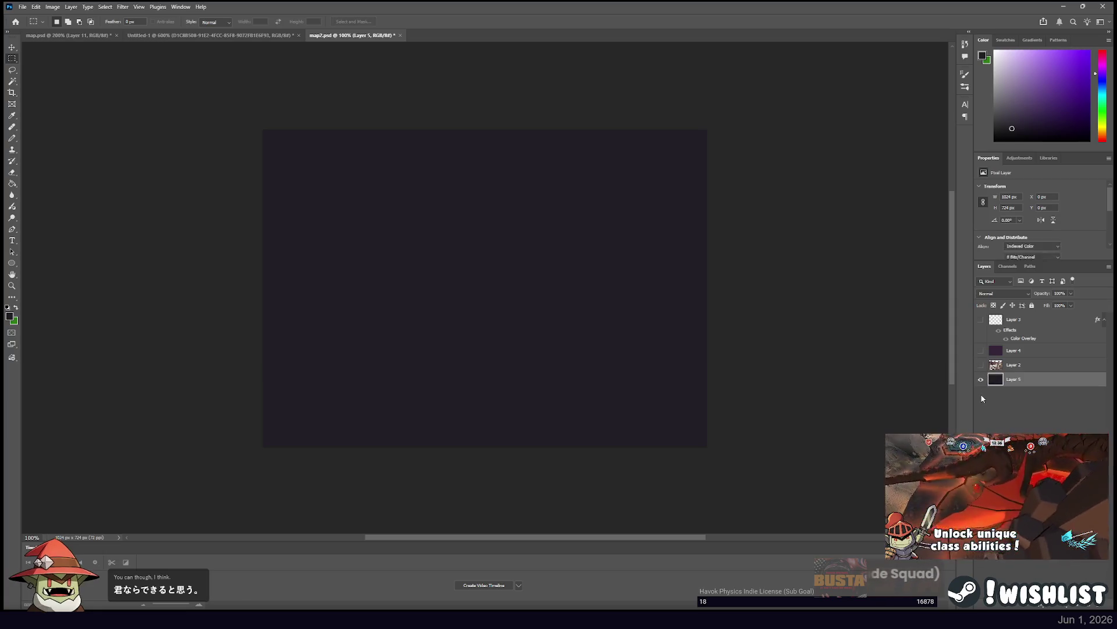
{"action": "left_click", "coordinate": [1024, 407]}
{"action": "left_click", "coordinate": [12, 47]}
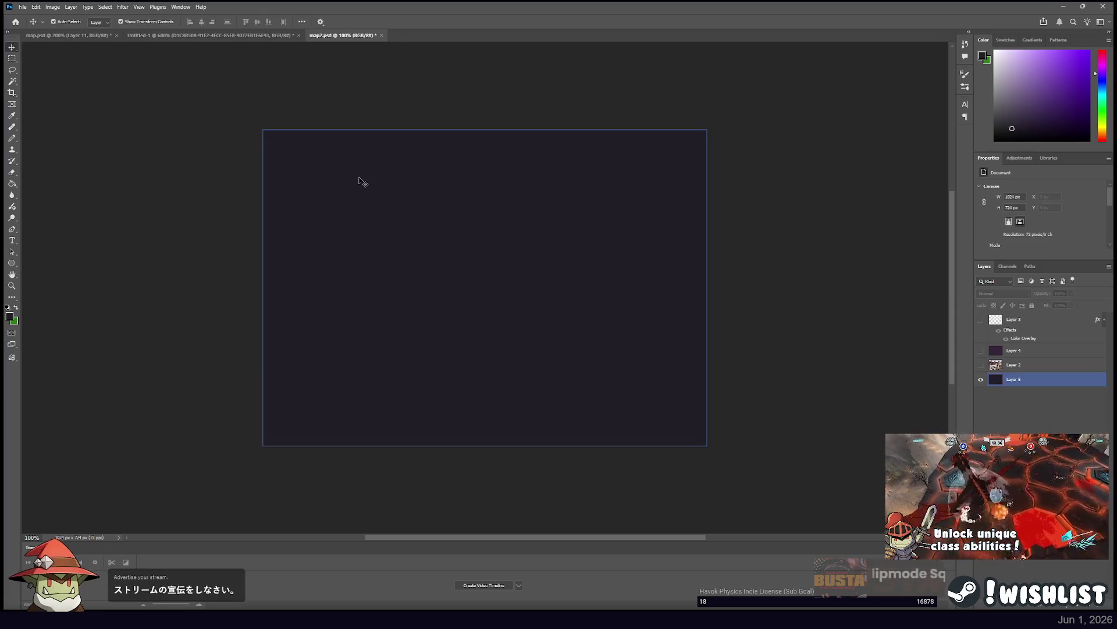
{"action": "left_click", "coordinate": [983, 382]}
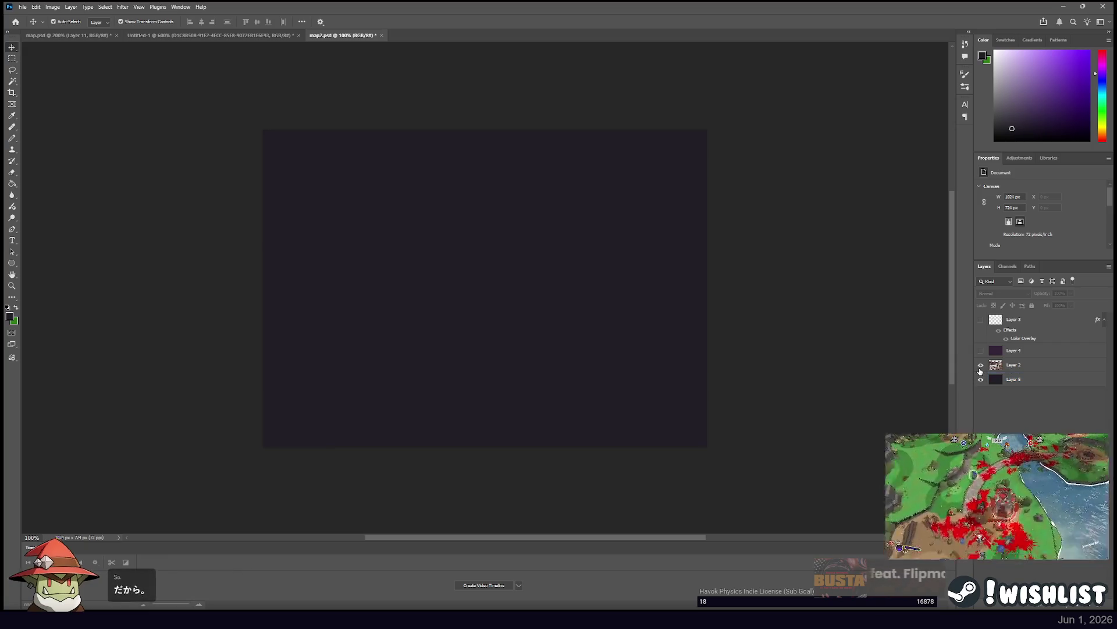
{"action": "left_click", "coordinate": [981, 365]}
{"action": "left_click", "coordinate": [980, 367]}
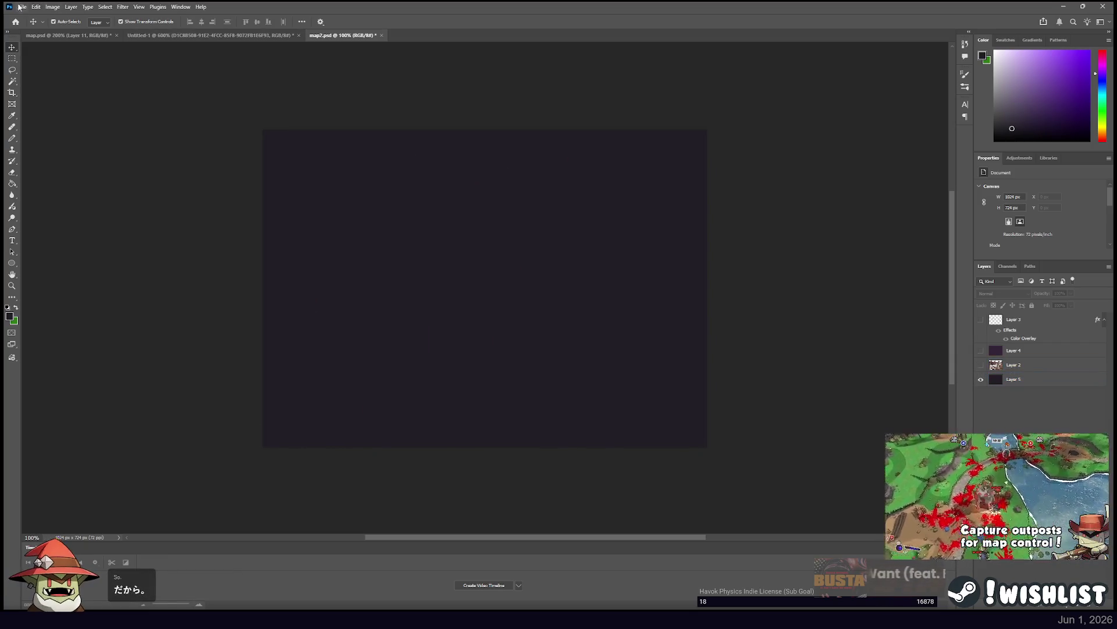
Show the Layer 2 map and hide the dark Layer 5 background.
{"action": "key", "text": "super+Down"}
{"action": "key", "text": "super+Up"}
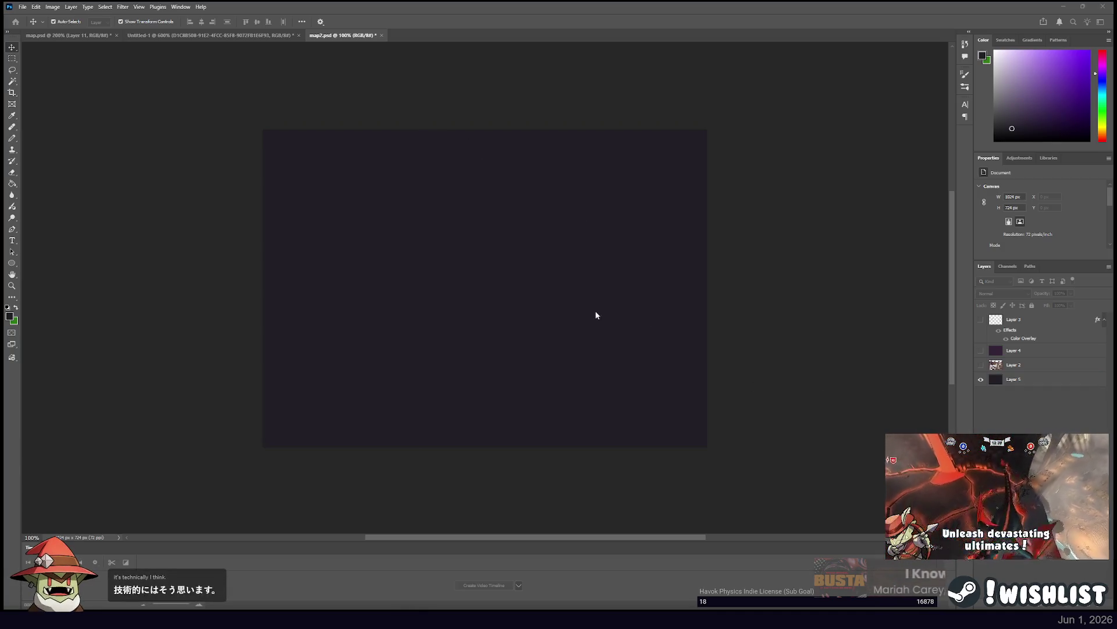
{"action": "left_click", "coordinate": [980, 366]}
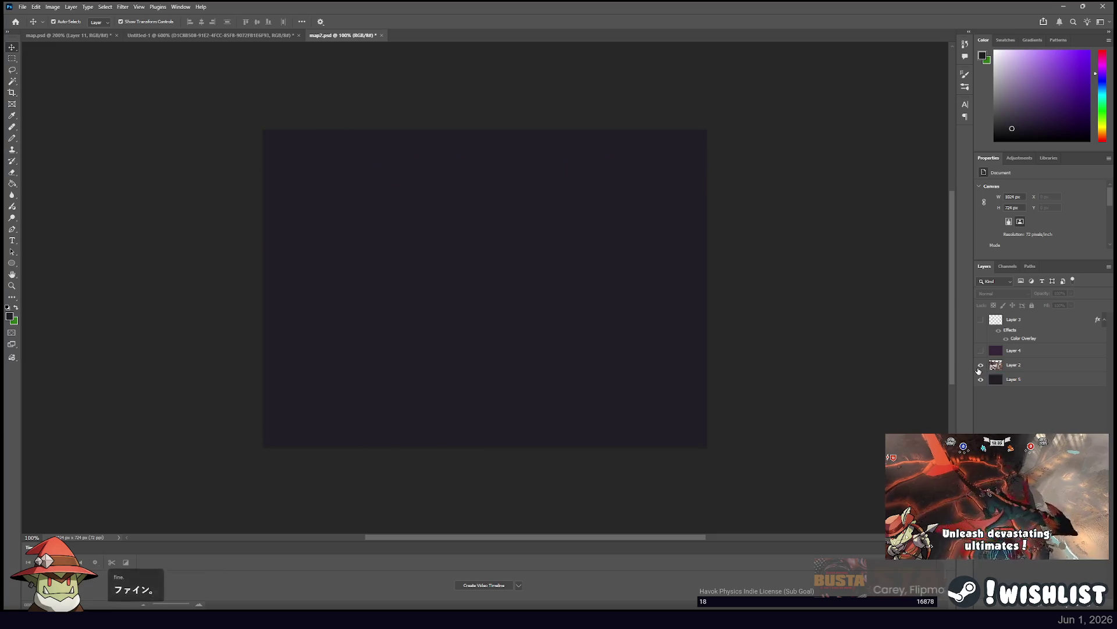
{"action": "left_click", "coordinate": [981, 379]}
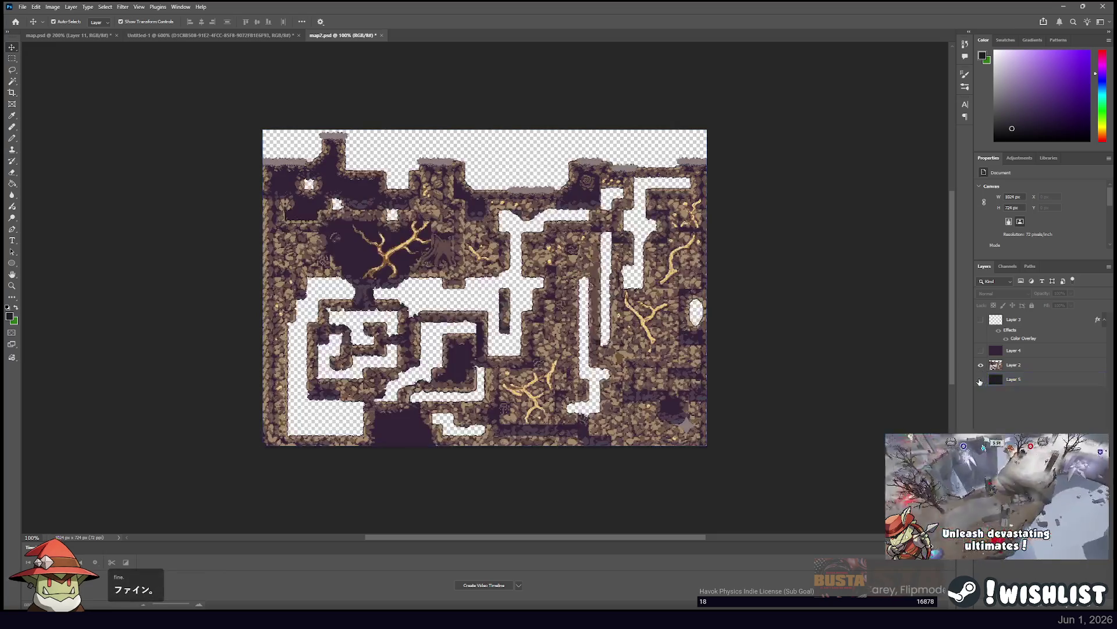
Show gold-overlaid Layer 3 and hide the Layer 2 map so only the roots remain.
{"action": "left_click", "coordinate": [23, 8]}
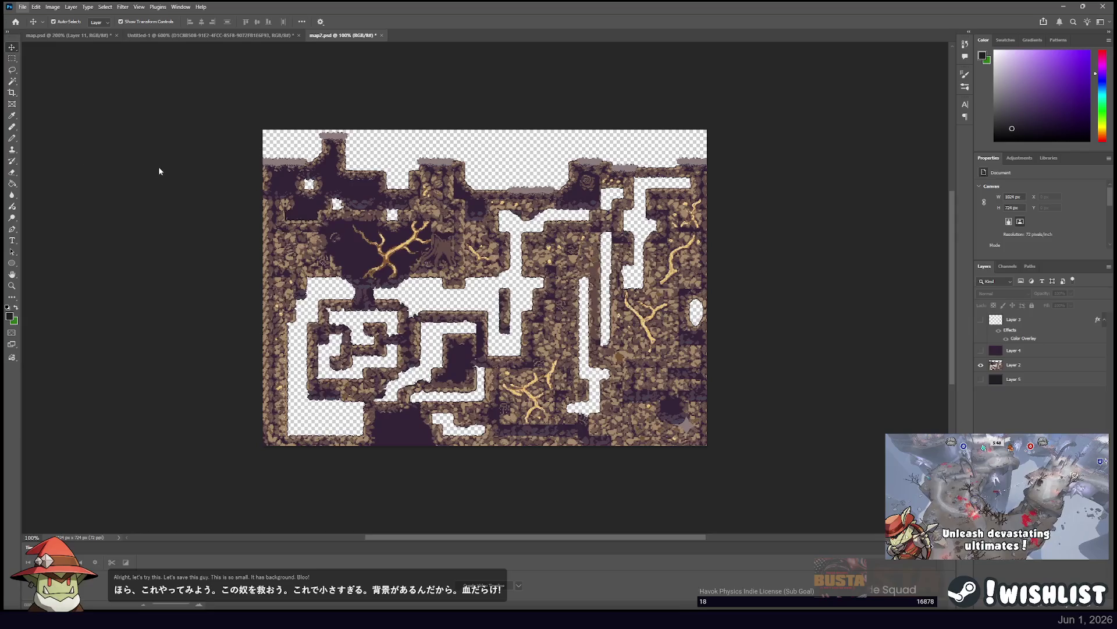
{"action": "left_click", "coordinate": [1069, 324]}
{"action": "left_click", "coordinate": [981, 319]}
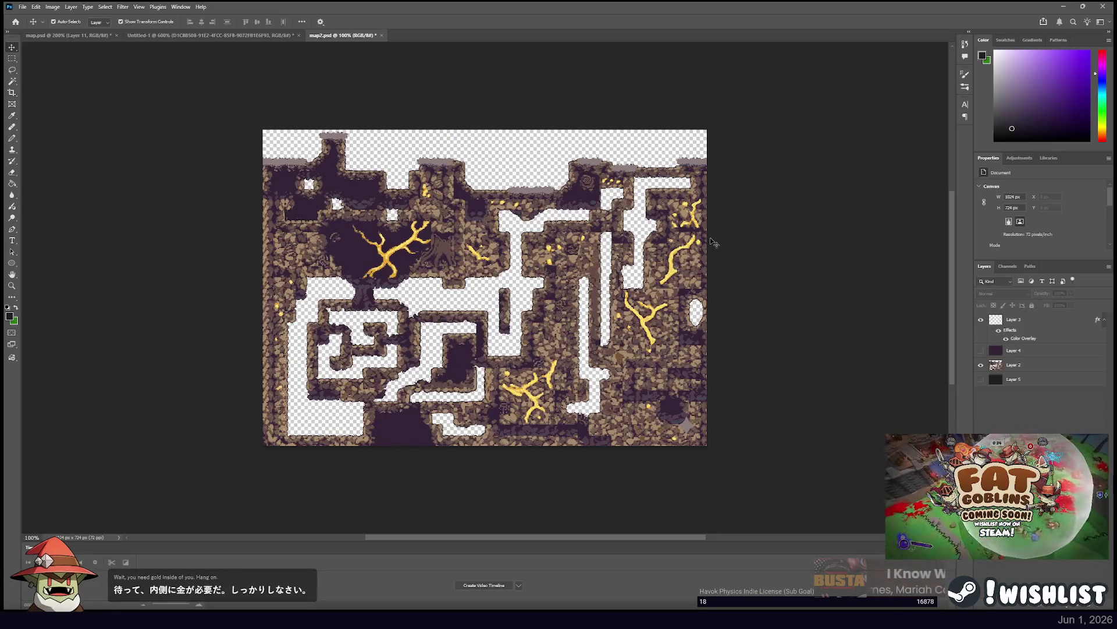
{"action": "left_click", "coordinate": [981, 364]}
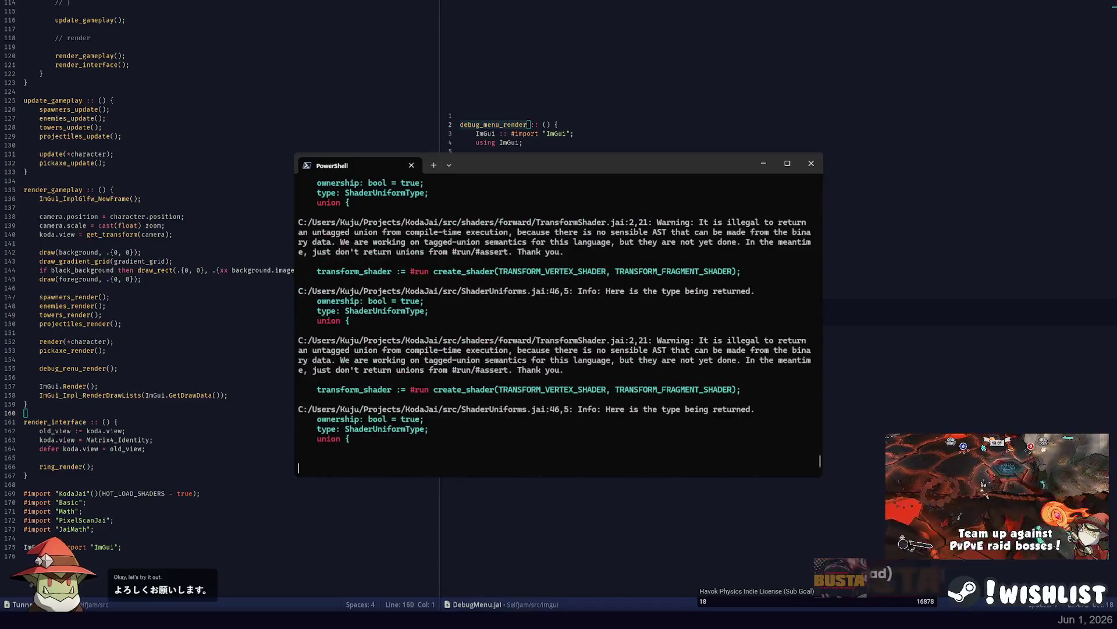
{"action": "key", "text": "ctrl+c"}
{"action": "key", "text": "ctrl+c"}
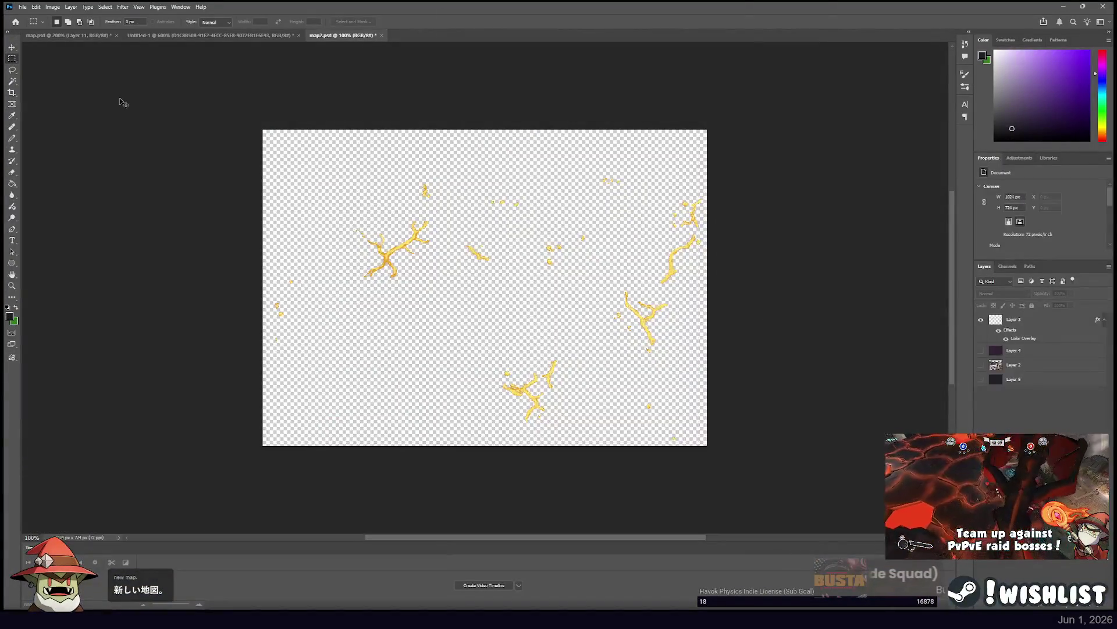
Show Layer 2's cave map again at 200%, pan to its top-left corner, and deselect.
{"action": "key", "text": "ctrl+plus"}
{"action": "left_click", "coordinate": [981, 365]}
{"action": "left_click_drag", "start_coordinate": [355, 149], "coordinate": [587, 306]}
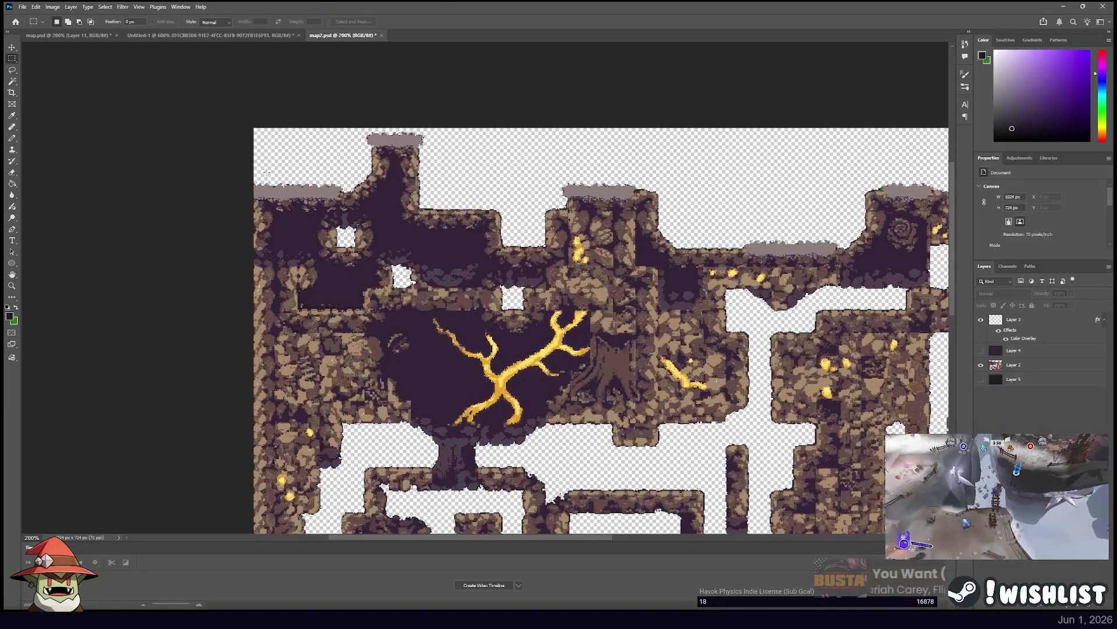
{"action": "left_click_drag", "start_coordinate": [449, 185], "coordinate": [414, 157]}
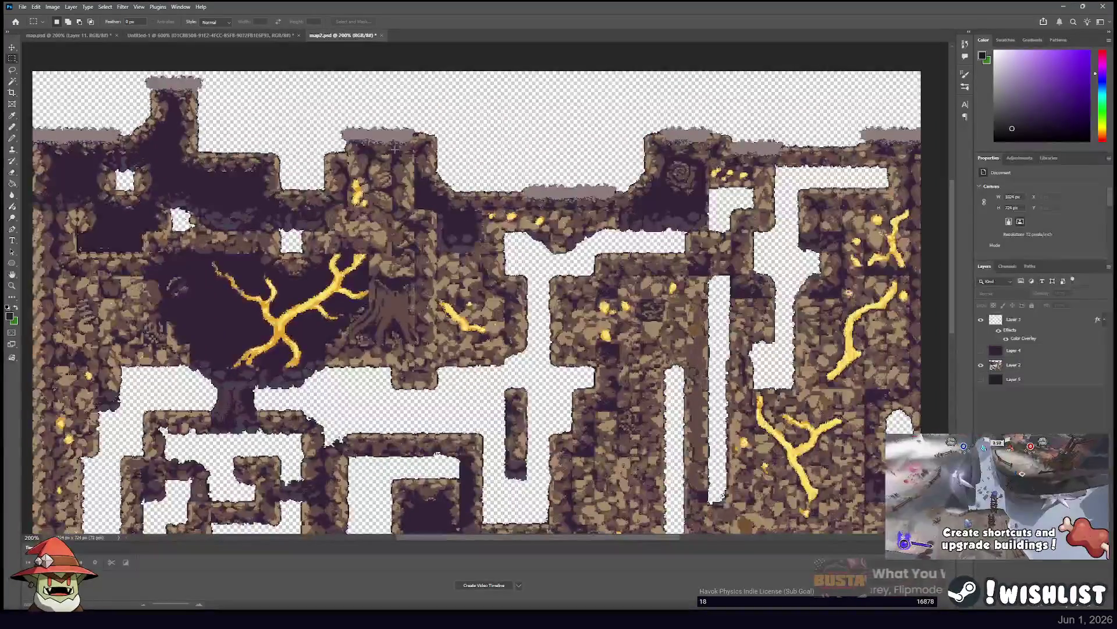
{"action": "left_click_drag", "start_coordinate": [251, 84], "coordinate": [394, 136]}
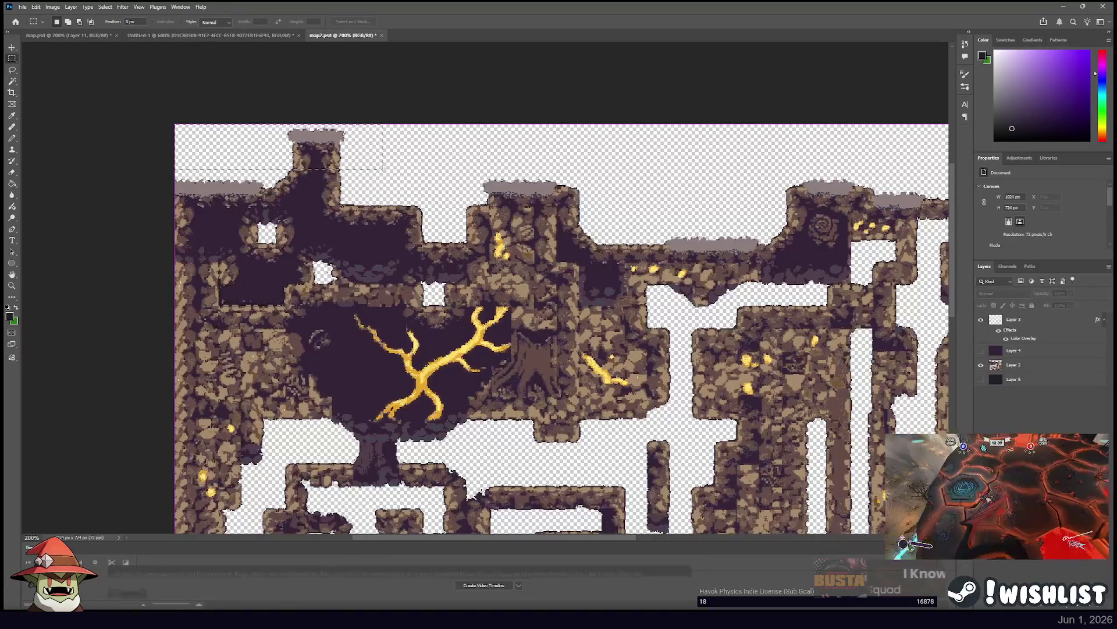
{"action": "key", "text": "ctrl+d"}
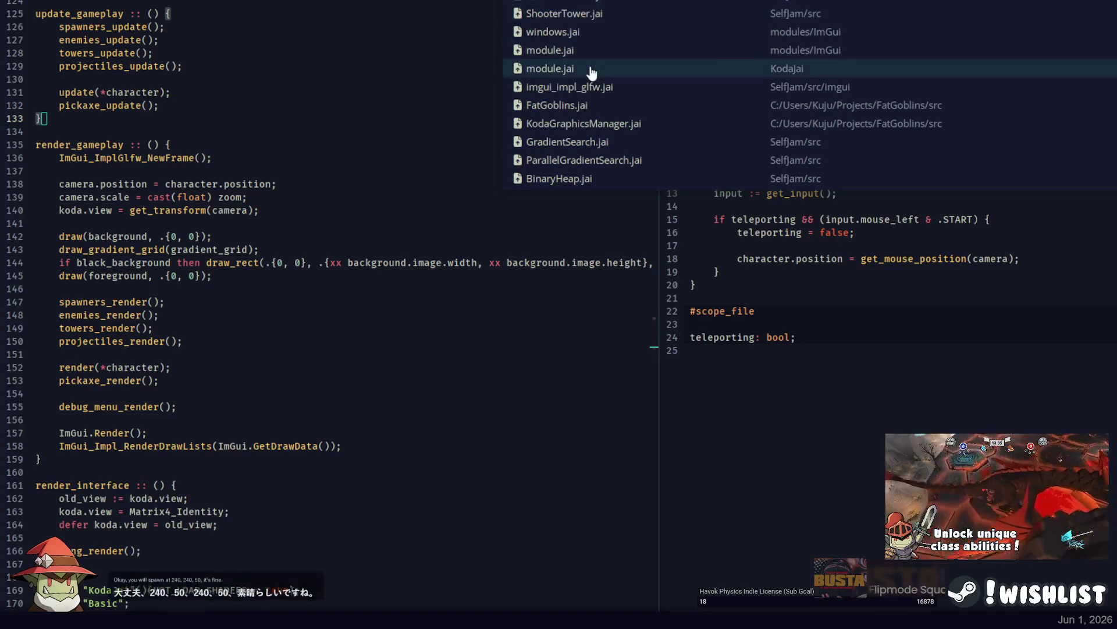
Change character.position in TowerDefense.jai from .{10, 50} to .{240, 50}.
{"action": "type", "text": "char"}
{"action": "key", "text": "Return"}
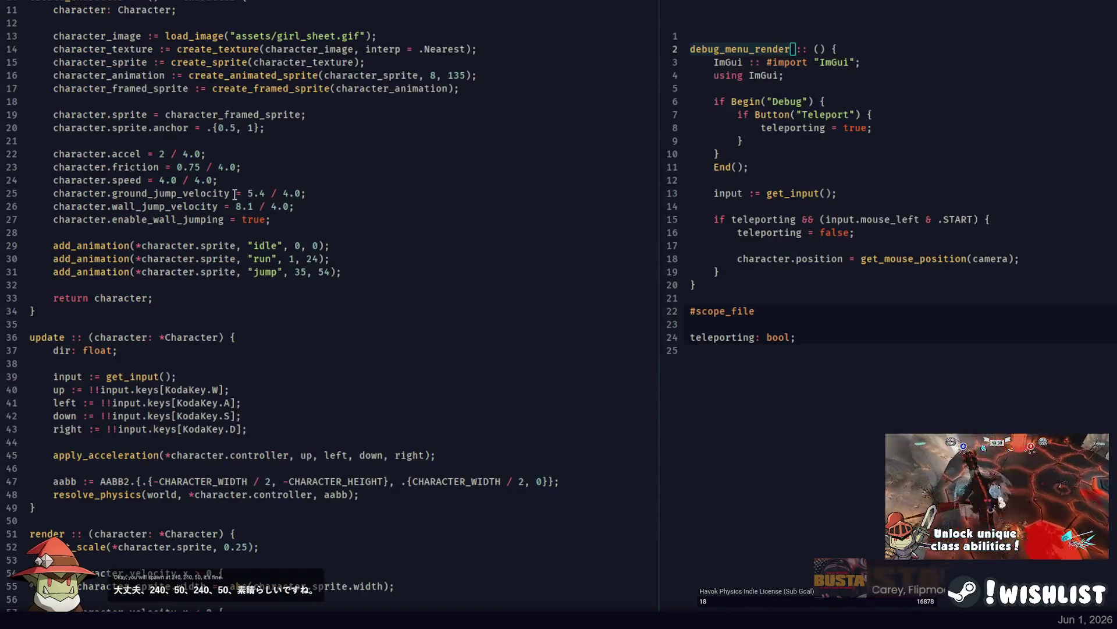
{"action": "key", "text": "ctrl+p"}
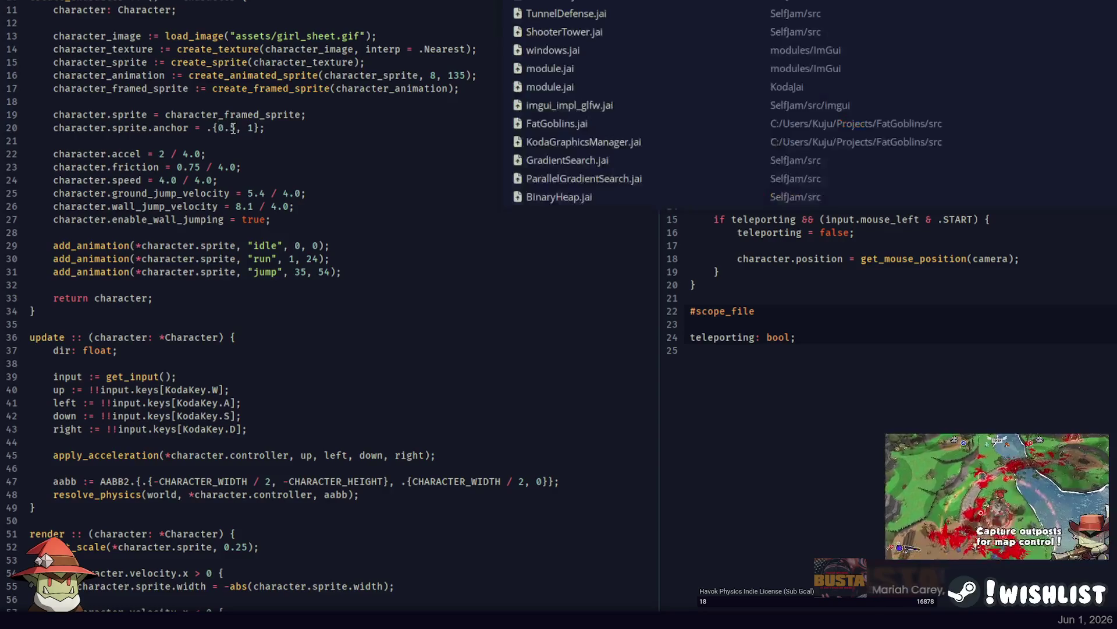
{"action": "key", "text": "Return"}
{"action": "scroll", "coordinate": [221, 184], "scroll_direction": "up", "scroll_amount": 10}
{"action": "scroll", "coordinate": [222, 183], "scroll_direction": "up", "scroll_amount": 9}
{"action": "scroll", "coordinate": [183, 282], "scroll_direction": "down", "scroll_amount": 13}
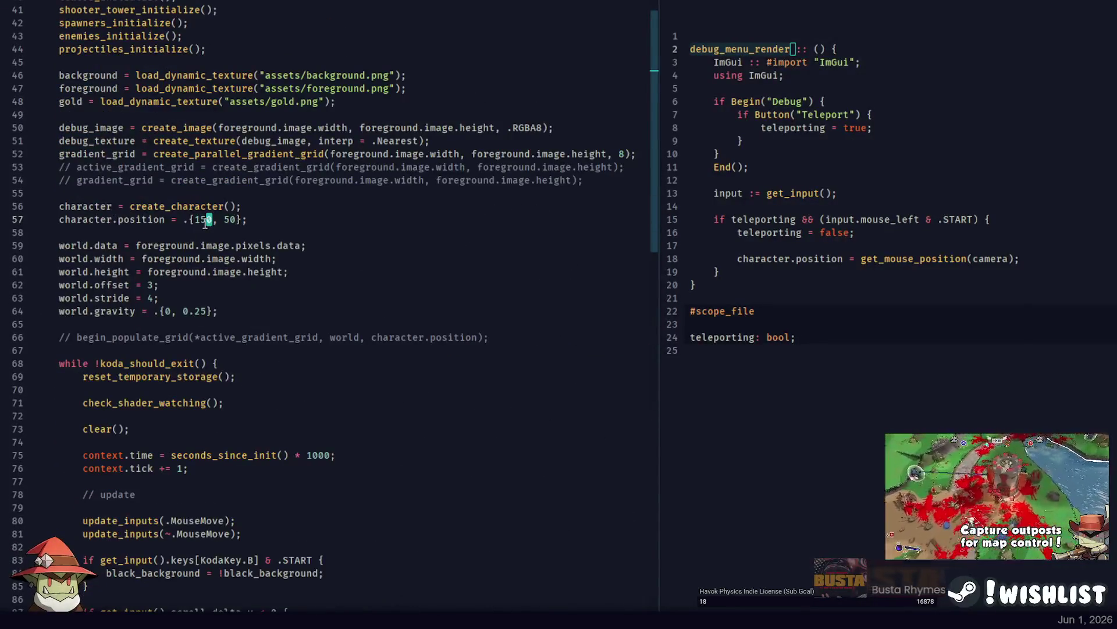
{"action": "key", "text": "BackSpace"}
{"action": "type", "text": "24"}
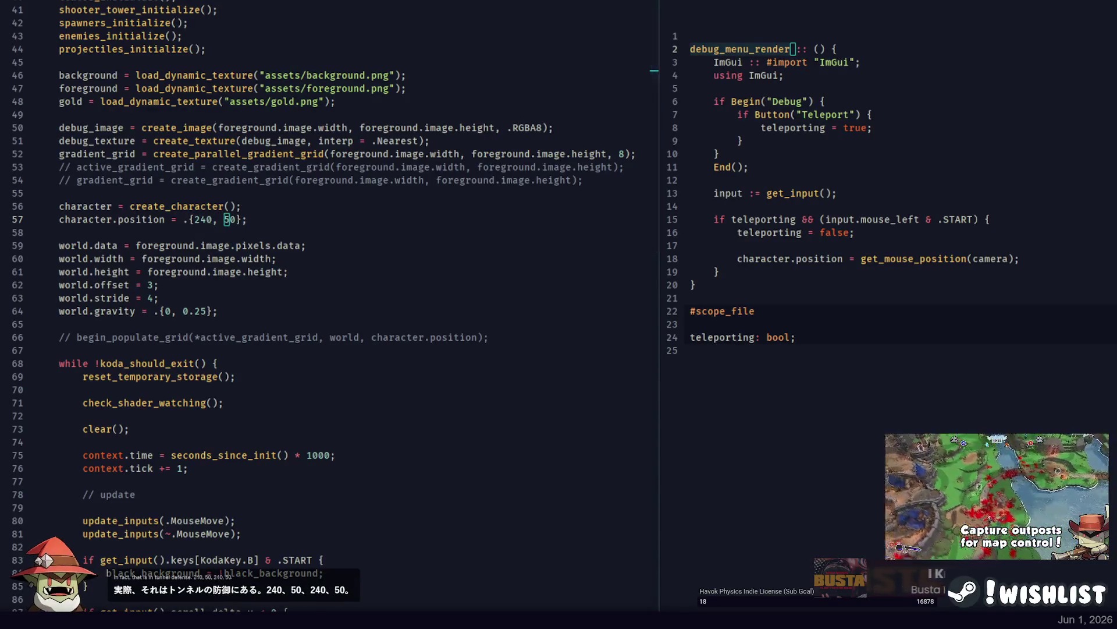
Save the change and return to Photoshop, panning to the cave map's top edge.
{"action": "key", "text": "alt+Tab"}
{"action": "mouse_move", "coordinate": [477, 266]}
{"action": "left_mouse_down"}
{"action": "mouse_move", "coordinate": [618, 168]}
{"action": "mouse_move", "coordinate": [692, 268]}
{"action": "mouse_move", "coordinate": [686, 251]}
{"action": "mouse_move", "coordinate": [547, 240]}
{"action": "left_mouse_up"}
{"action": "mouse_move", "coordinate": [414, 145]}
{"action": "left_mouse_down"}
{"action": "mouse_move", "coordinate": [703, 138]}
{"action": "mouse_move", "coordinate": [471, 104]}
{"action": "mouse_move", "coordinate": [379, 109]}
{"action": "mouse_move", "coordinate": [658, 123]}
{"action": "mouse_move", "coordinate": [585, 114]}
{"action": "left_mouse_up"}
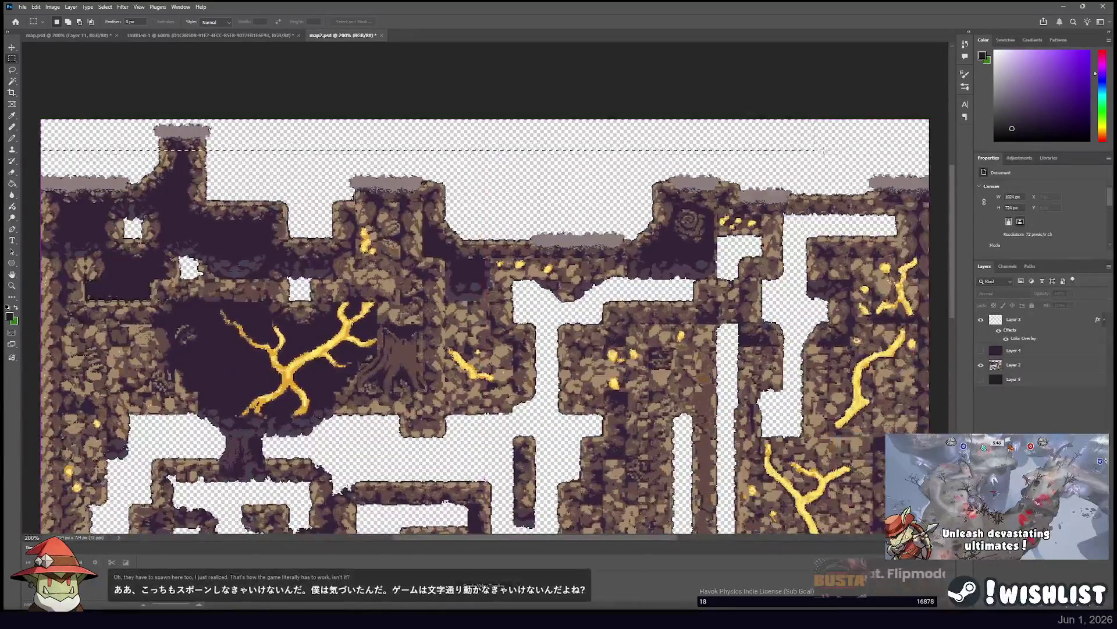
Zoom to 500% and erase a strip of cliff on Layer 2 to open a passage.
{"action": "left_click_drag", "start_coordinate": [884, 149], "coordinate": [900, 145]}
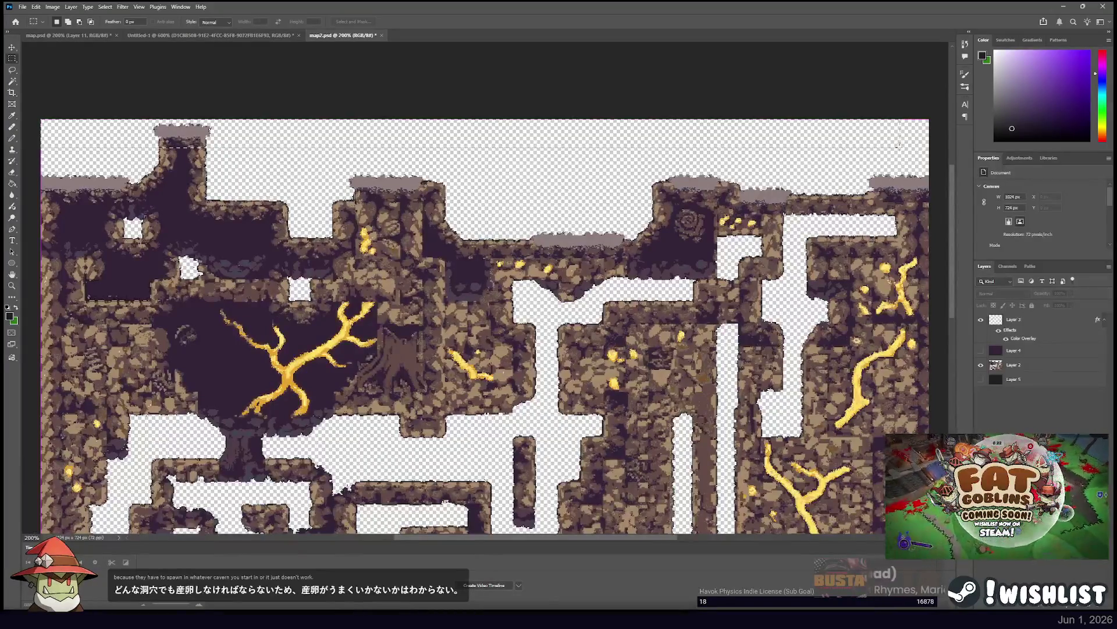
{"action": "key", "text": "ctrl+plus"}
{"action": "left_click_drag", "start_coordinate": [931, 169], "coordinate": [511, 241]}
{"action": "key", "text": "ctrl+plus"}
{"action": "key", "text": "ctrl+plus"}
{"action": "key", "text": "e"}
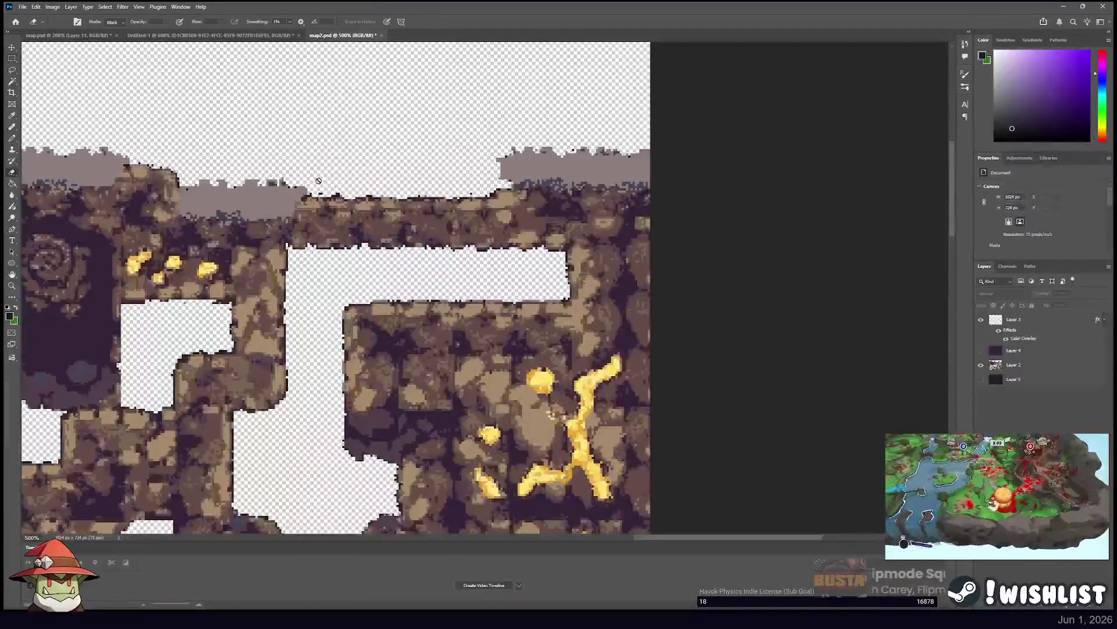
{"action": "left_click", "coordinate": [1028, 365]}
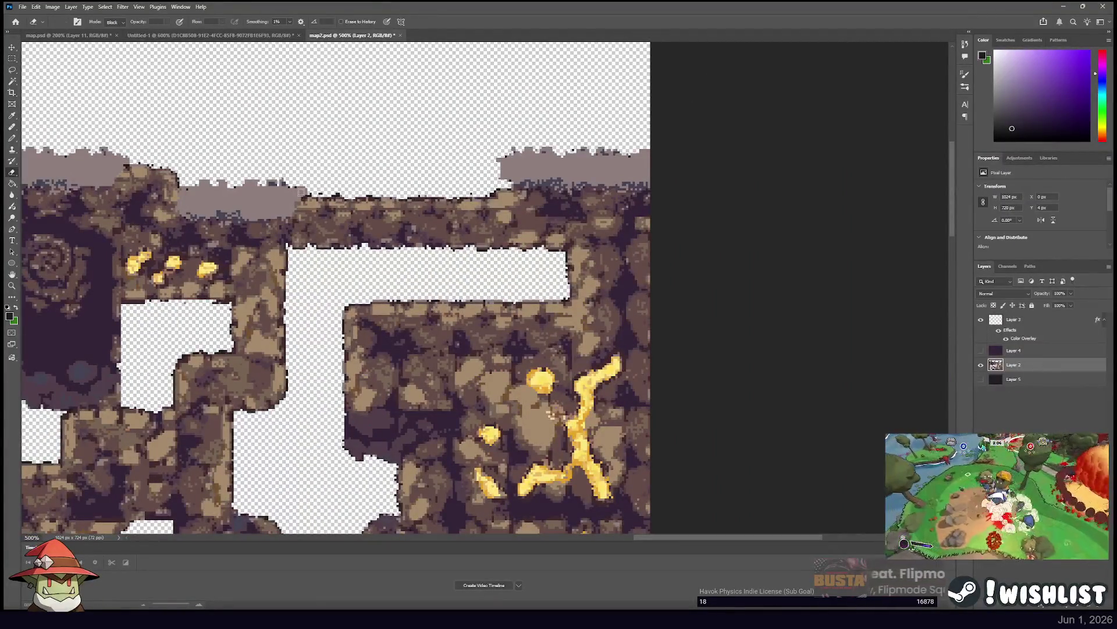
{"action": "mouse_move", "coordinate": [313, 215]}
{"action": "left_mouse_down"}
{"action": "mouse_move", "coordinate": [304, 248]}
{"action": "mouse_move", "coordinate": [317, 191]}
{"action": "mouse_move", "coordinate": [321, 217]}
{"action": "mouse_move", "coordinate": [347, 215]}
{"action": "mouse_move", "coordinate": [355, 246]}
{"action": "left_mouse_up"}
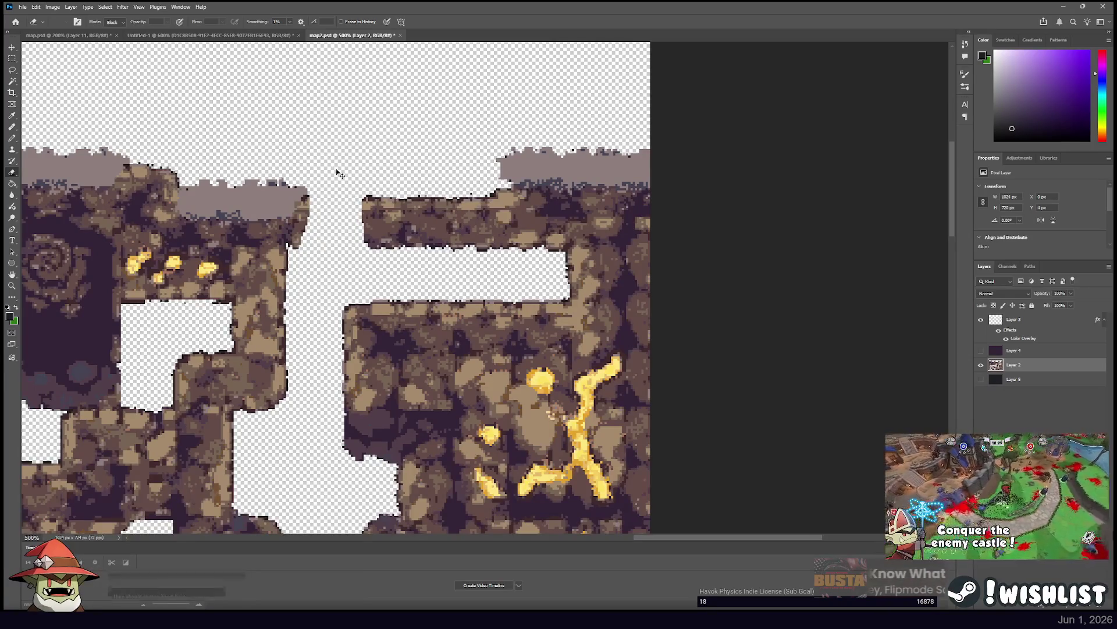
At 600%, tidy stray pixels along the opened passage's edges with sampled colour and Pencil.
{"action": "key", "text": "ctrl+plus"}
{"action": "key", "text": "ctrl+plus"}
{"action": "key", "text": "ctrl+plus"}
{"action": "key", "text": "ctrl+plus"}
{"action": "left_click_drag", "start_coordinate": [275, 170], "coordinate": [547, 240]}
{"action": "key", "text": "b"}
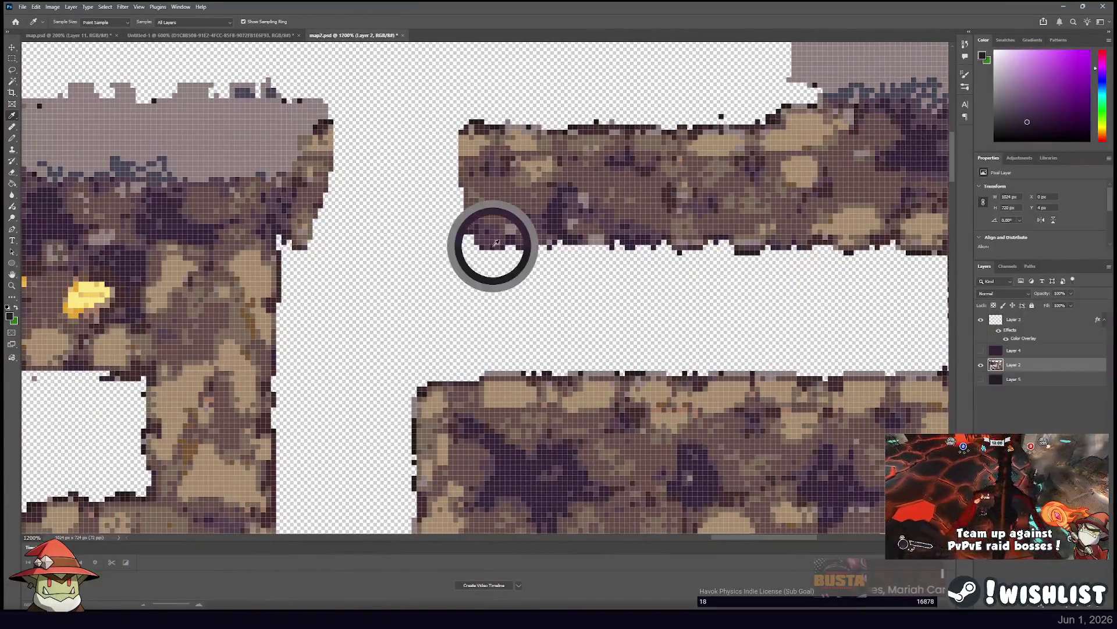
{"action": "key", "text": "bracketright"}
{"action": "key", "text": "bracketright"}
{"action": "key", "text": "bracketright"}
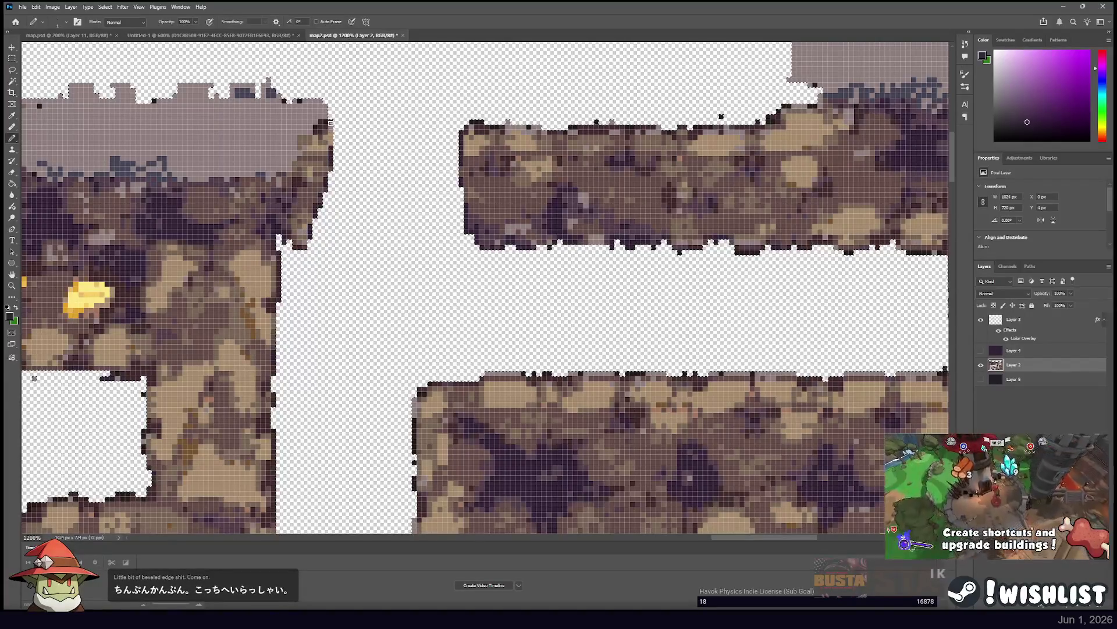
{"action": "scroll", "coordinate": [492, 127], "scroll_direction": "left", "scroll_amount": 5}
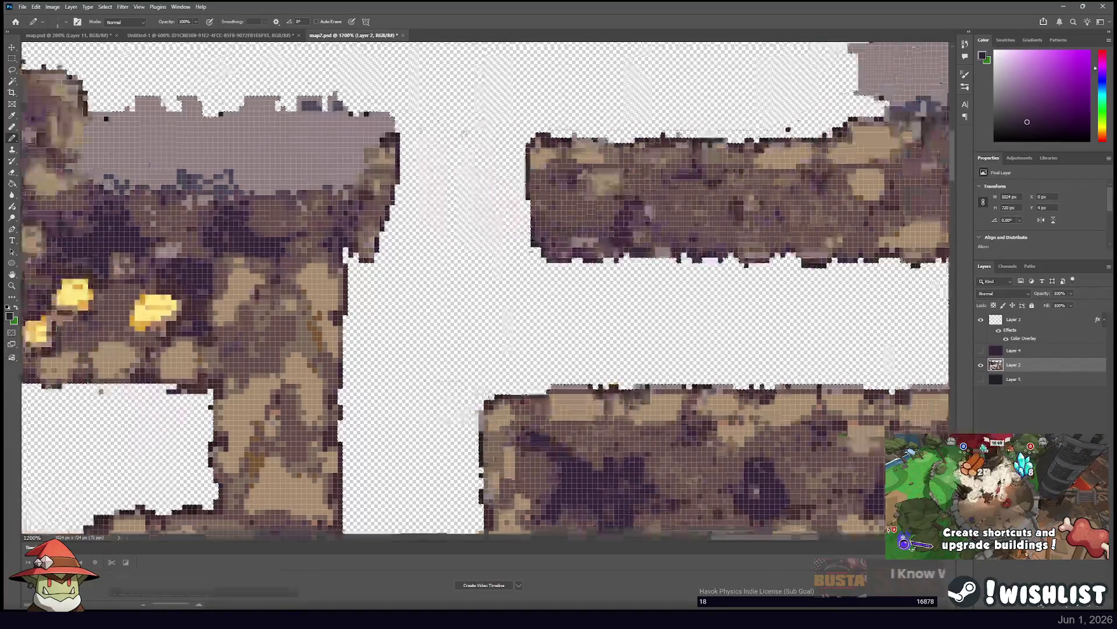
{"action": "scroll", "coordinate": [448, 128], "scroll_direction": "right", "scroll_amount": 8}
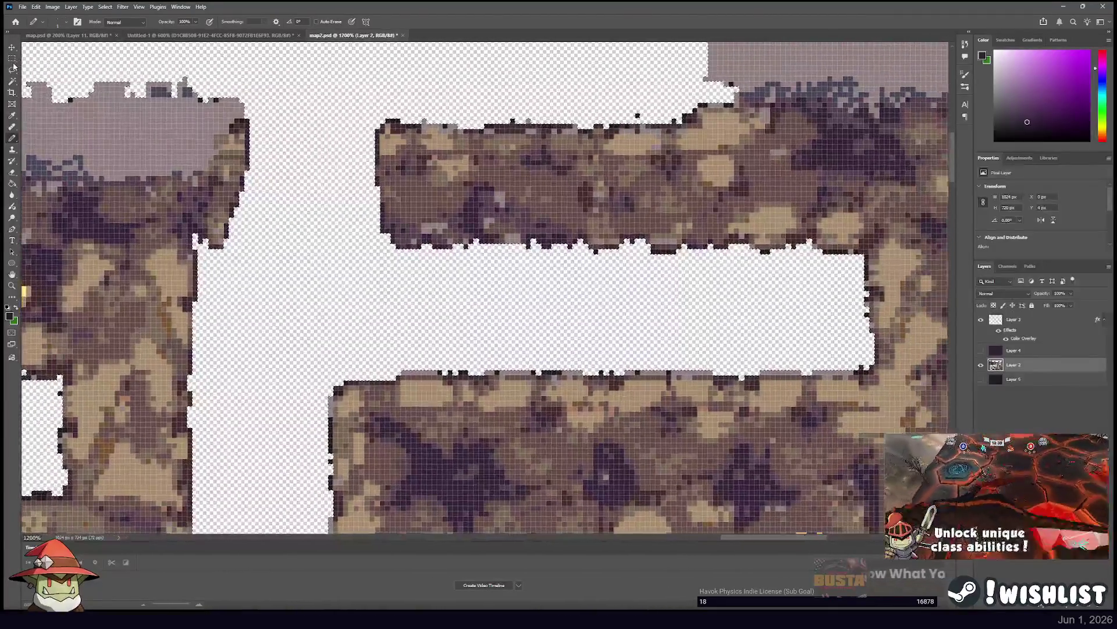
Zoom out to 100% and draw a Rectangular Marquee over the map's upper area.
{"action": "left_click", "coordinate": [12, 59]}
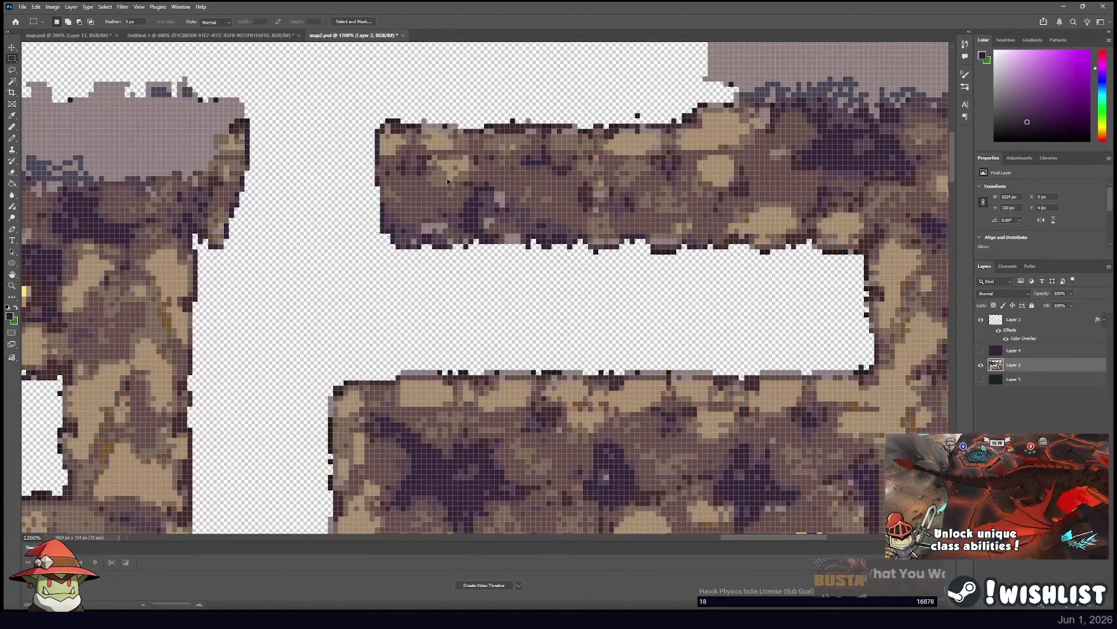
{"action": "key", "text": "ctrl+minus"}
{"action": "key", "text": "ctrl+minus"}
{"action": "key", "text": "ctrl+minus"}
{"action": "key", "text": "ctrl+minus"}
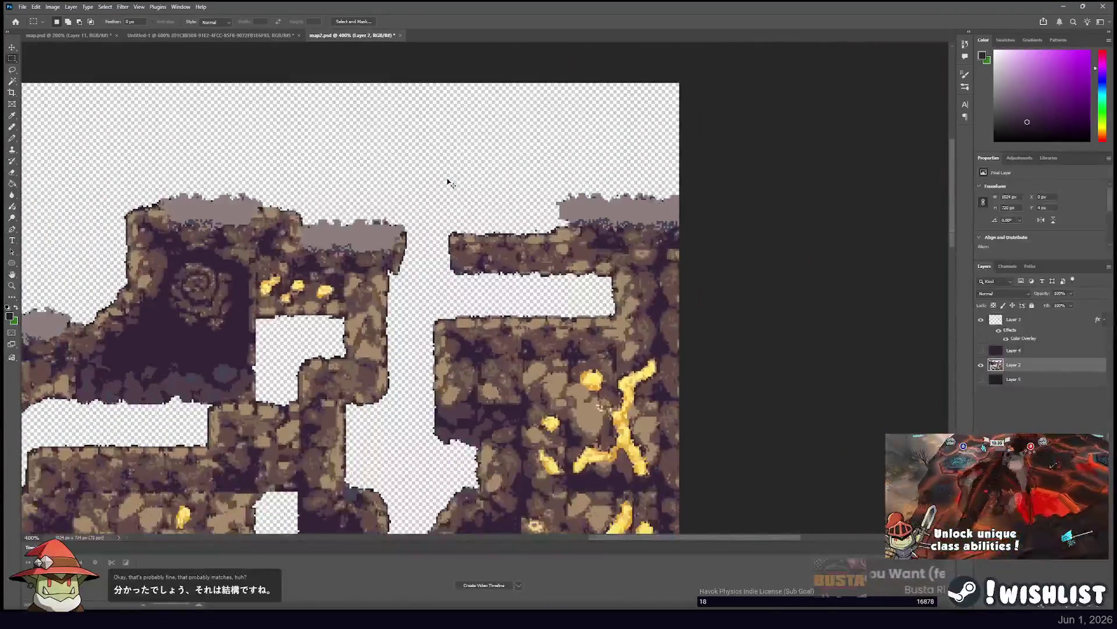
{"action": "scroll", "coordinate": [449, 184], "scroll_direction": "left", "scroll_amount": 8}
{"action": "scroll", "coordinate": [577, 204], "scroll_direction": "right", "scroll_amount": 3}
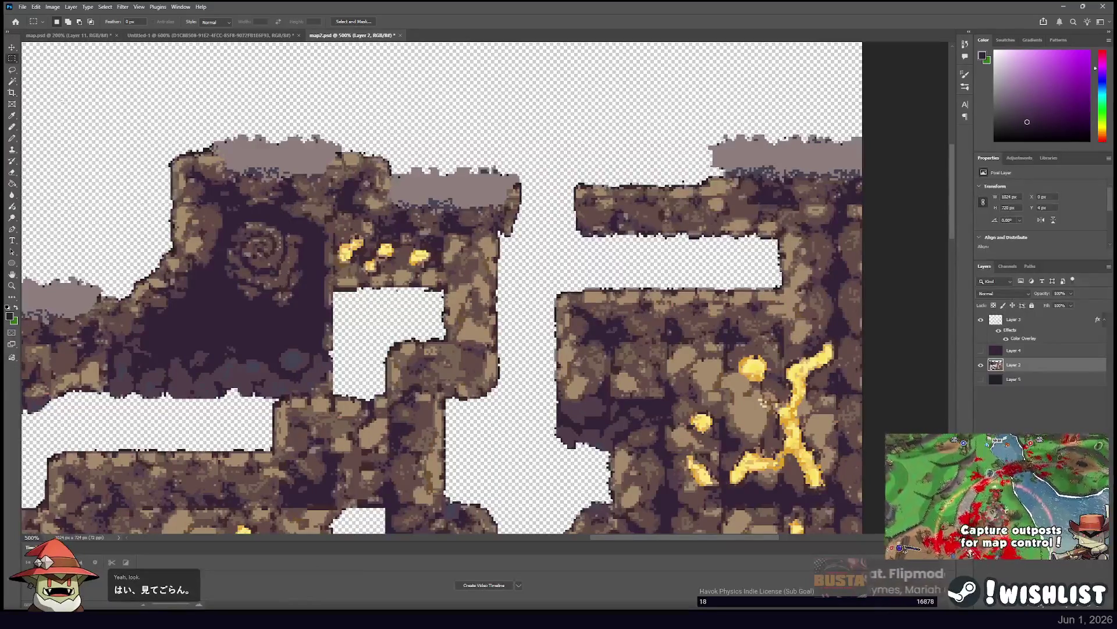
{"action": "key", "text": "ctrl+minus"}
{"action": "key", "text": "ctrl+minus"}
{"action": "scroll", "coordinate": [67, 102], "scroll_direction": "left", "scroll_amount": 6}
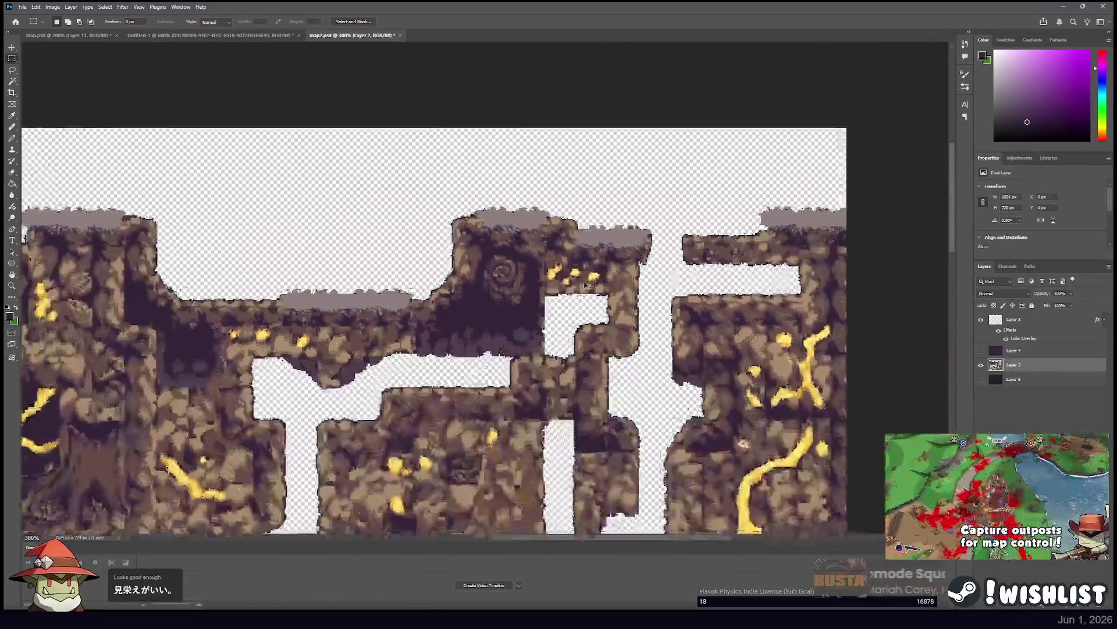
{"action": "key", "text": "ctrl+minus"}
{"action": "key", "text": "ctrl+minus"}
{"action": "left_click_drag", "start_coordinate": [198, 230], "coordinate": [541, 379]}
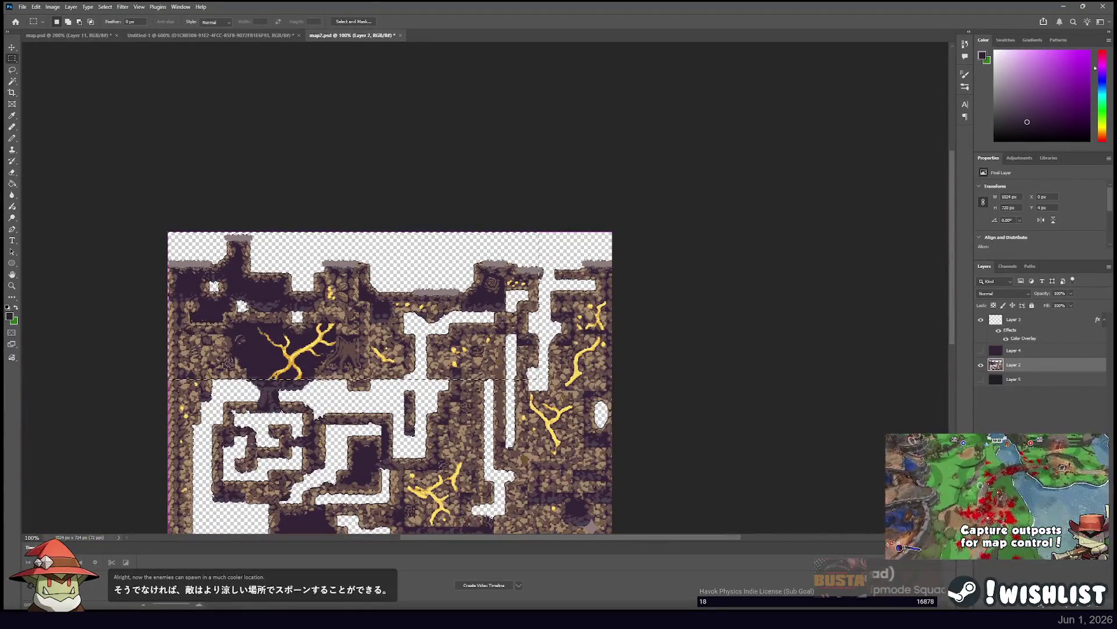
In the spawners file, change add_spawner's position from (2533, 780) to .{856, 338}.
{"action": "key", "text": "alt+Tab"}
{"action": "left_click", "coordinate": [356, 101]}
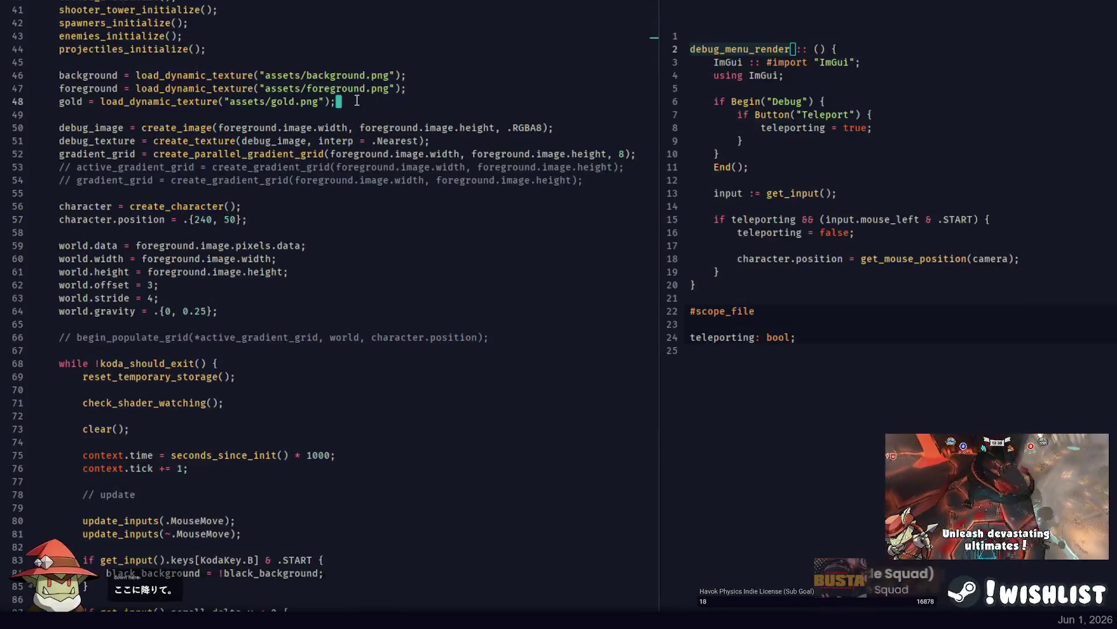
{"action": "key", "text": "ctrl+p"}
{"action": "type", "text": "spawners"}
{"action": "key", "text": "Return"}
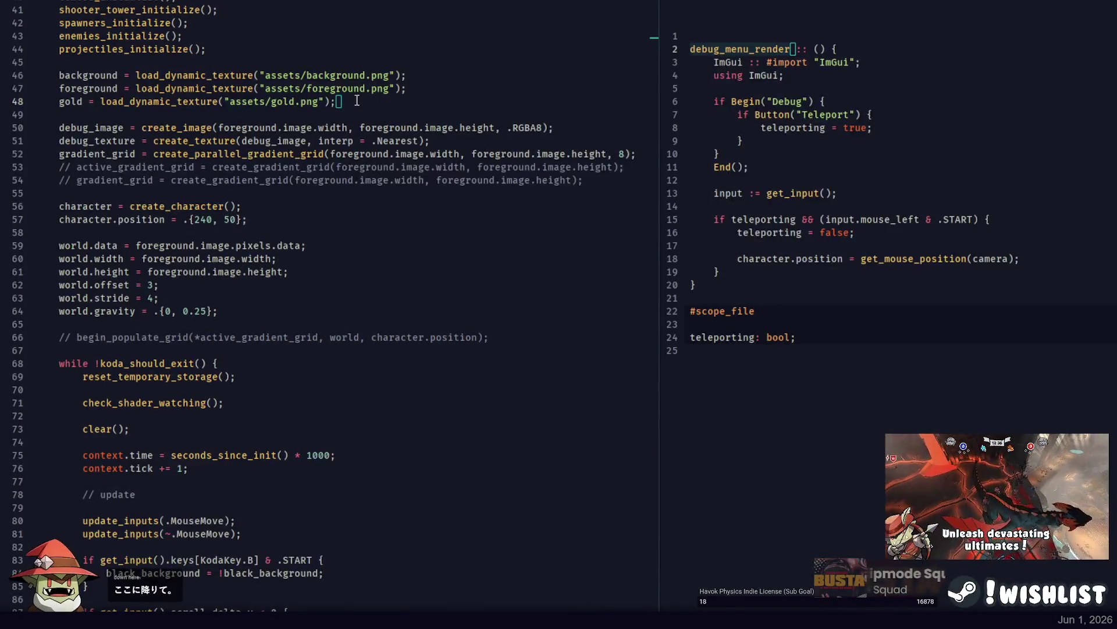
{"action": "scroll", "coordinate": [314, 154], "scroll_direction": "up", "scroll_amount": 4}
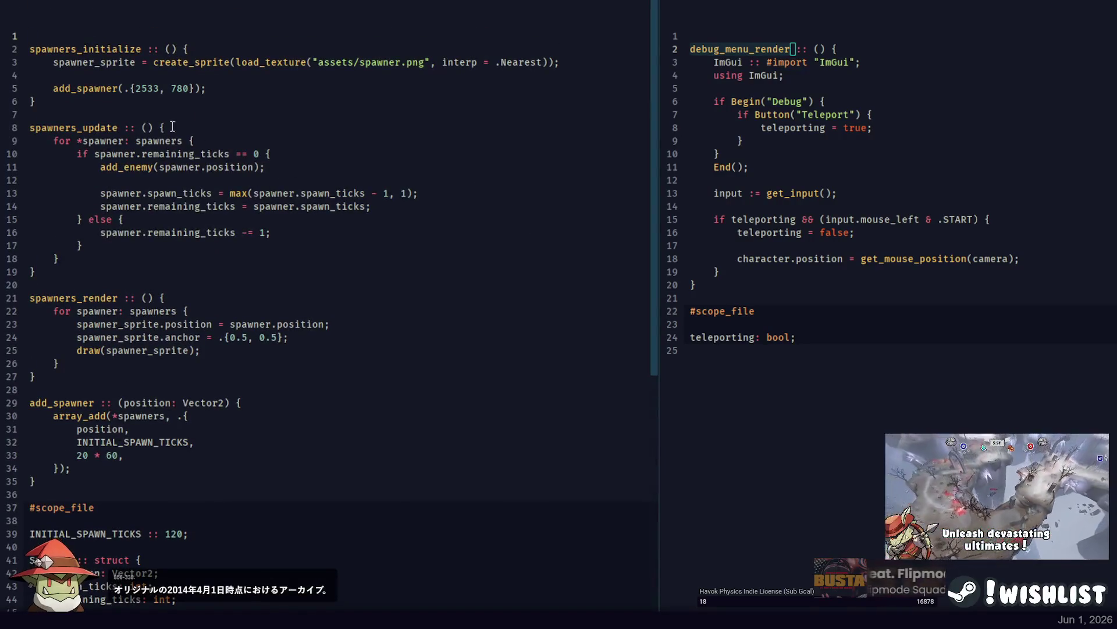
{"action": "type", "text": "856"}
{"action": "key", "text": "ctrl+Right"}
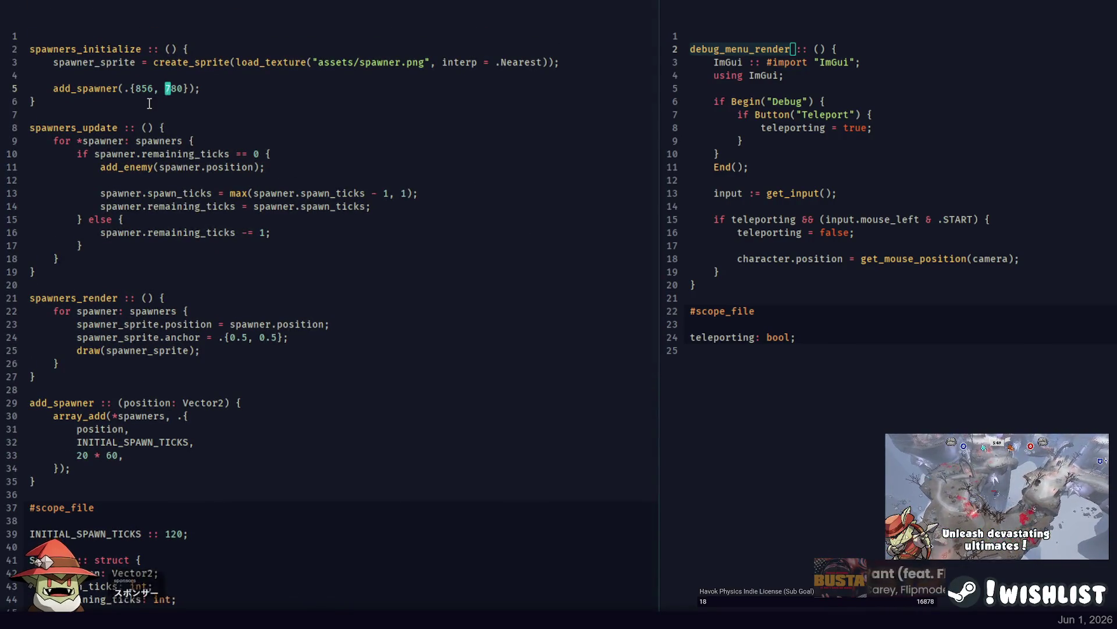
{"action": "key", "text": "ctrl+BackSpace"}
{"action": "type", "text": "33"}
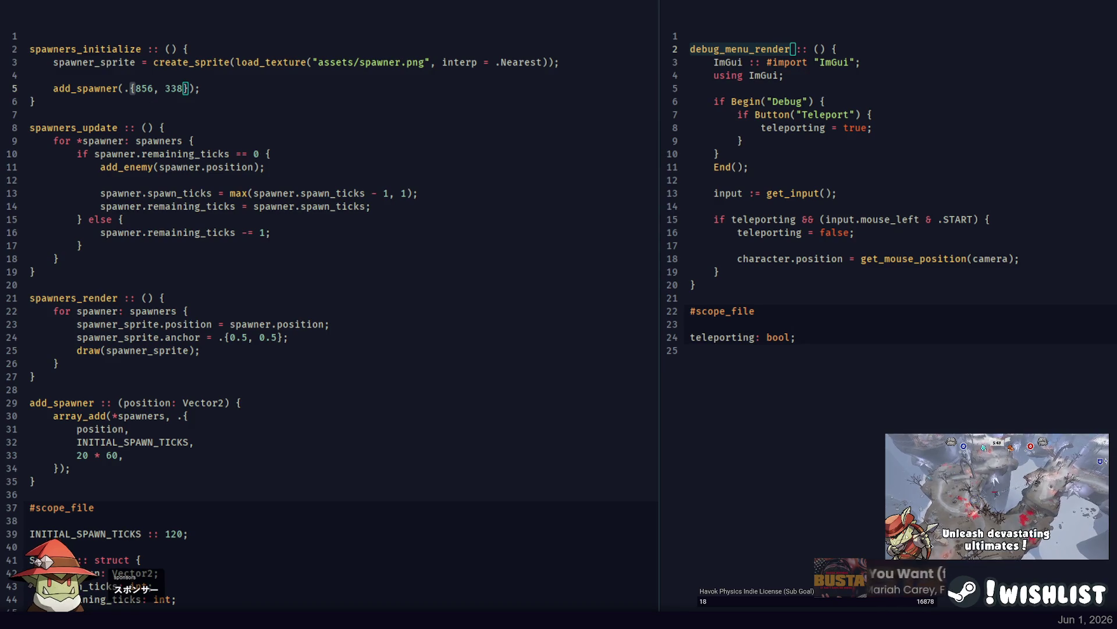
Rebuild the game in PowerShell, stop it, and clear the map's rectangle selection in Photoshop.
{"action": "key", "text": "alt+Tab"}
{"action": "key", "text": "Up"}
{"action": "key", "text": "Return"}
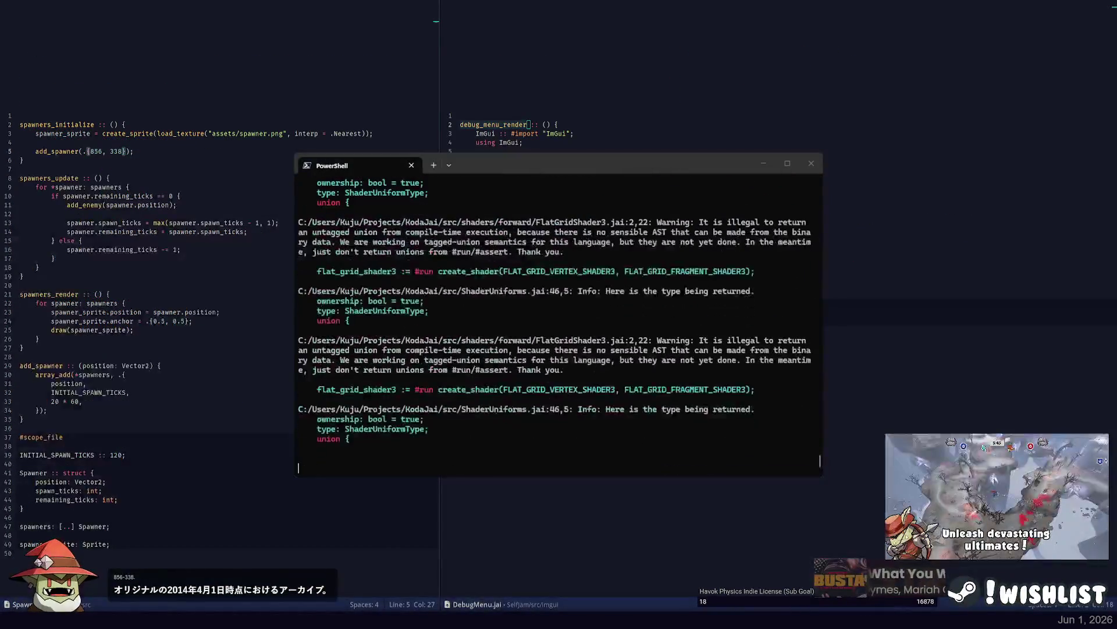
{"action": "key", "text": "ctrl+c"}
{"action": "key", "text": "ctrl+c"}
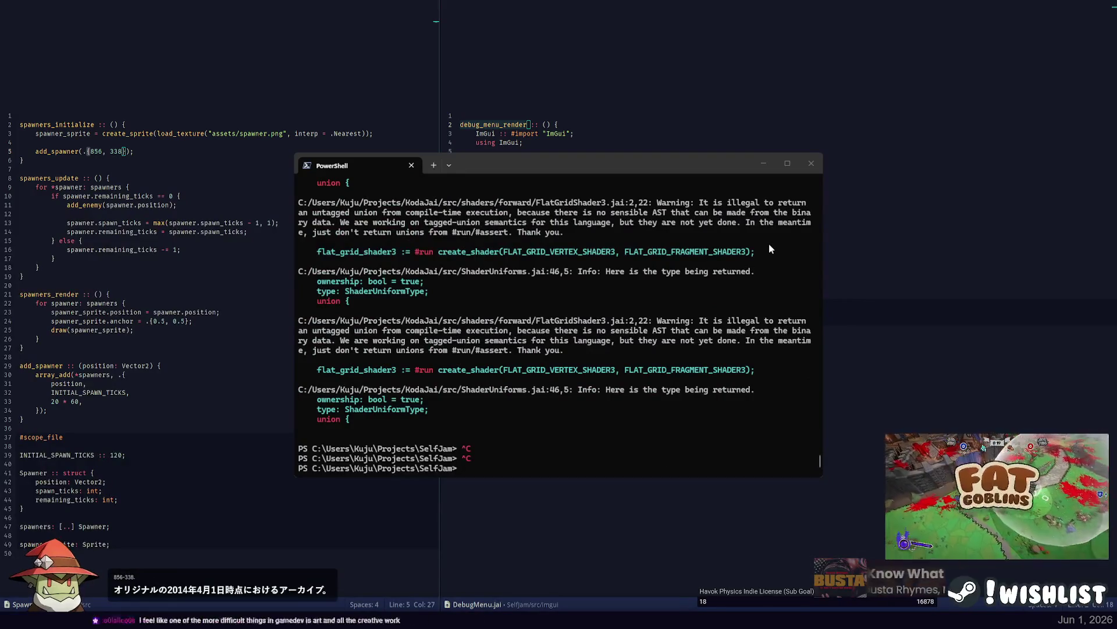
{"action": "key", "text": "alt+Tab"}
{"action": "key", "text": "ctrl+d"}
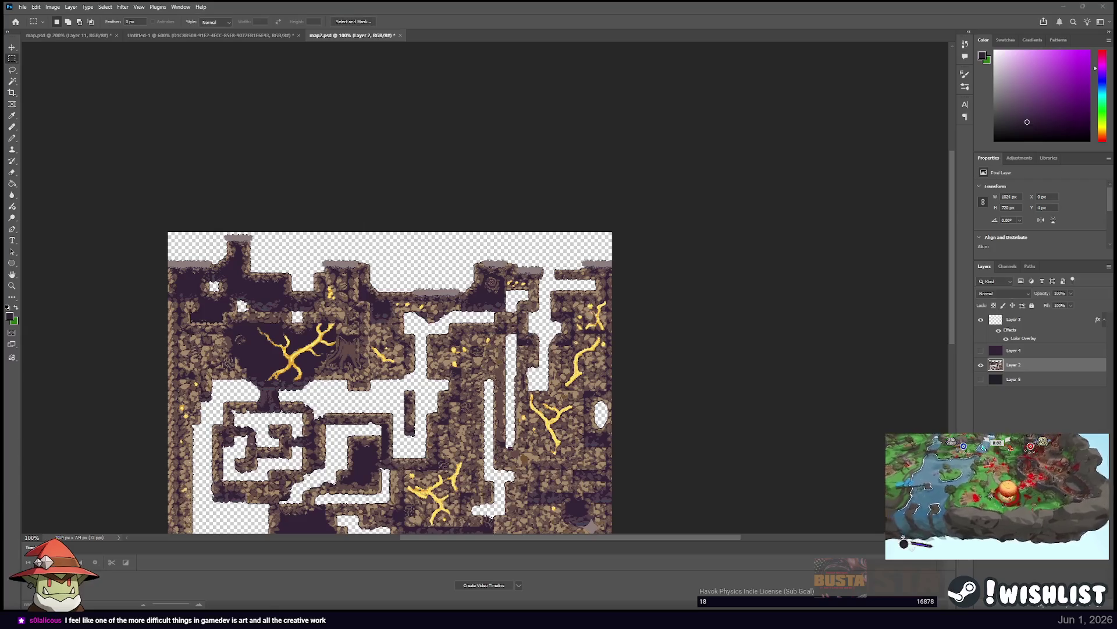
Switch to the PowerShell terminal to run the build and launch the game.
{"action": "key", "text": "alt+Tab"}
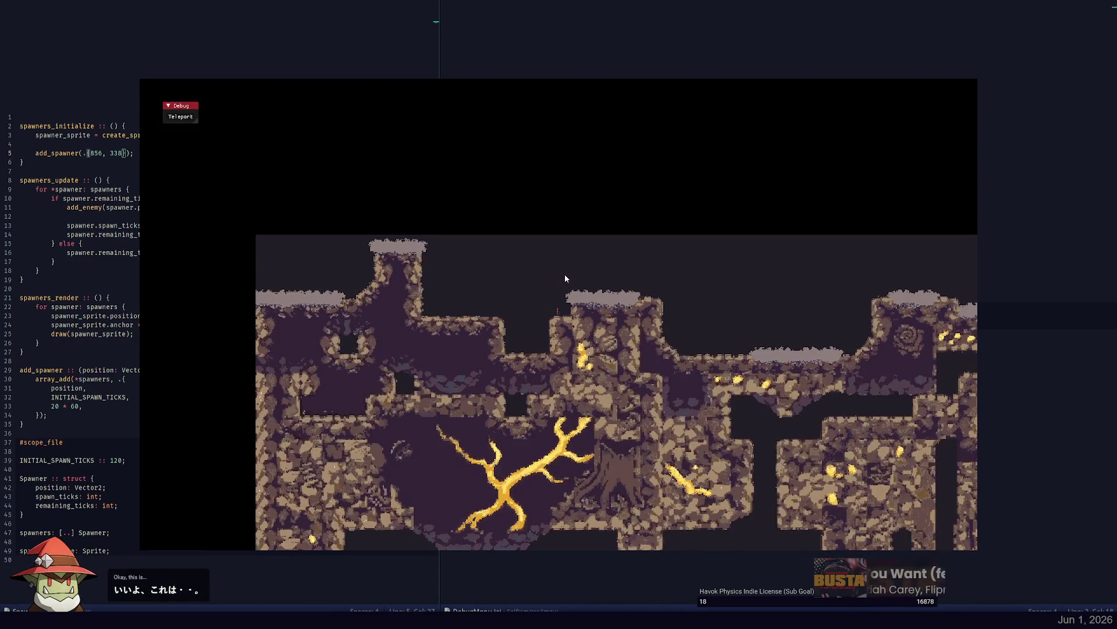
Close the running game and return to the code editor.
{"action": "key", "text": "Escape"}
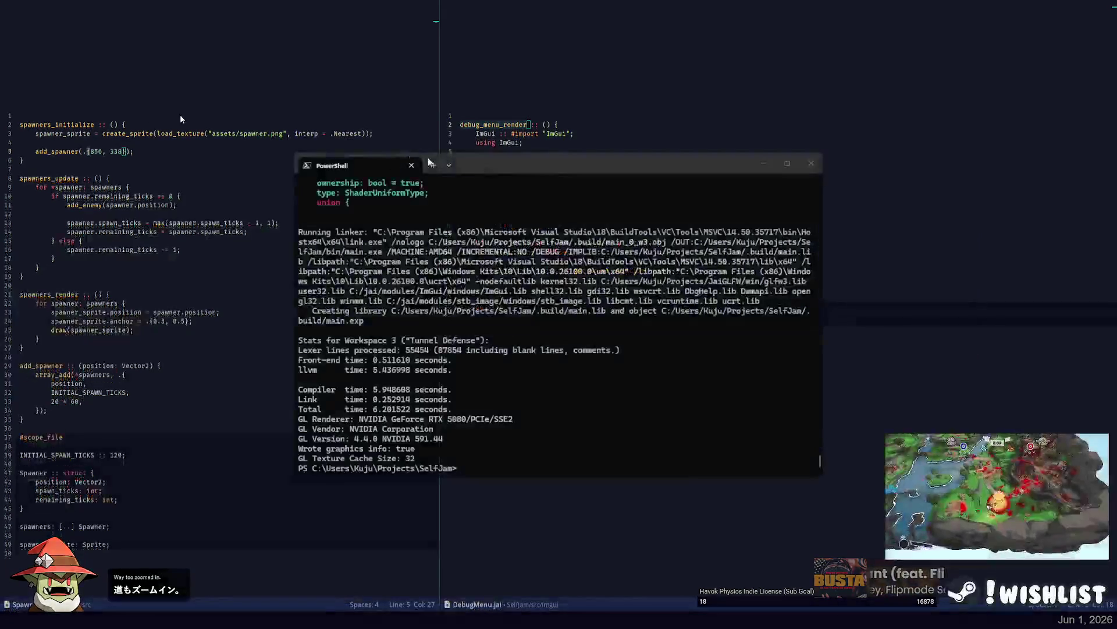
{"action": "key", "text": "alt+Tab"}
{"action": "key", "text": "Down"}
{"action": "key", "text": "alt+Tab"}
{"action": "key", "text": "alt+Tab"}
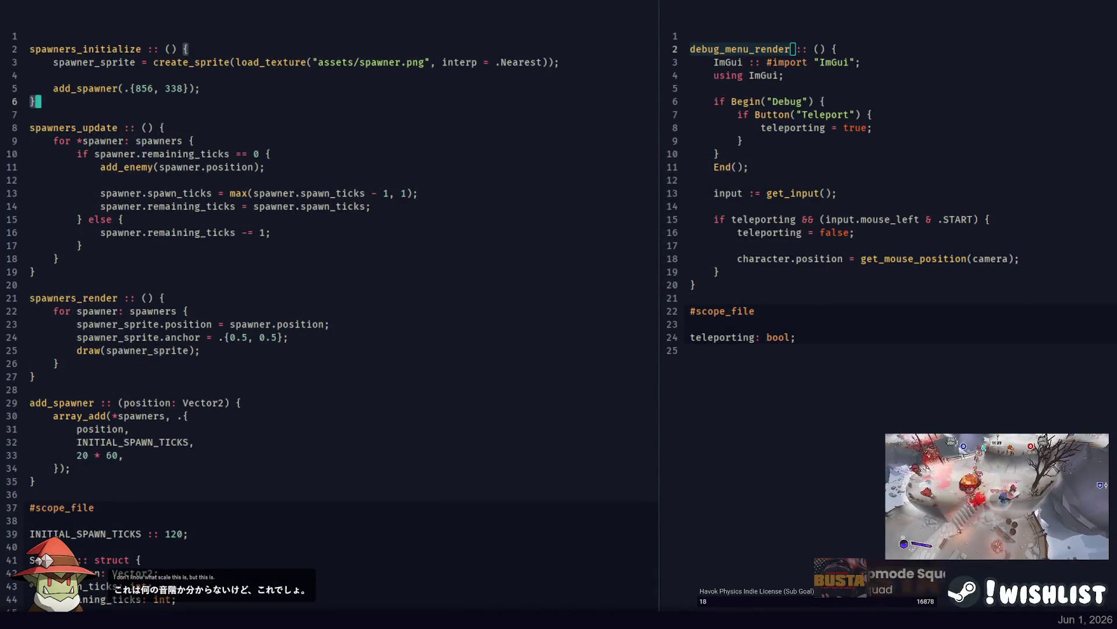
{"action": "left_click", "coordinate": [363, 185]}
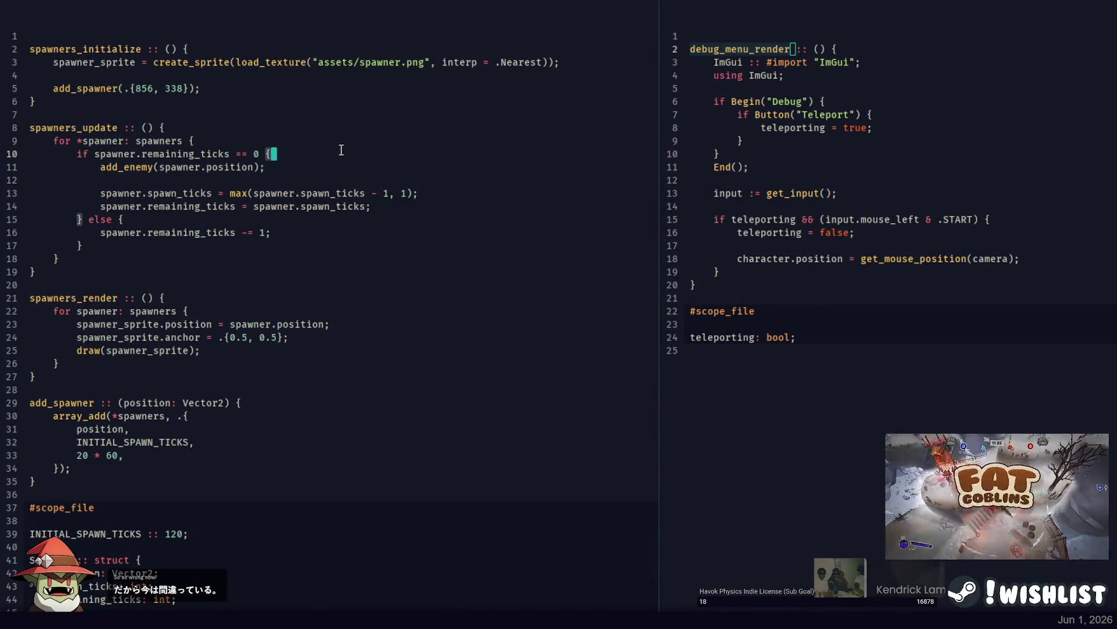
Change 'zoom: int = 12' to 4 in TowerDefense.jai and rebuild the game.
{"action": "key", "text": "ctrl+p"}
{"action": "key", "text": "Return"}
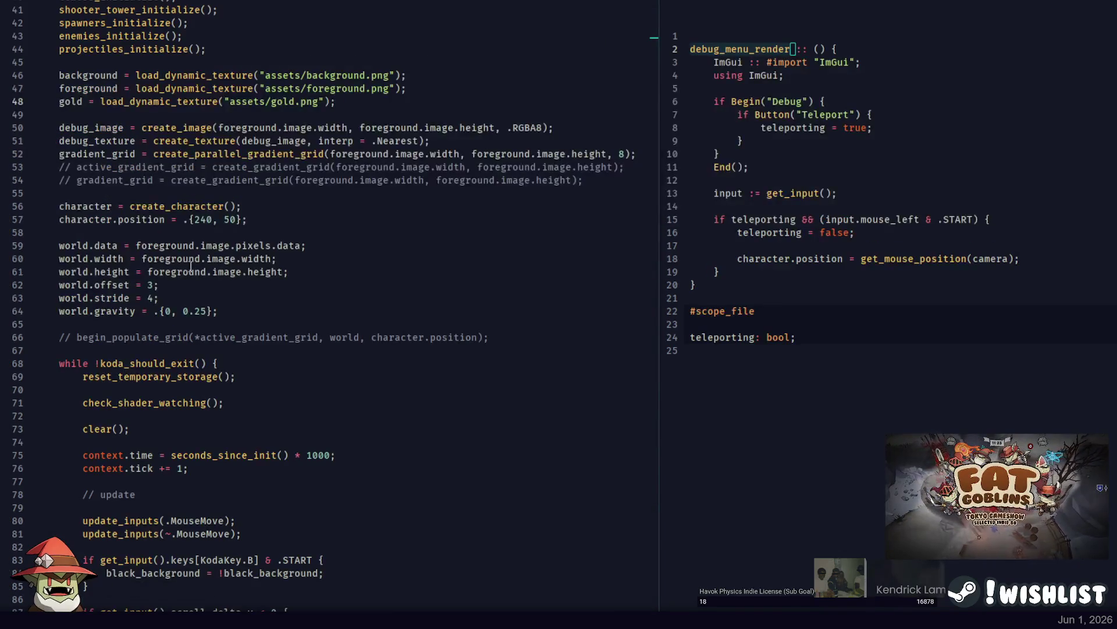
{"action": "scroll", "coordinate": [196, 264], "scroll_direction": "down", "scroll_amount": 20}
{"action": "left_click", "coordinate": [177, 352]}
{"action": "scroll", "coordinate": [175, 349], "scroll_direction": "down", "scroll_amount": 9}
{"action": "scroll", "coordinate": [217, 383], "scroll_direction": "up", "scroll_amount": 10}
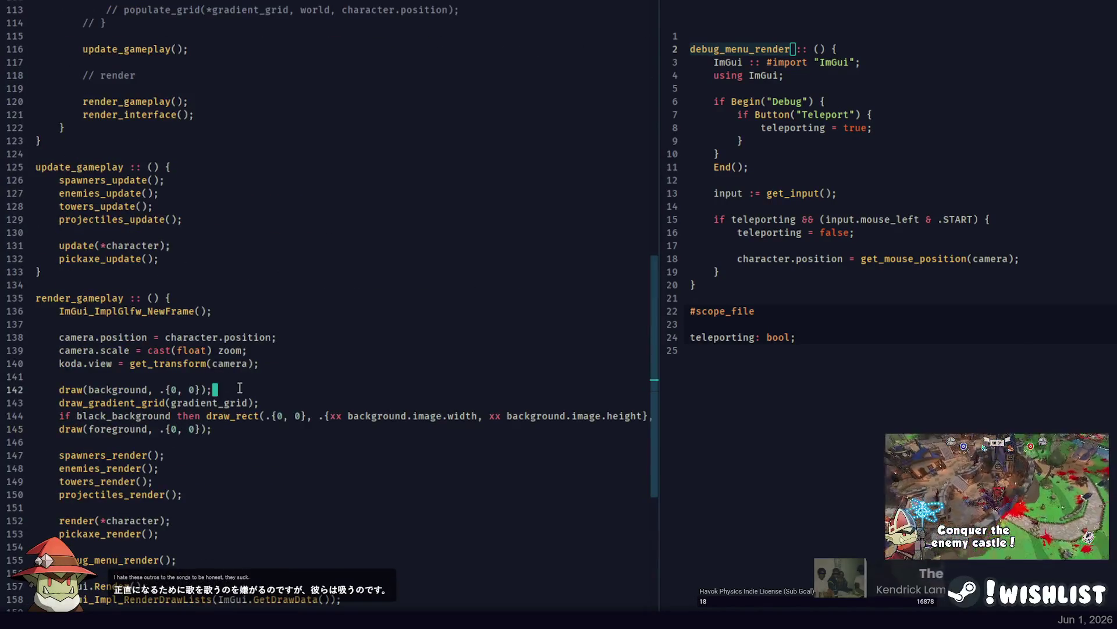
{"action": "scroll", "coordinate": [239, 388], "scroll_direction": "up", "scroll_amount": 20}
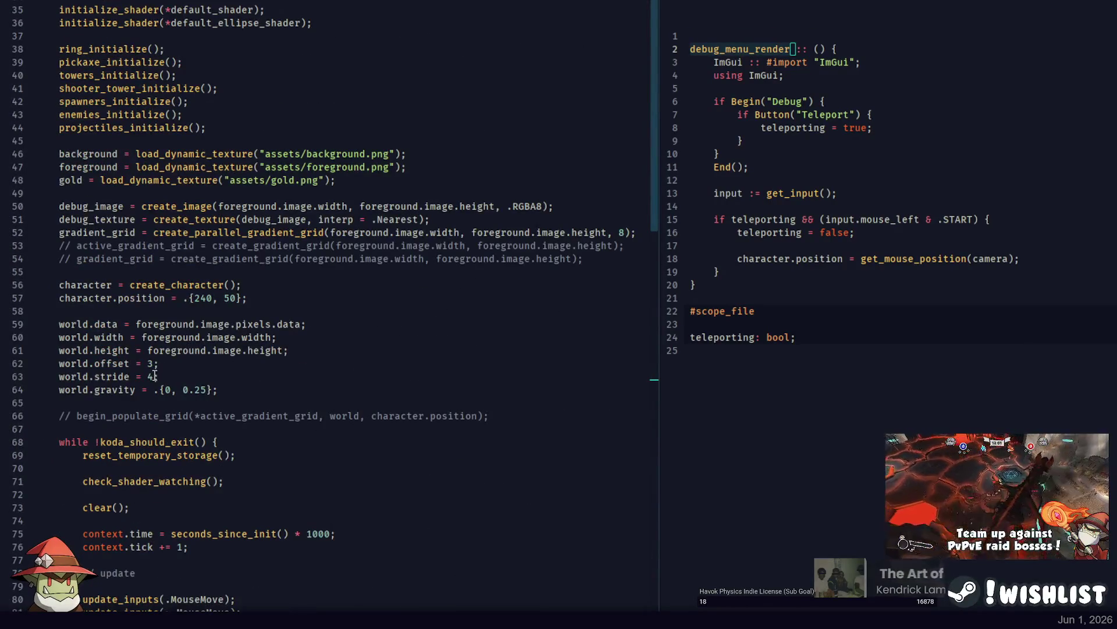
{"action": "scroll", "coordinate": [155, 375], "scroll_direction": "up", "scroll_amount": 8}
{"action": "type", "text": "4;"}
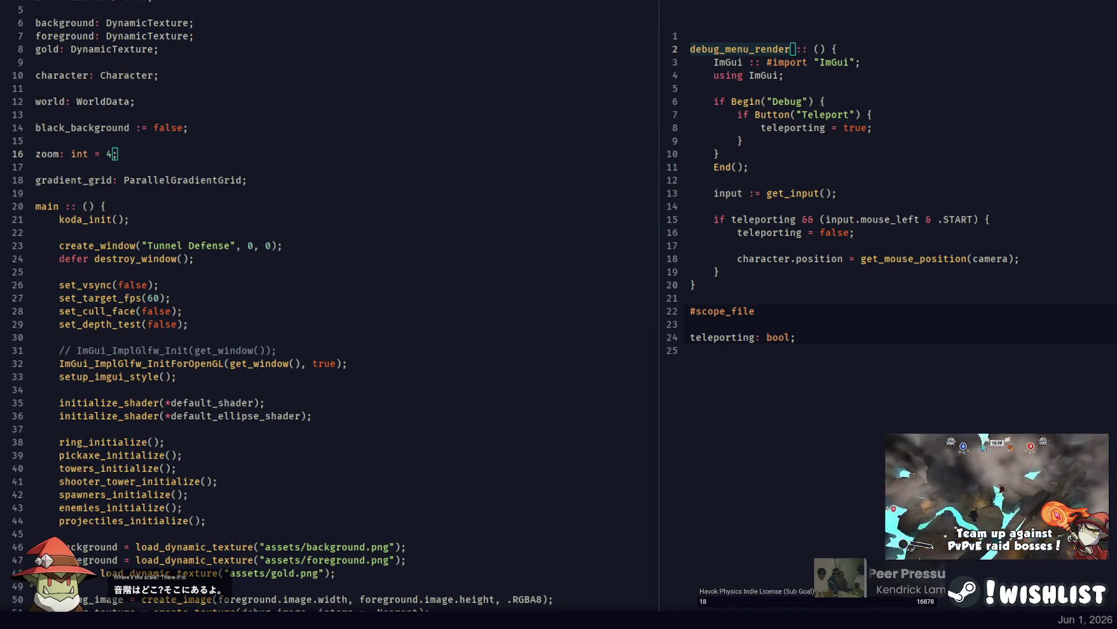
{"action": "key", "text": "F5"}
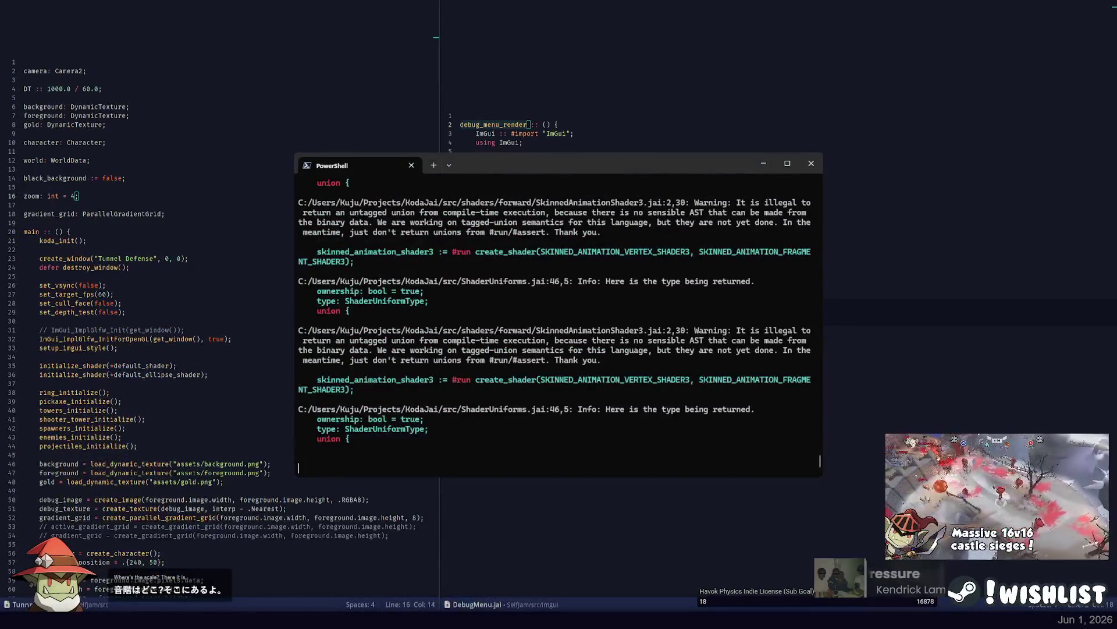
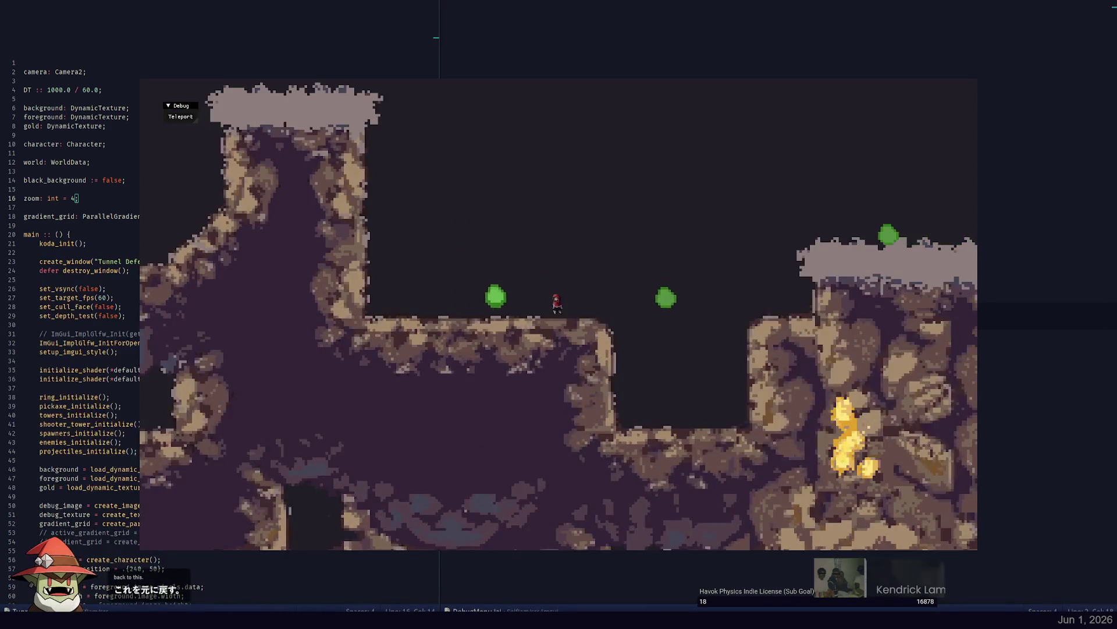
Close the game and rerun the Tunnel Defense build in the PowerShell terminal.
{"action": "key", "text": "Escape"}
{"action": "key", "text": "Up"}
{"action": "key", "text": "Return"}
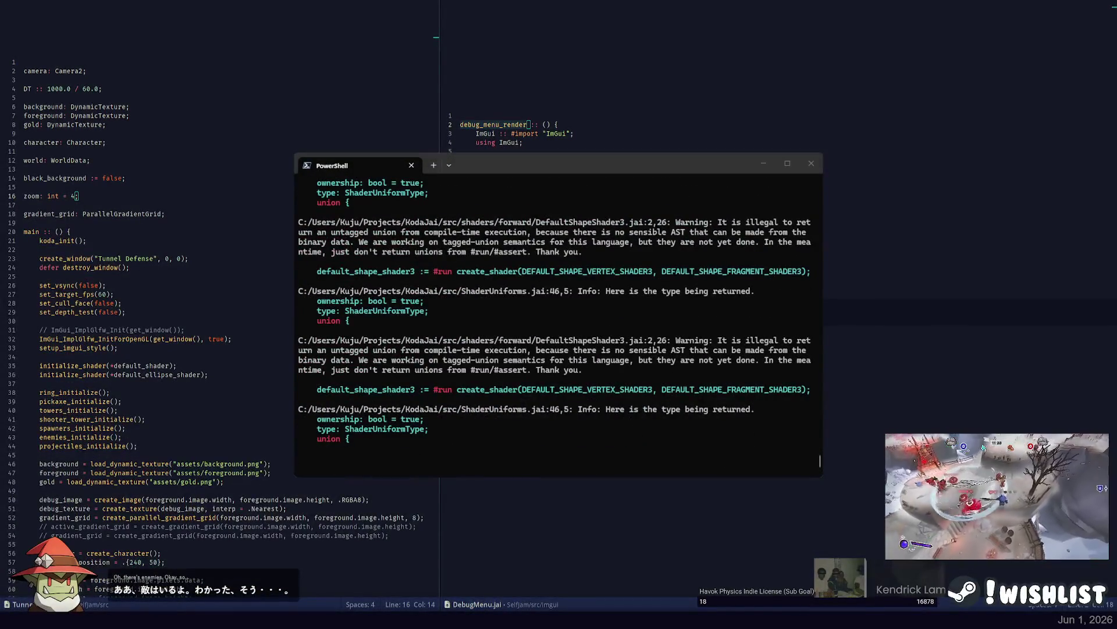
{"action": "left_click", "coordinate": [611, 317]}
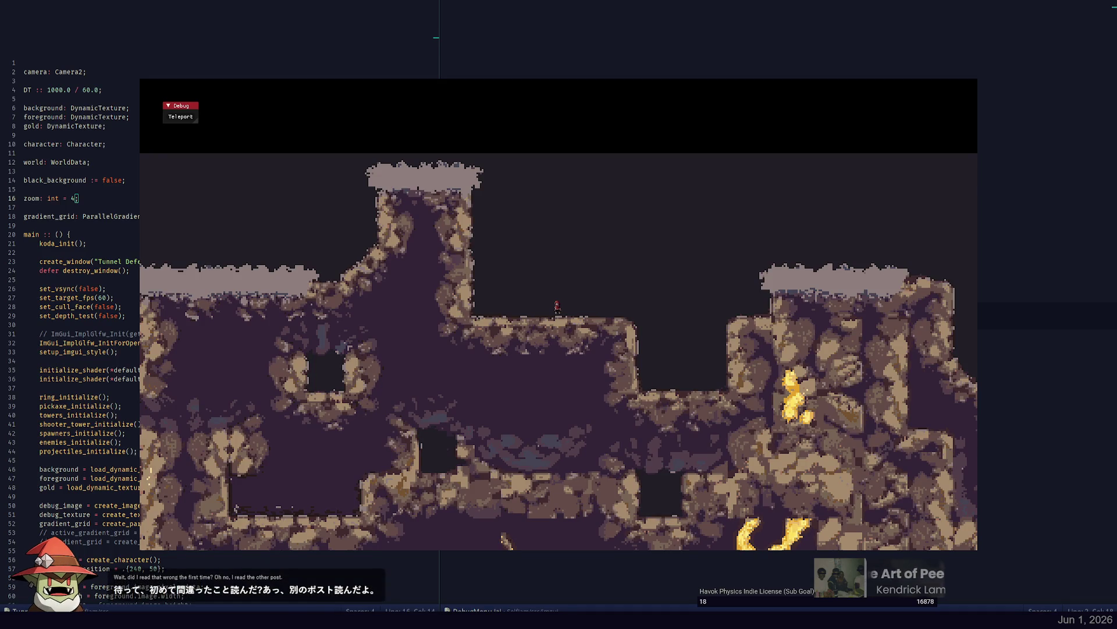
Walk the character off the ledge, then change the line 16 zoom value to 8.
{"action": "left_click", "coordinate": [608, 310]}
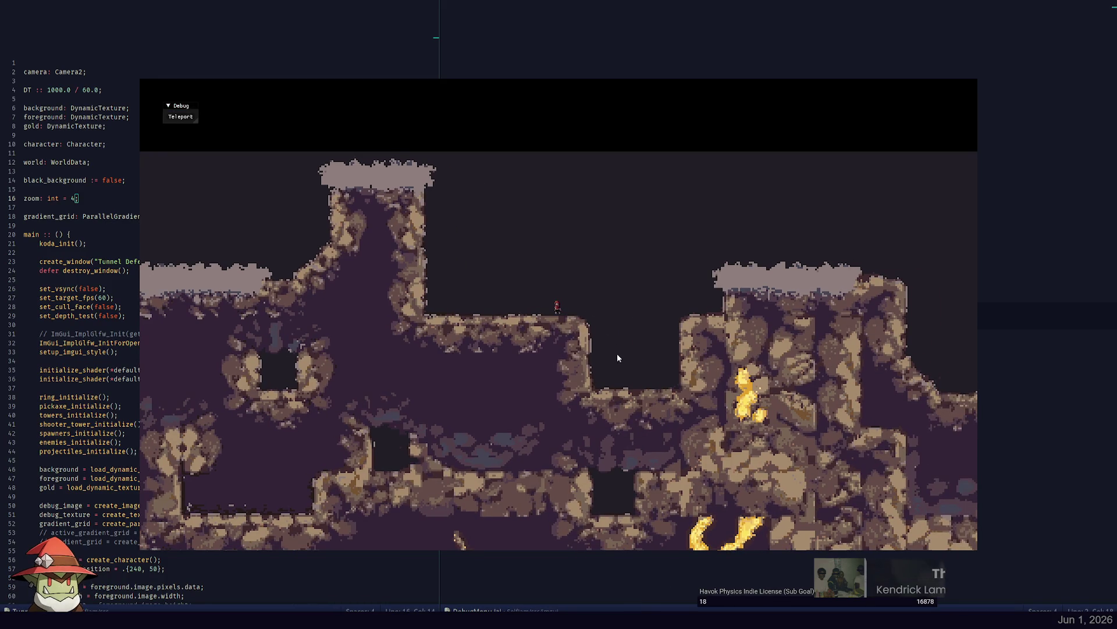
{"action": "scroll", "coordinate": [589, 345], "scroll_direction": "up", "scroll_amount": 2}
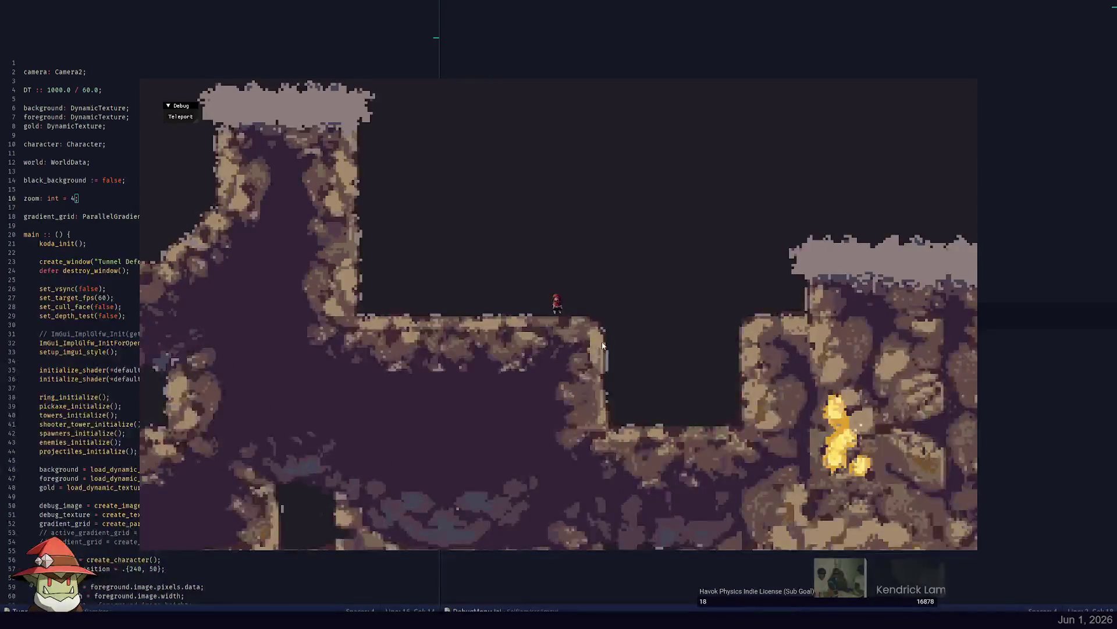
{"action": "key", "text": "d"}
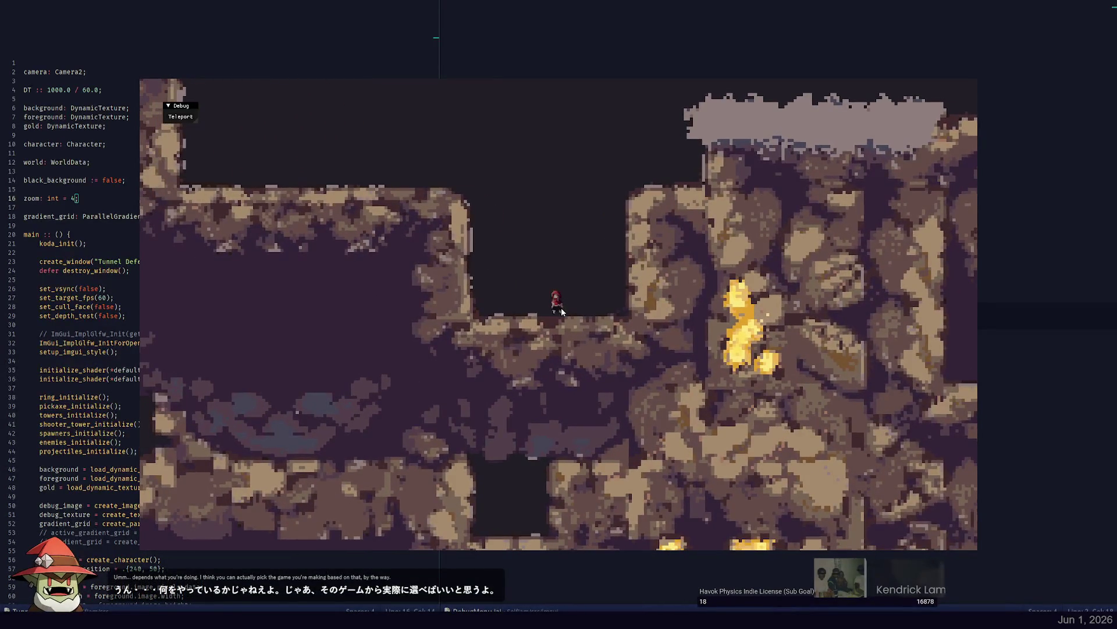
{"action": "key", "text": "Escape"}
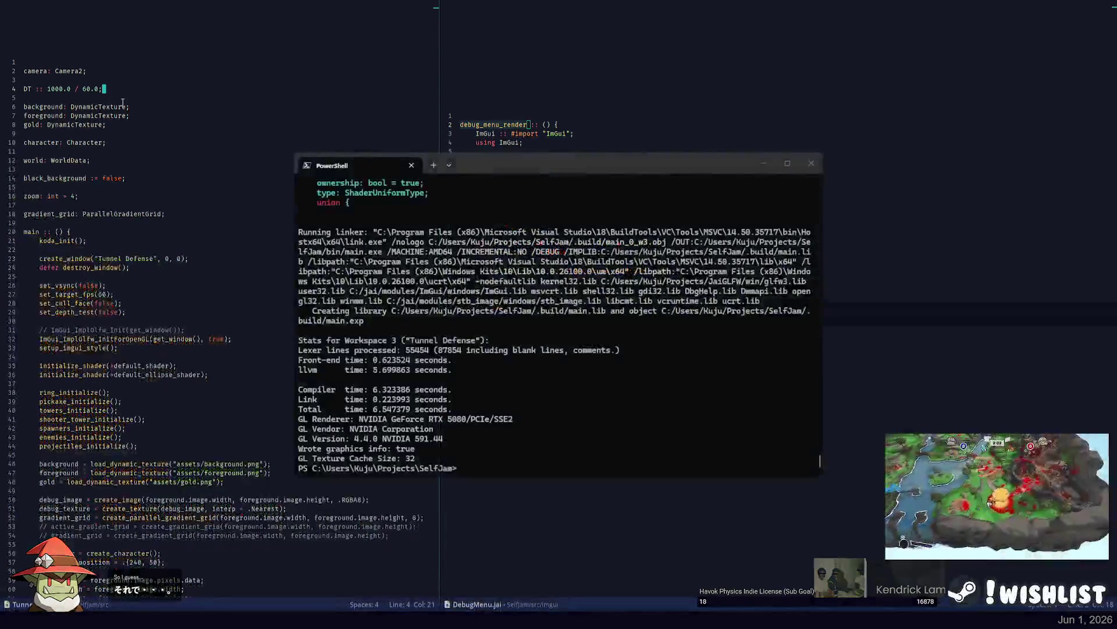
{"action": "type", "text": "8"}
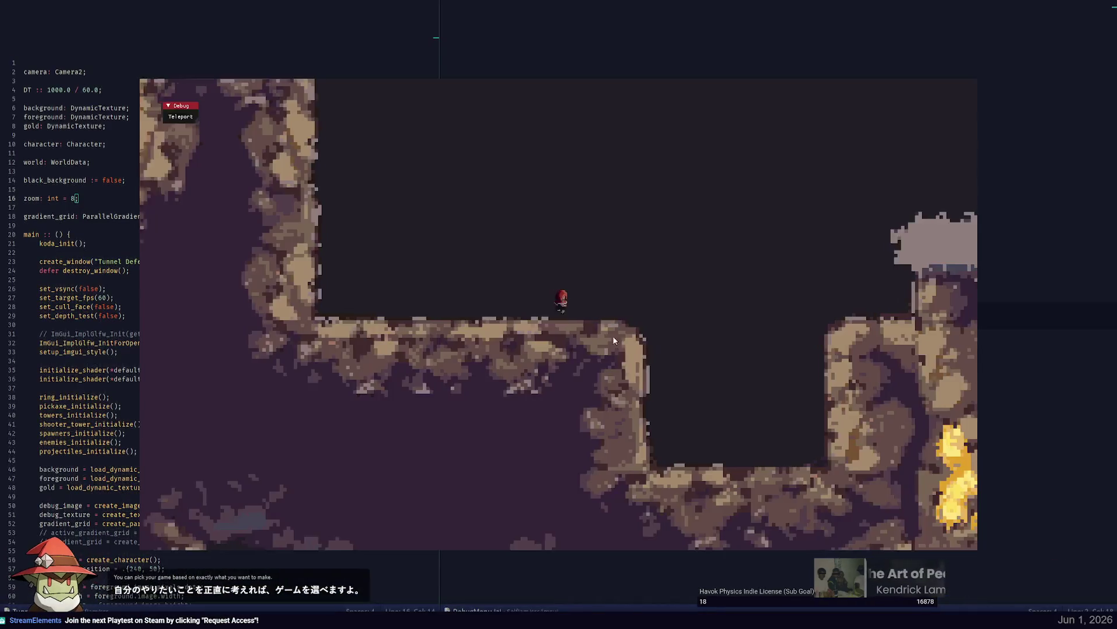
Playtest the zoomed-in game by digging a diagonal tunnel, then close it.
{"action": "left_click", "coordinate": [610, 235]}
{"action": "mouse_move", "coordinate": [476, 414]}
{"action": "left_mouse_down"}
{"action": "mouse_move", "coordinate": [770, 362]}
{"action": "mouse_move", "coordinate": [707, 445]}
{"action": "mouse_move", "coordinate": [616, 287]}
{"action": "left_mouse_up"}
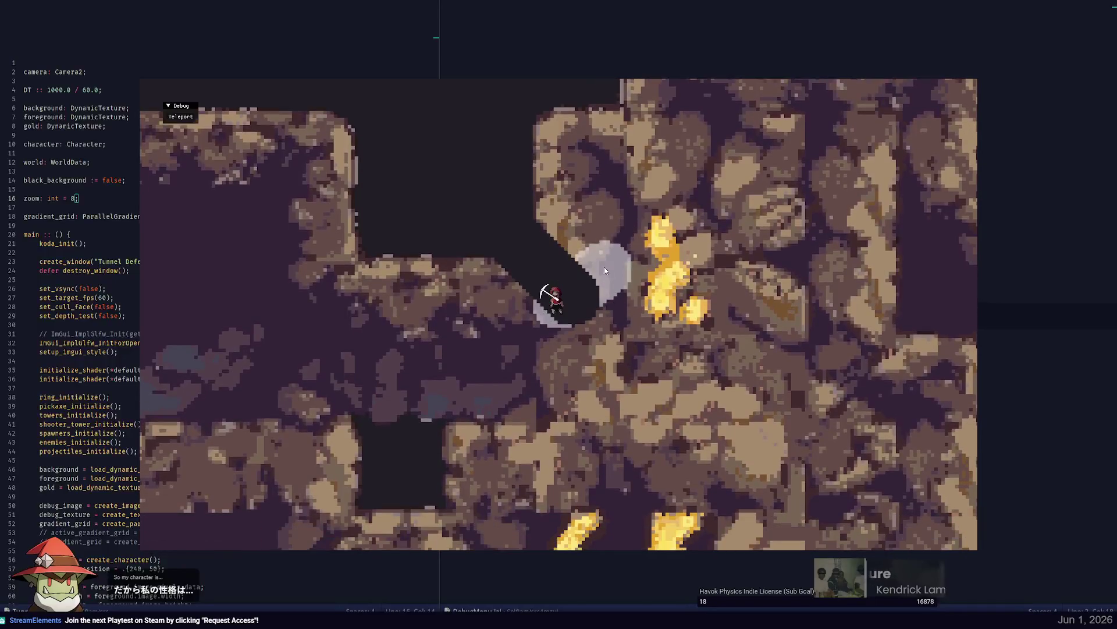
{"action": "key", "text": "Escape"}
{"action": "left_click", "coordinate": [136, 92]}
{"action": "key", "text": "ctrl+p"}
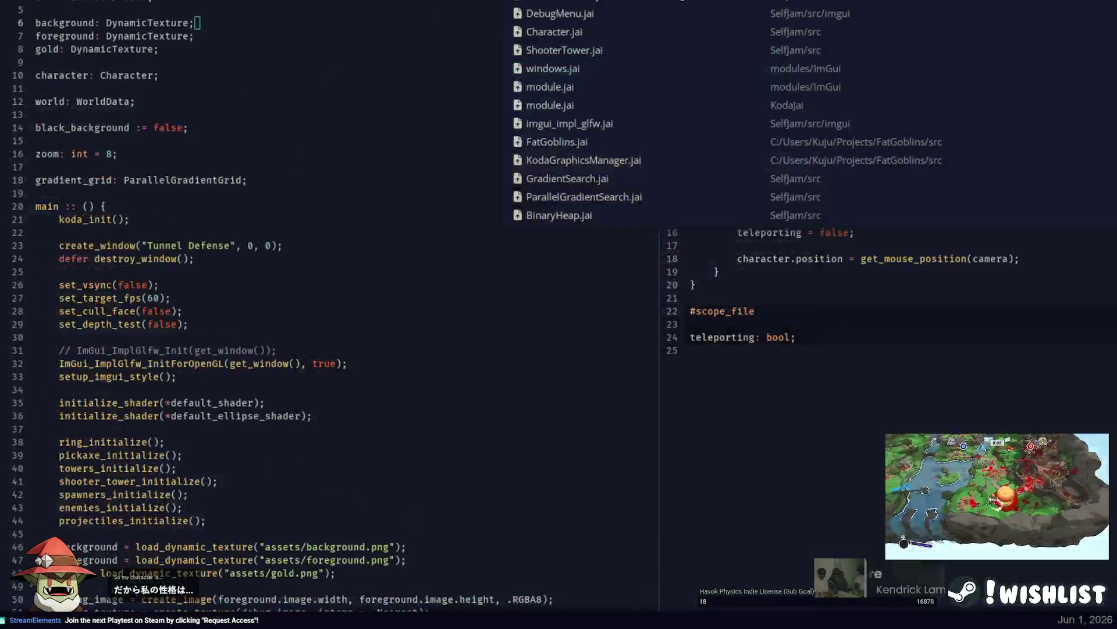
In Character.jai, set the line 52 sprite scale to 0.5 and launch the game.
{"action": "left_click", "coordinate": [573, 33]}
{"action": "scroll", "coordinate": [221, 149], "scroll_direction": "up", "scroll_amount": 7}
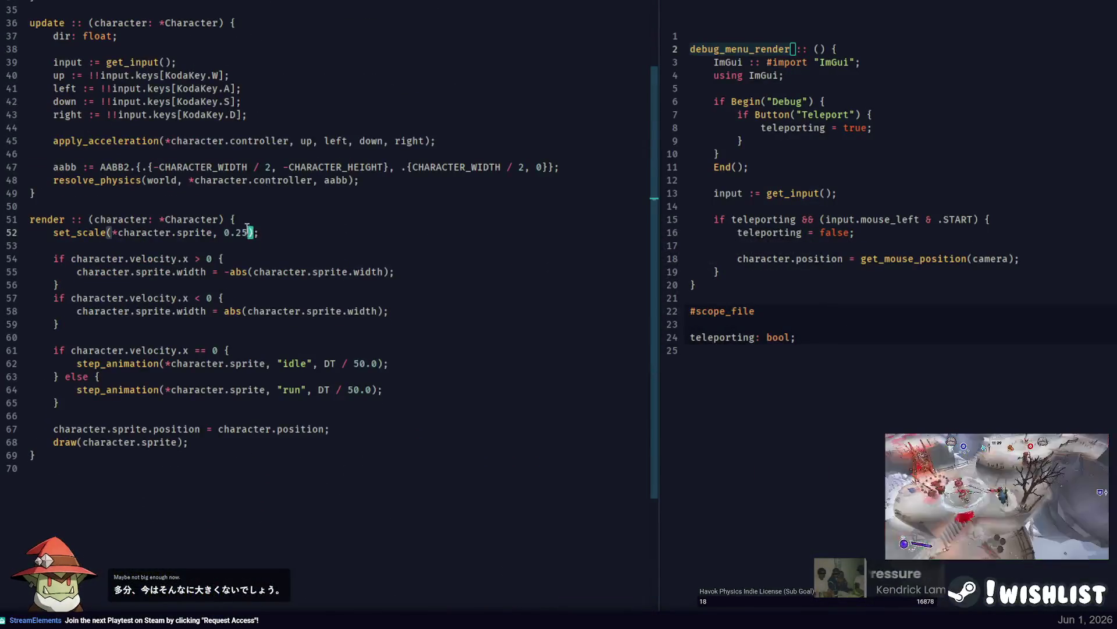
{"action": "type", "text": "5"}
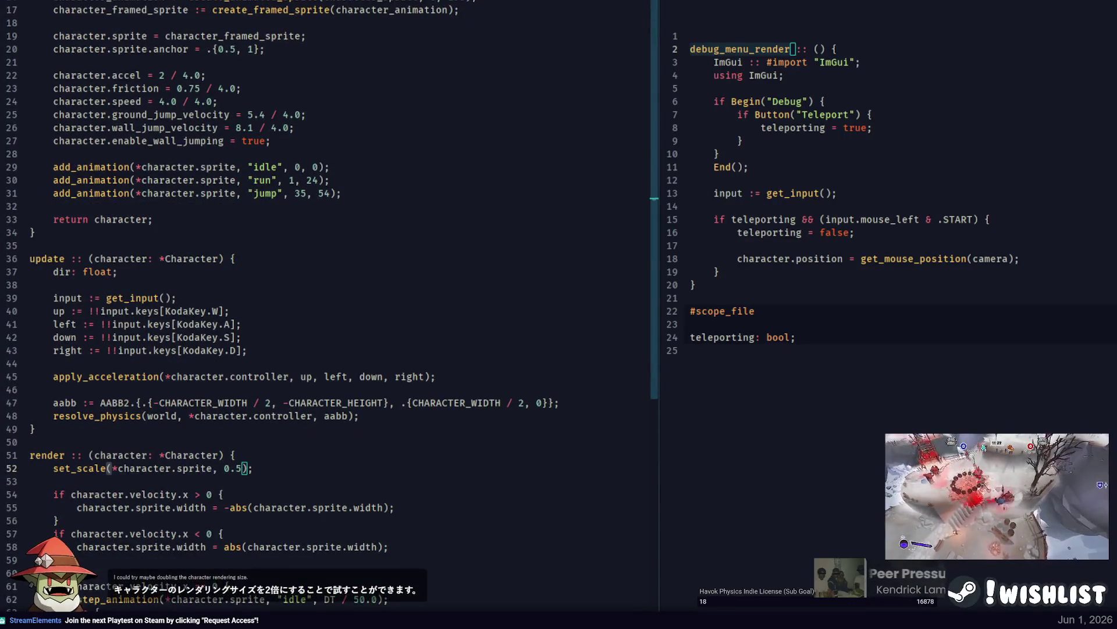
{"action": "key", "text": "F5"}
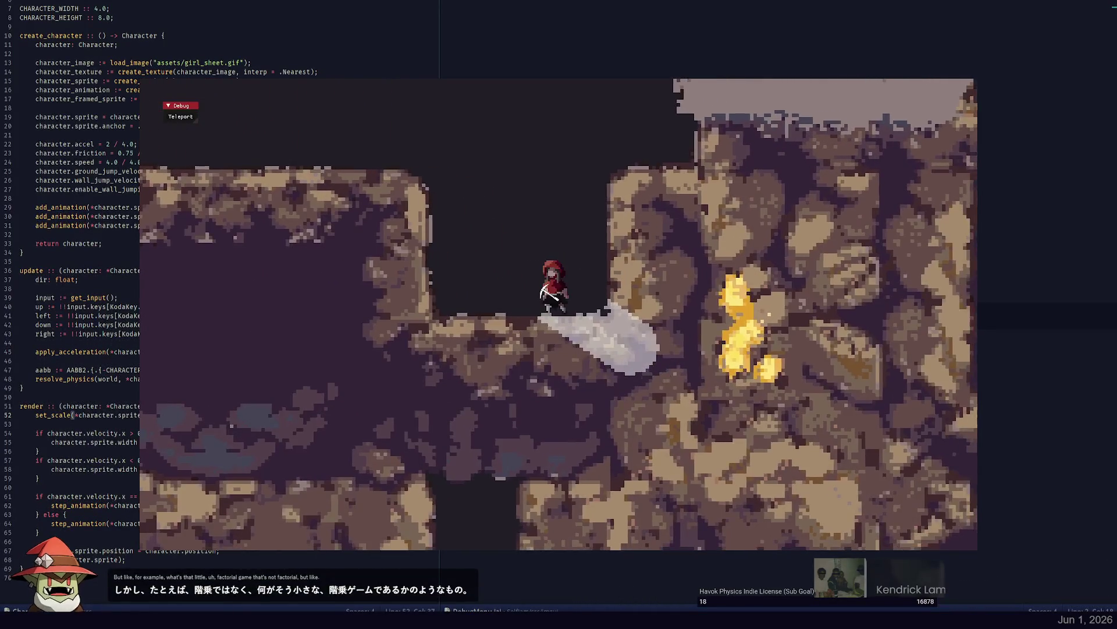
Close the game, change the sprite scale to 0.35, and rebuild.
{"action": "key", "text": "Escape"}
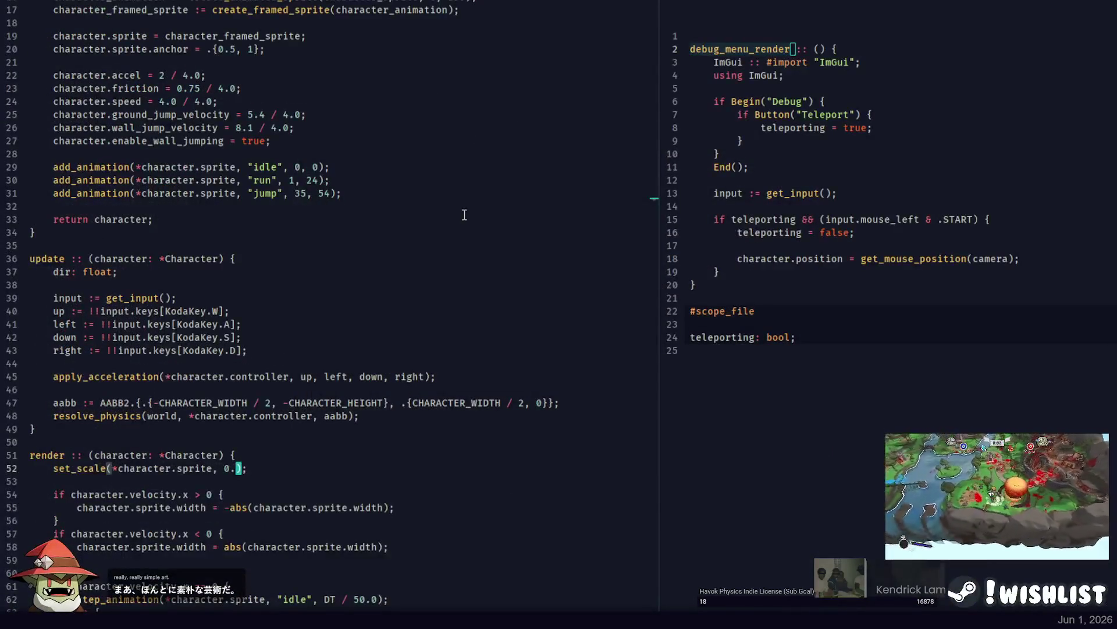
{"action": "type", "text": "35"}
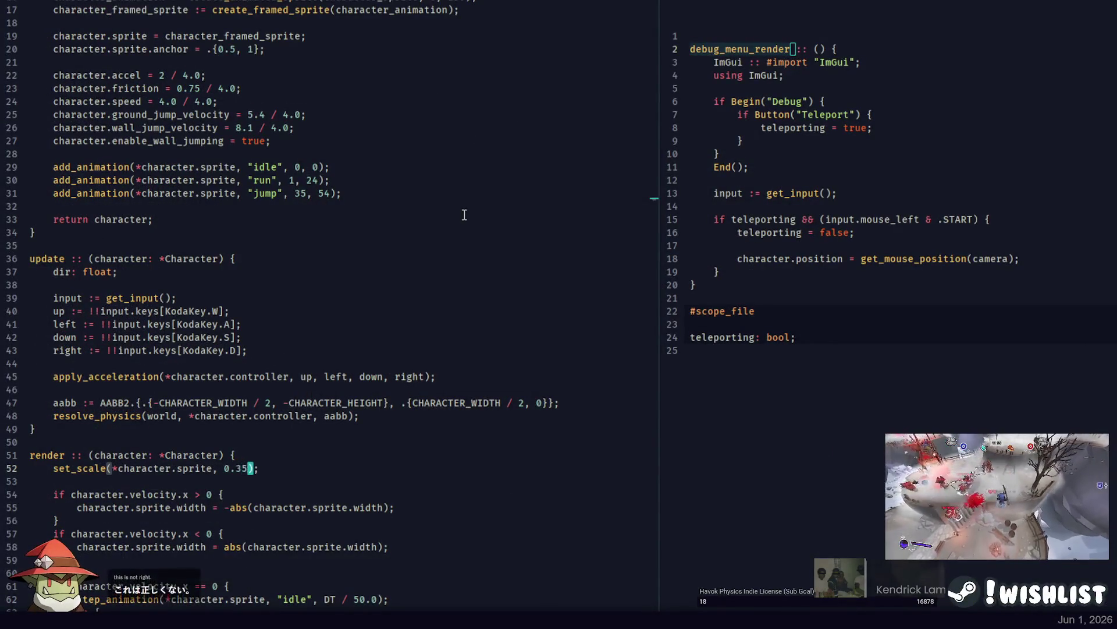
{"action": "key", "text": "F5"}
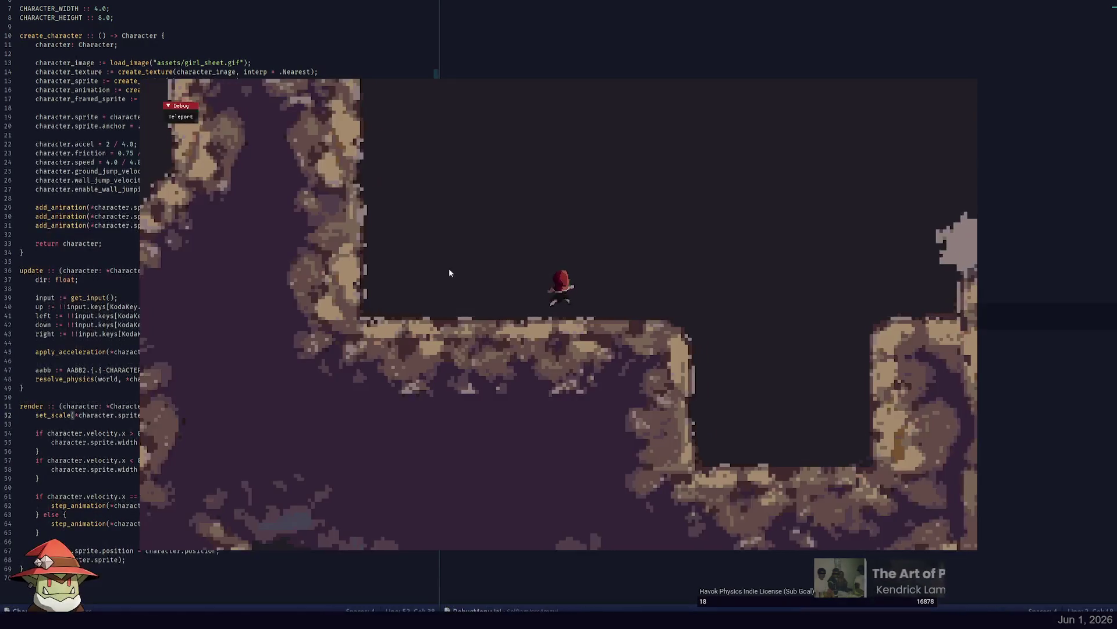
Walk the miner right and dig tunnels diagonally and downward through the terrain.
{"action": "key", "text": "Right"}
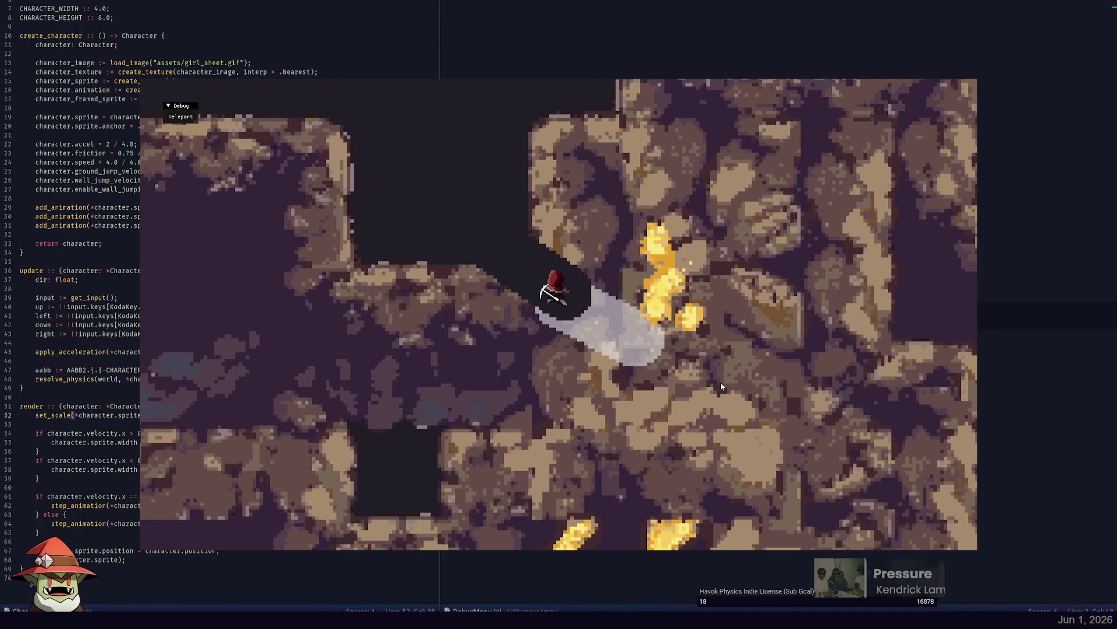
{"action": "mouse_move", "coordinate": [721, 385]}
{"action": "left_mouse_down"}
{"action": "mouse_move", "coordinate": [725, 366]}
{"action": "mouse_move", "coordinate": [640, 348]}
{"action": "left_mouse_up"}
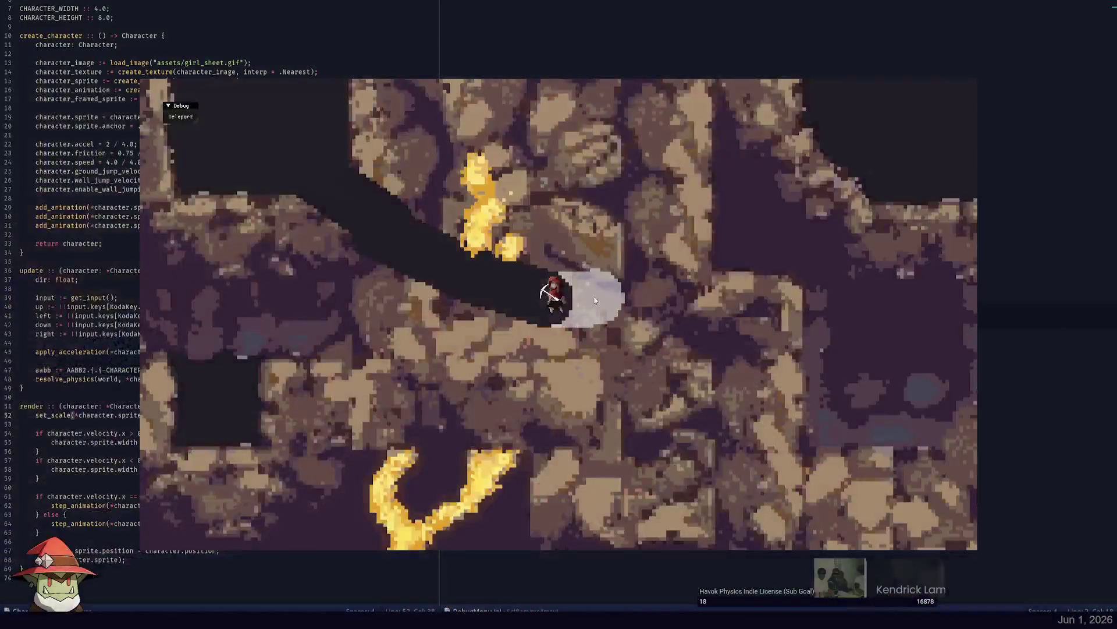
{"action": "left_click", "coordinate": [509, 158]}
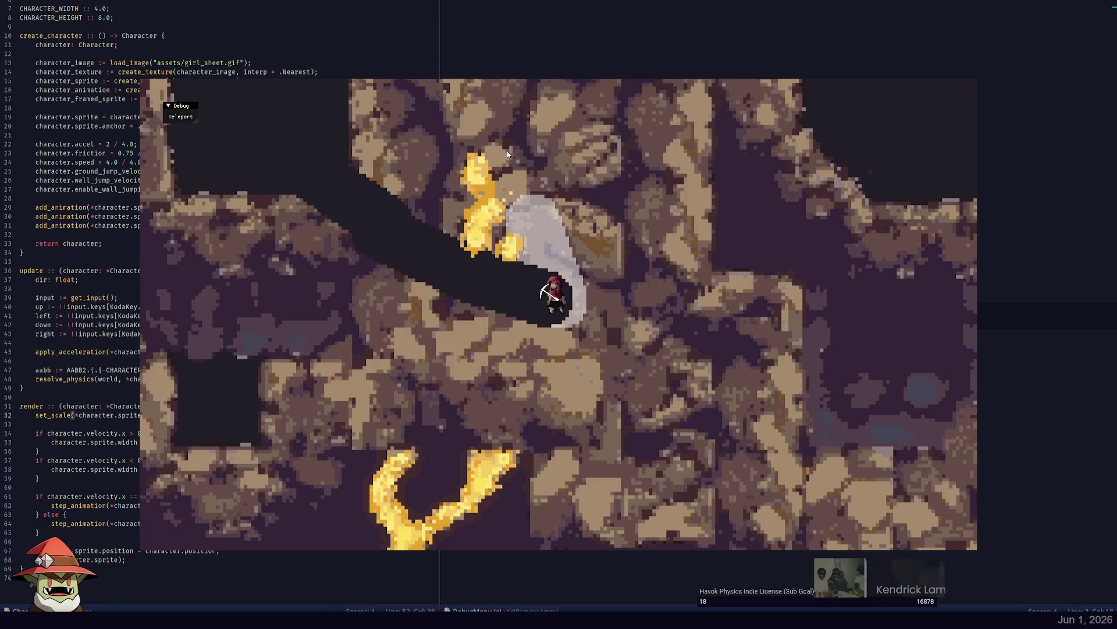
{"action": "left_click", "coordinate": [540, 462]}
{"action": "left_click", "coordinate": [540, 462]}
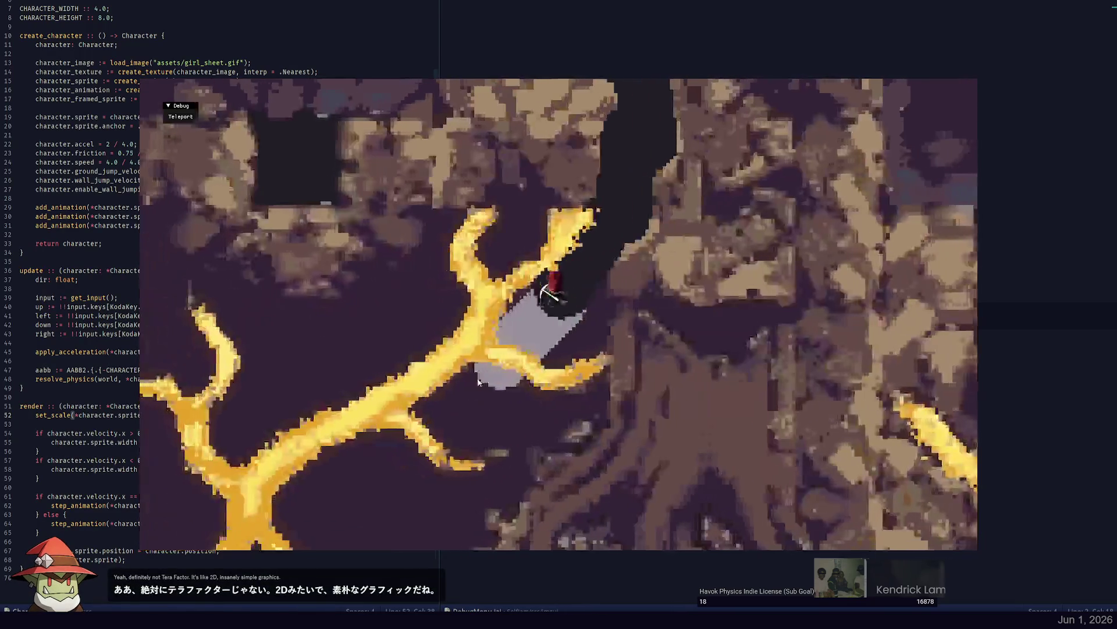
{"action": "left_click", "coordinate": [525, 337]}
{"action": "left_click", "coordinate": [605, 324]}
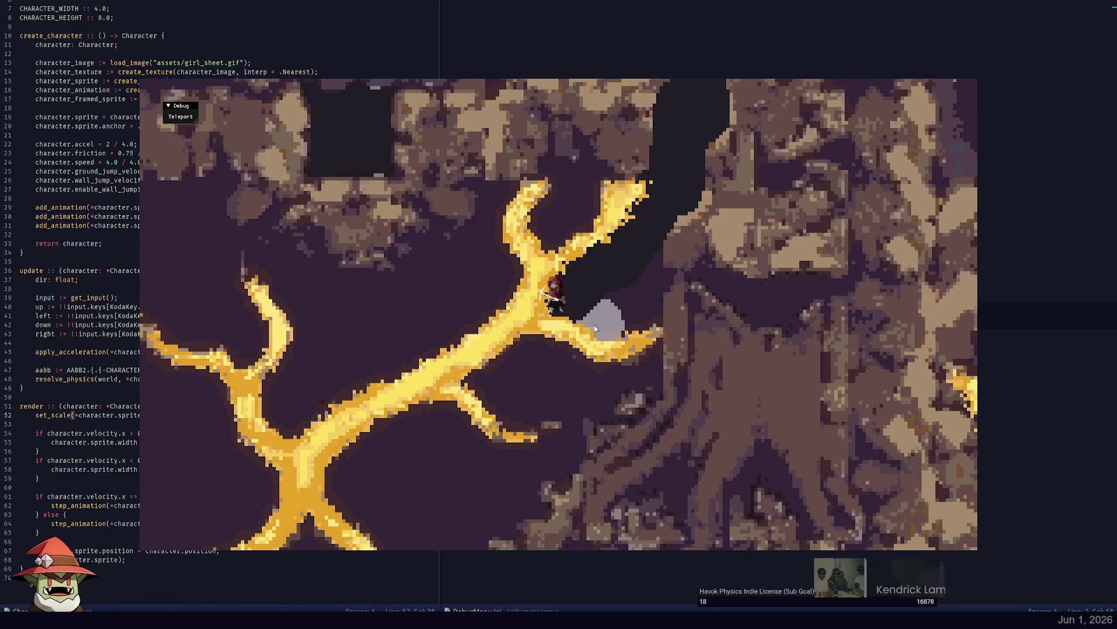
Dig along the gold vein and around the miner, then stop the game.
{"action": "left_click", "coordinate": [618, 307]}
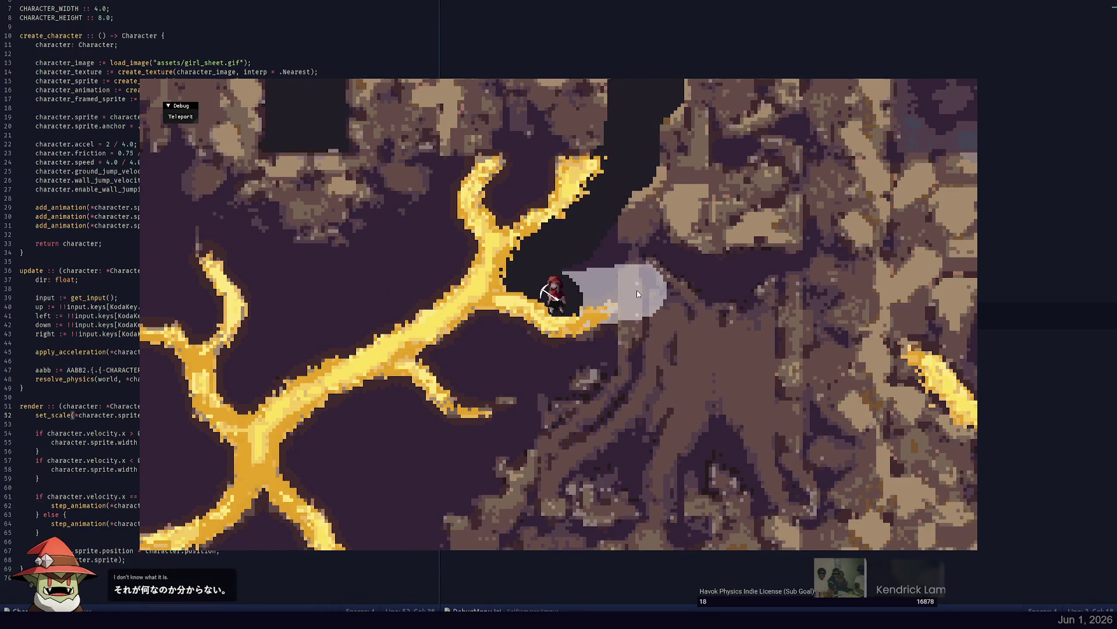
{"action": "left_click", "coordinate": [636, 294]}
{"action": "left_click", "coordinate": [562, 332]}
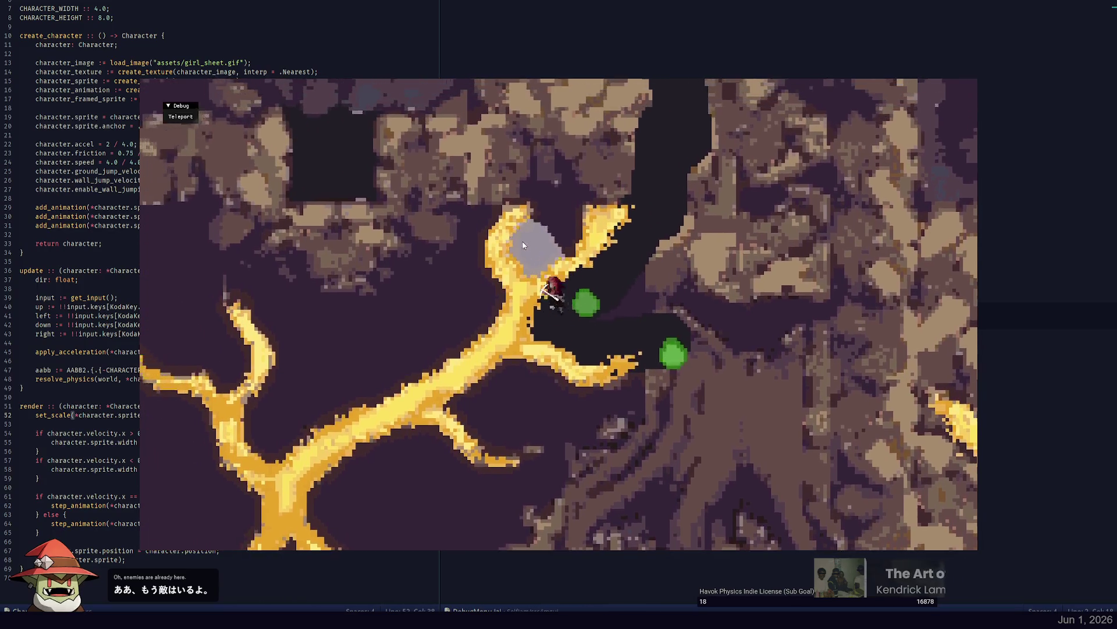
{"action": "left_click", "coordinate": [650, 279]}
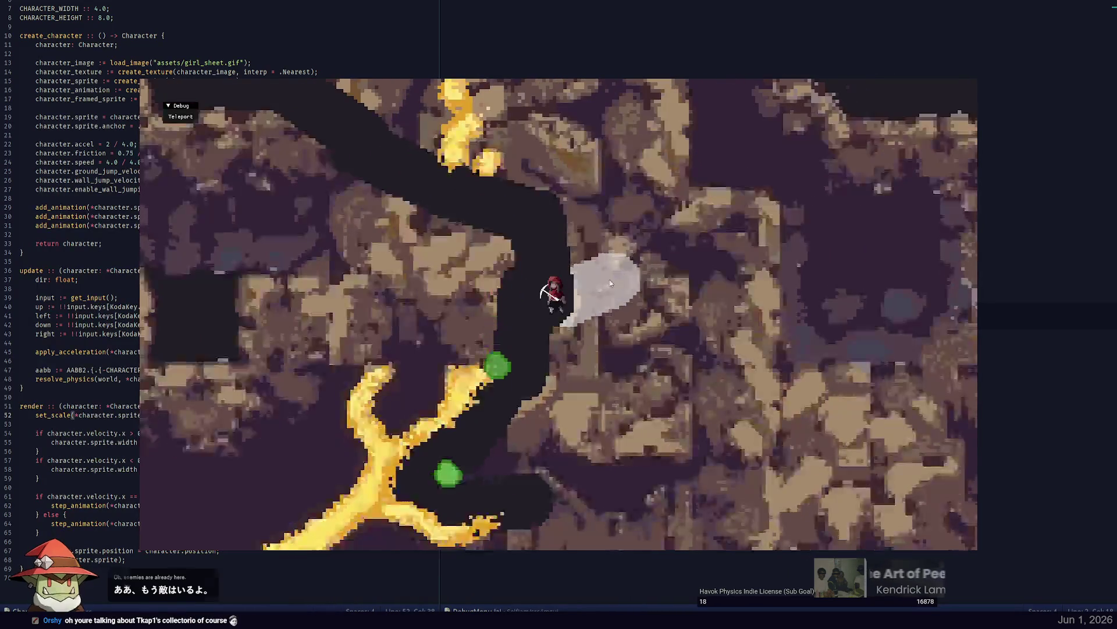
{"action": "left_click", "coordinate": [535, 382]}
{"action": "left_click", "coordinate": [536, 369]}
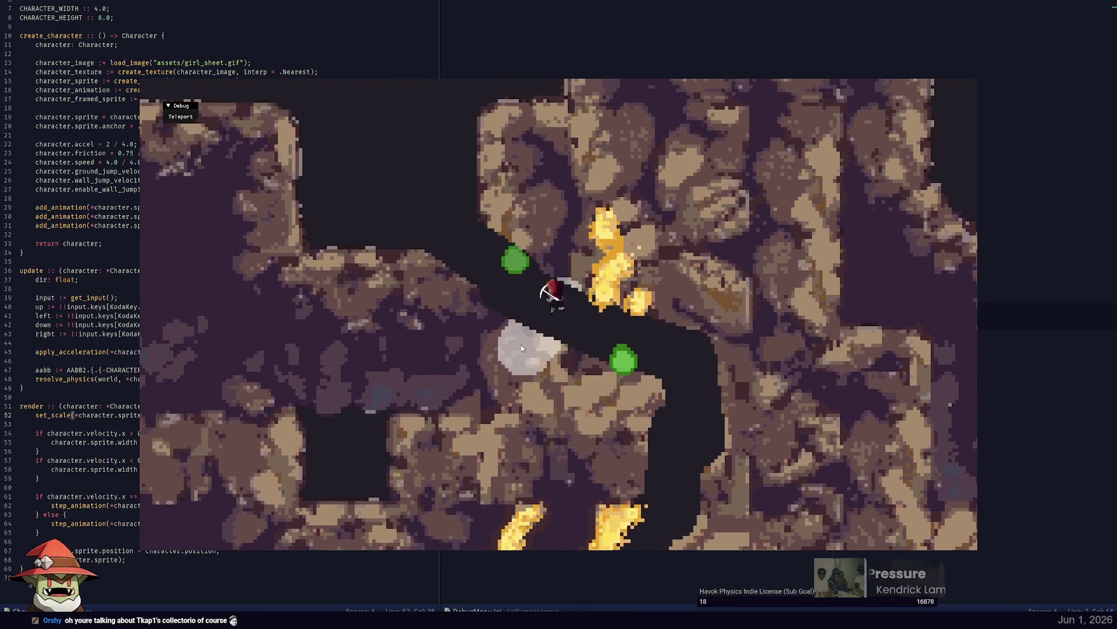
{"action": "left_click", "coordinate": [521, 343]}
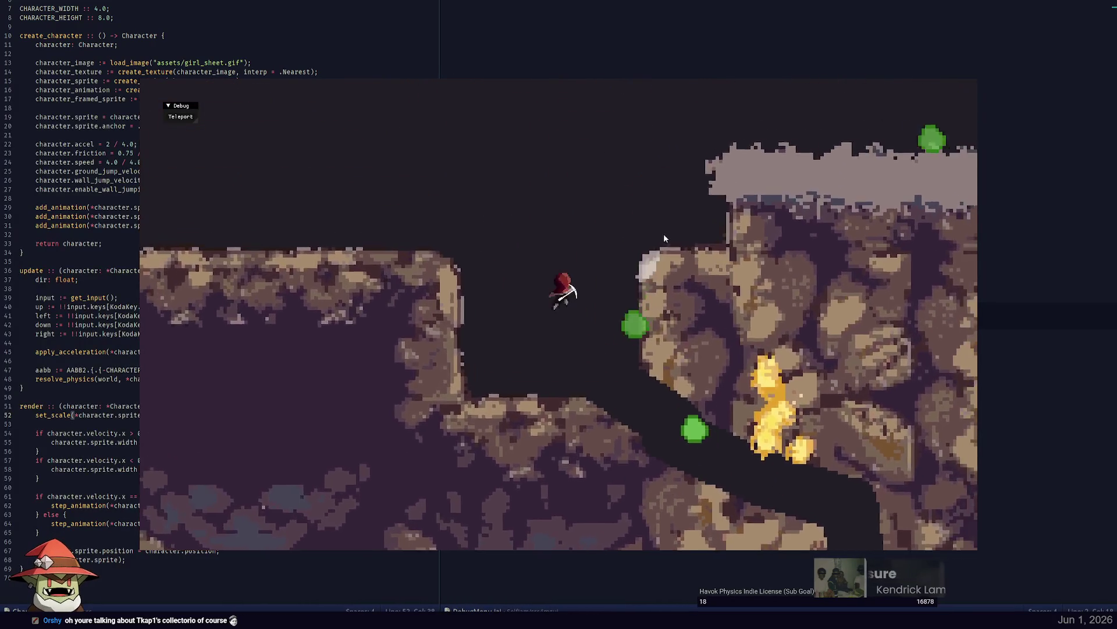
{"action": "left_click", "coordinate": [597, 201]}
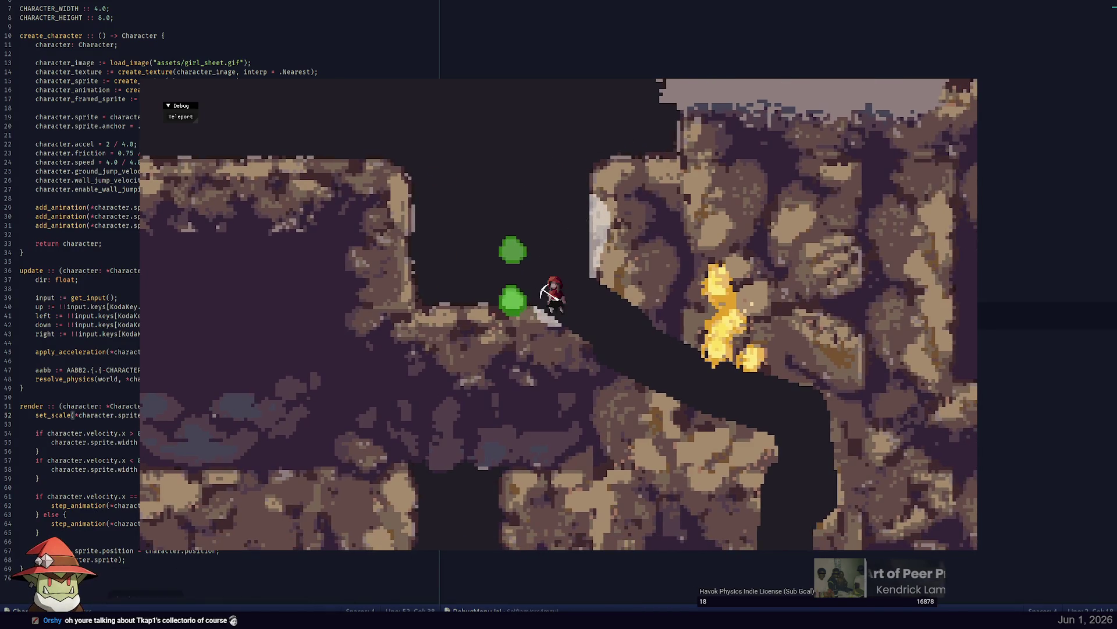
{"action": "key", "text": "ctrl+c"}
Open the enemies source file and trace where velocity and accel are used.
{"action": "left_click", "coordinate": [114, 62]}
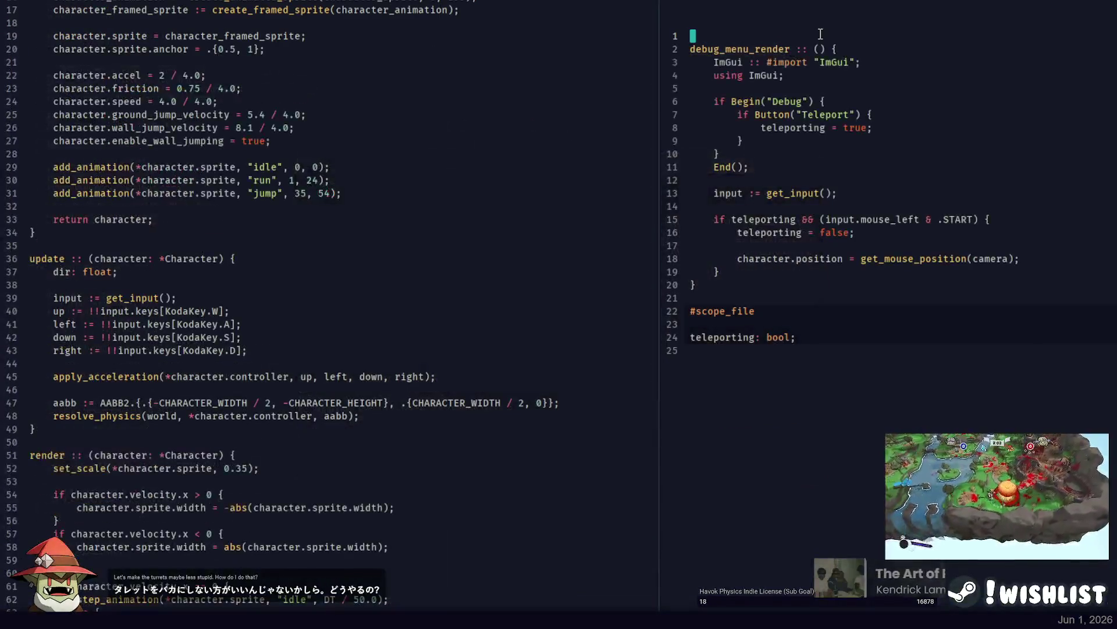
{"action": "key", "text": "ctrl+p"}
{"action": "type", "text": "gene"}
{"action": "key", "text": "Escape"}
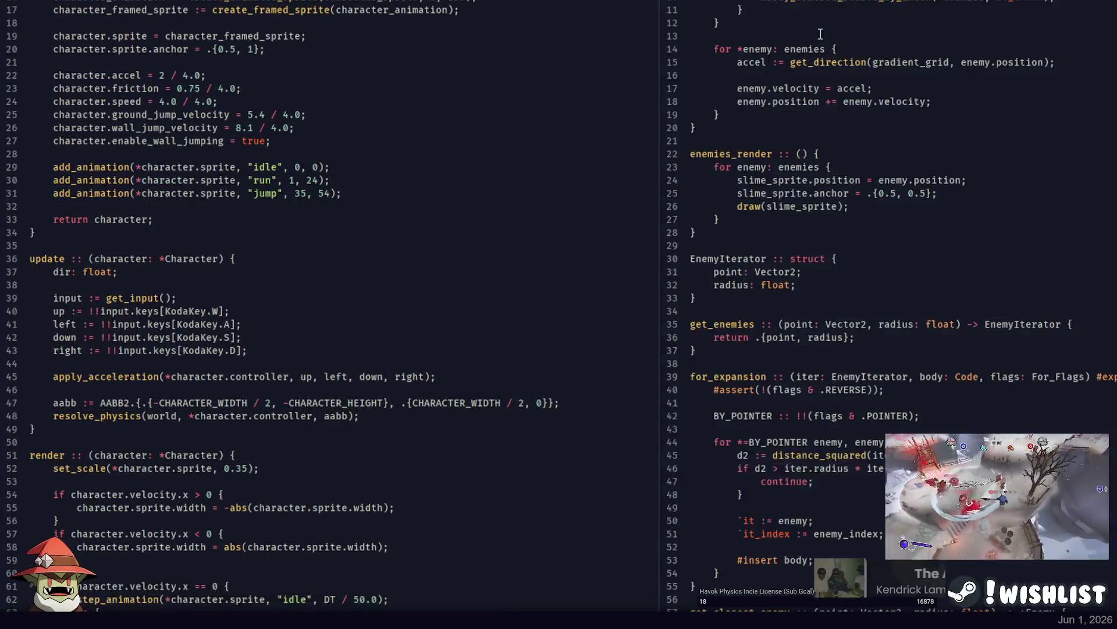
{"action": "scroll", "coordinate": [827, 169], "scroll_direction": "down", "scroll_amount": 10}
{"action": "left_click", "coordinate": [827, 170]}
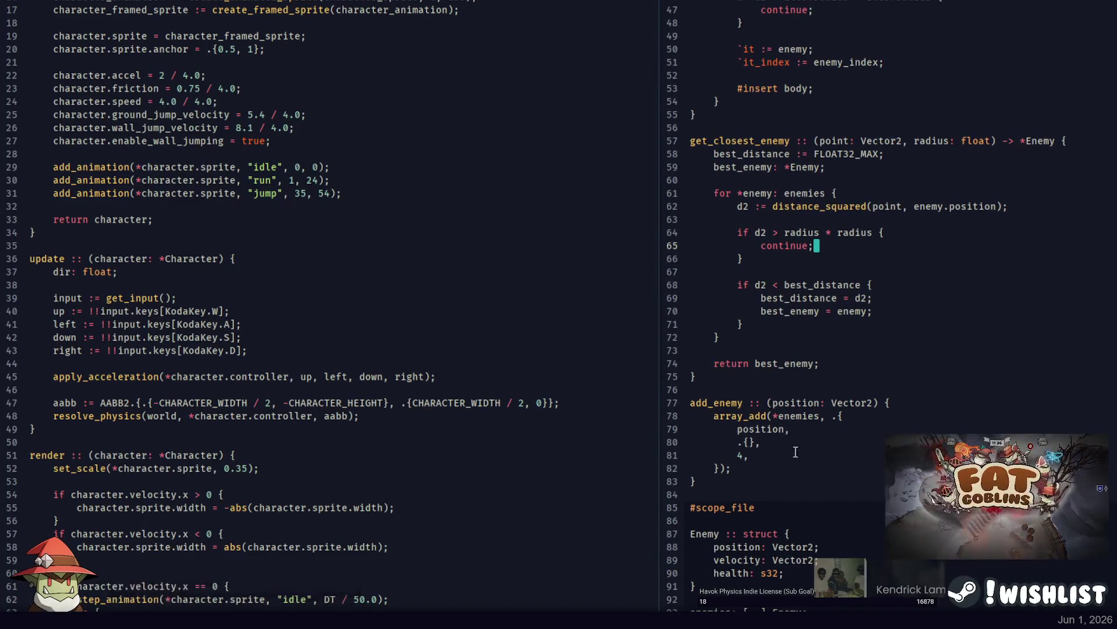
{"action": "scroll", "coordinate": [803, 341], "scroll_direction": "up", "scroll_amount": 8}
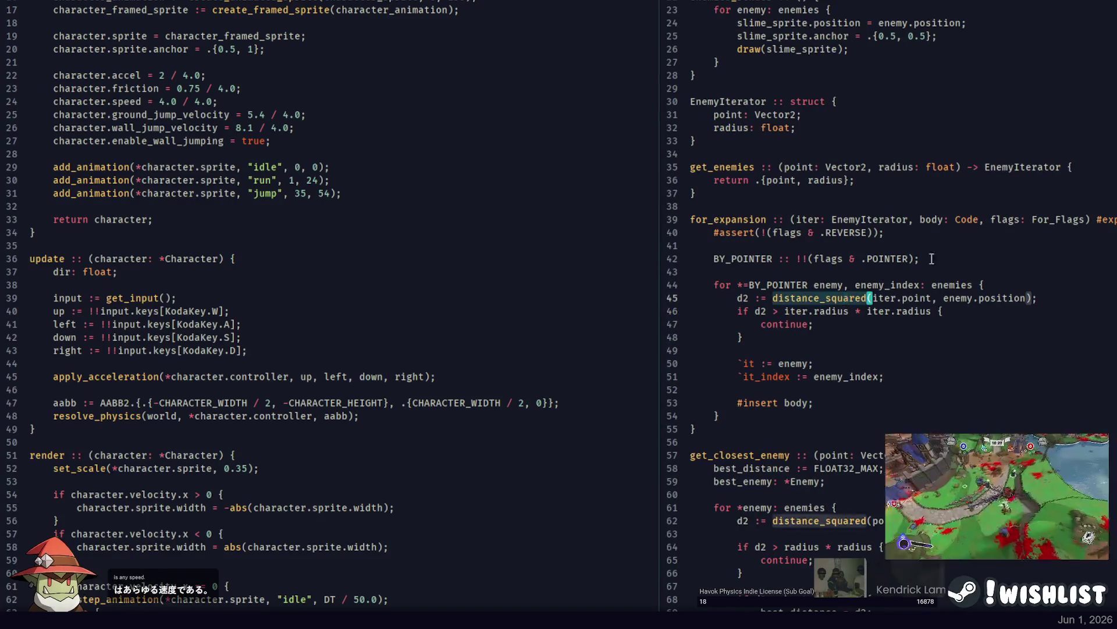
{"action": "scroll", "coordinate": [939, 255], "scroll_direction": "up", "scroll_amount": 6}
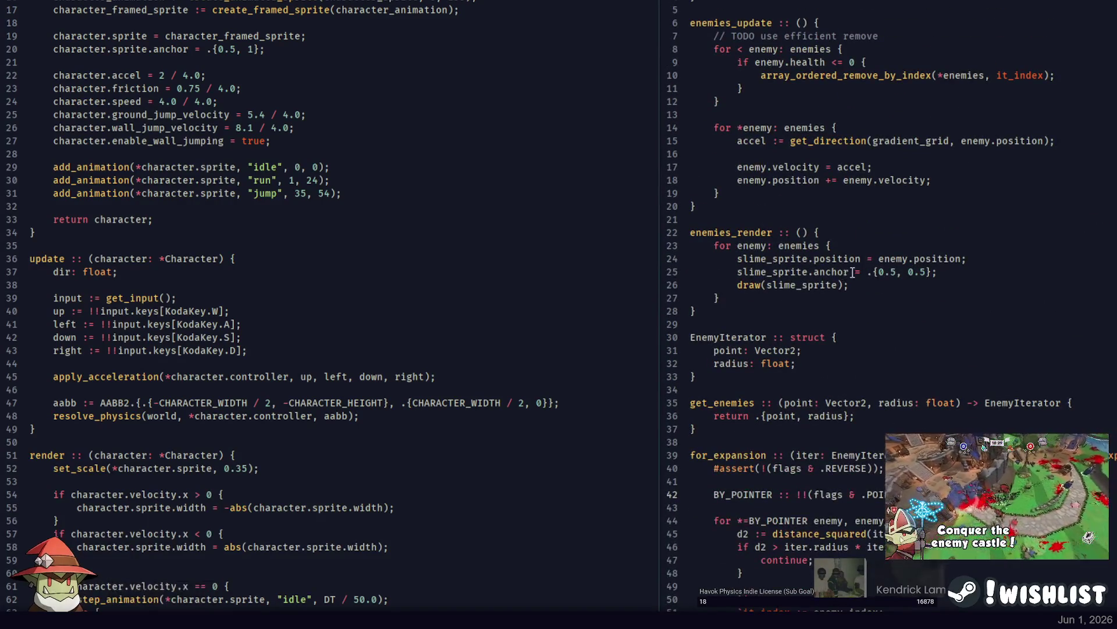
{"action": "scroll", "coordinate": [914, 272], "scroll_direction": "down", "scroll_amount": 10}
{"action": "scroll", "coordinate": [820, 187], "scroll_direction": "up", "scroll_amount": 12}
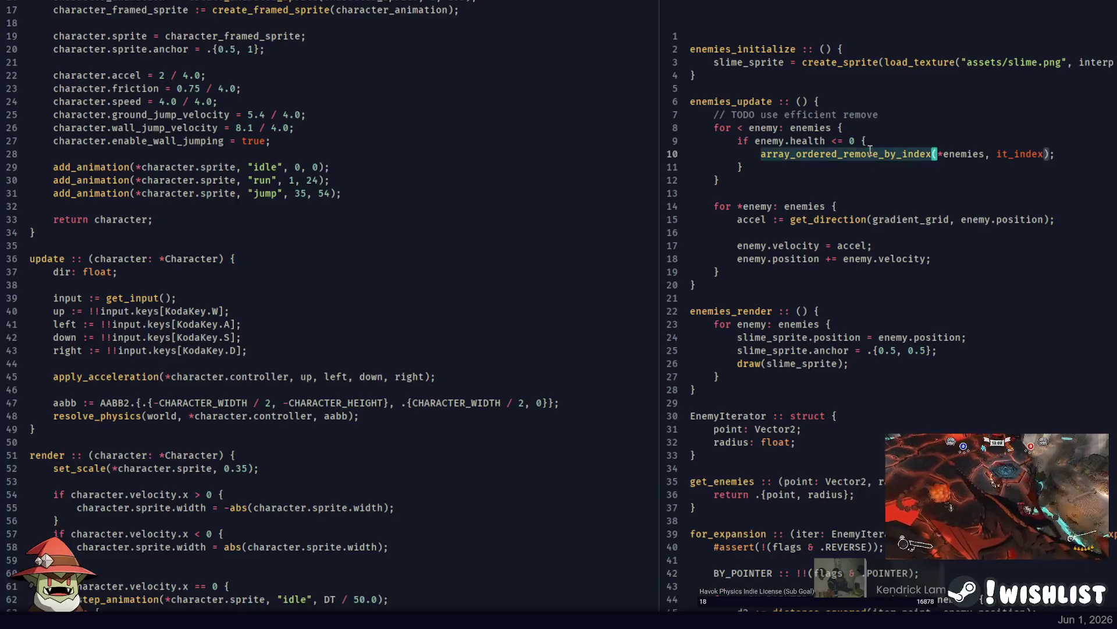
{"action": "double_click", "coordinate": [901, 258]}
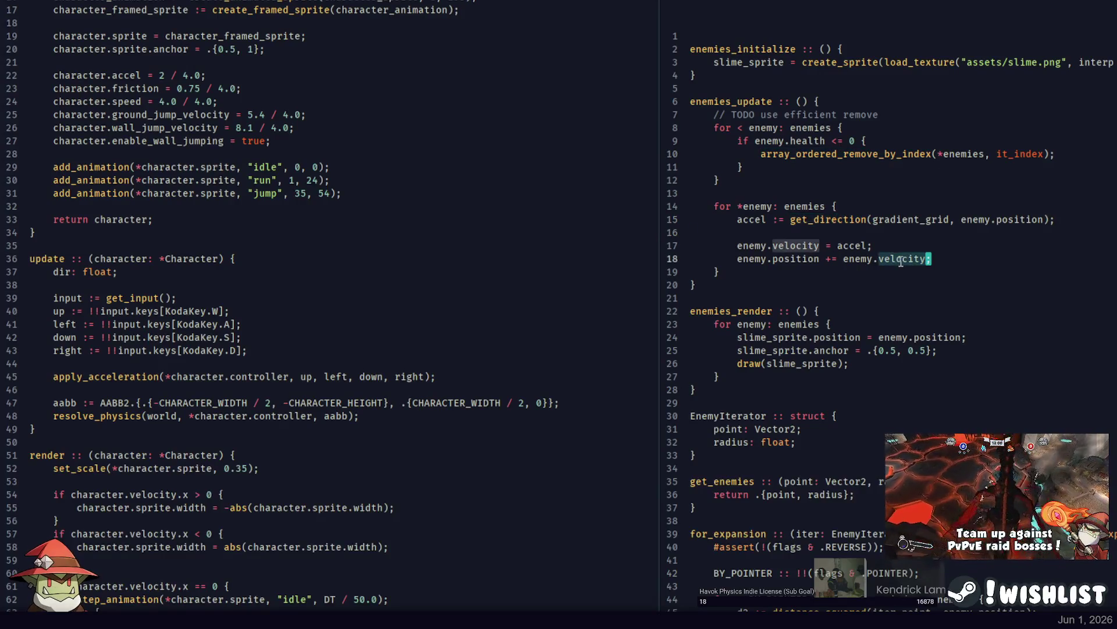
{"action": "double_click", "coordinate": [850, 245]}
{"action": "scroll", "coordinate": [861, 224], "scroll_direction": "down", "scroll_amount": 4}
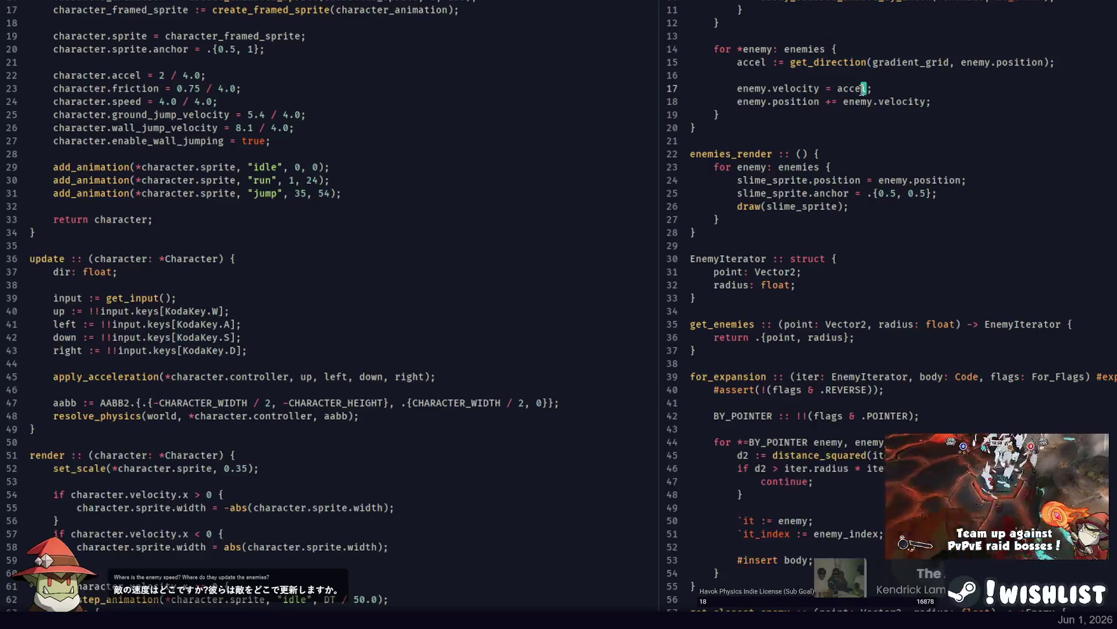
{"action": "scroll", "coordinate": [850, 102], "scroll_direction": "down", "scroll_amount": 10}
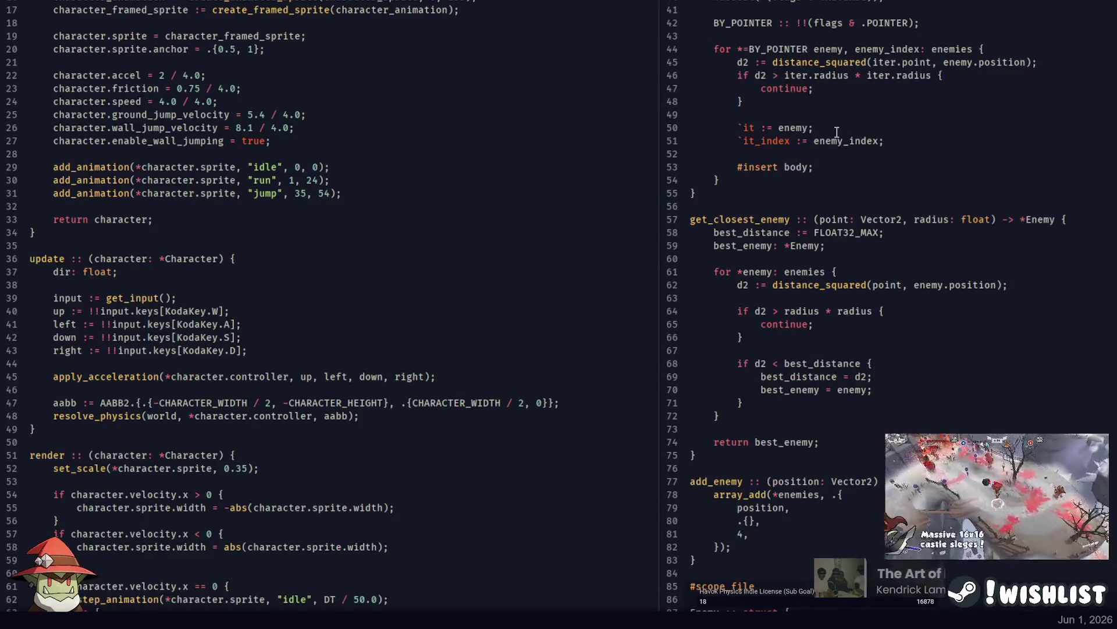
{"action": "scroll", "coordinate": [837, 133], "scroll_direction": "up", "scroll_amount": 4}
{"action": "scroll", "coordinate": [825, 264], "scroll_direction": "down", "scroll_amount": 8}
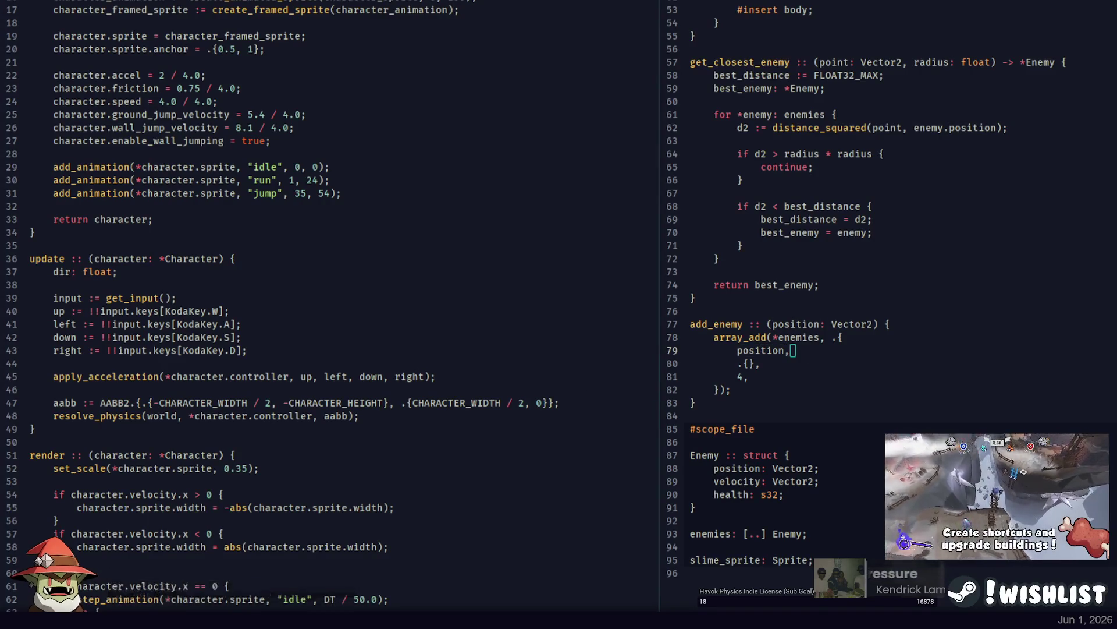
Add an ENEMY_SPEED :: 0.25 constant under #scope_file.
{"action": "key", "text": "Return"}
{"action": "key", "text": "Return"}
{"action": "type", "text": "s"}
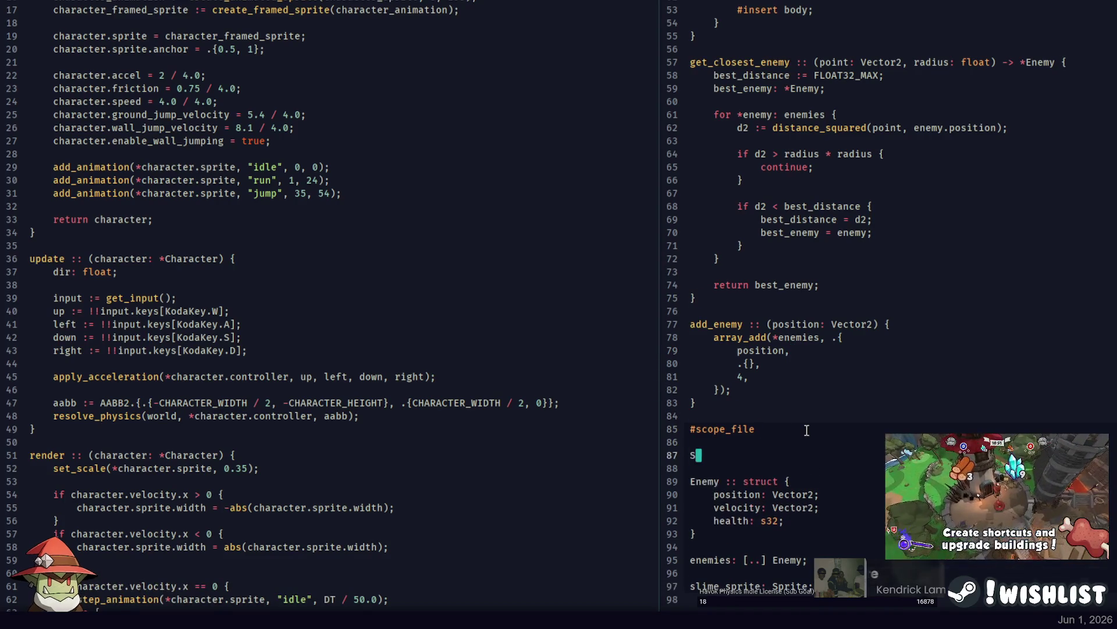
{"action": "type", "text": "PEED :: 0.25;"}
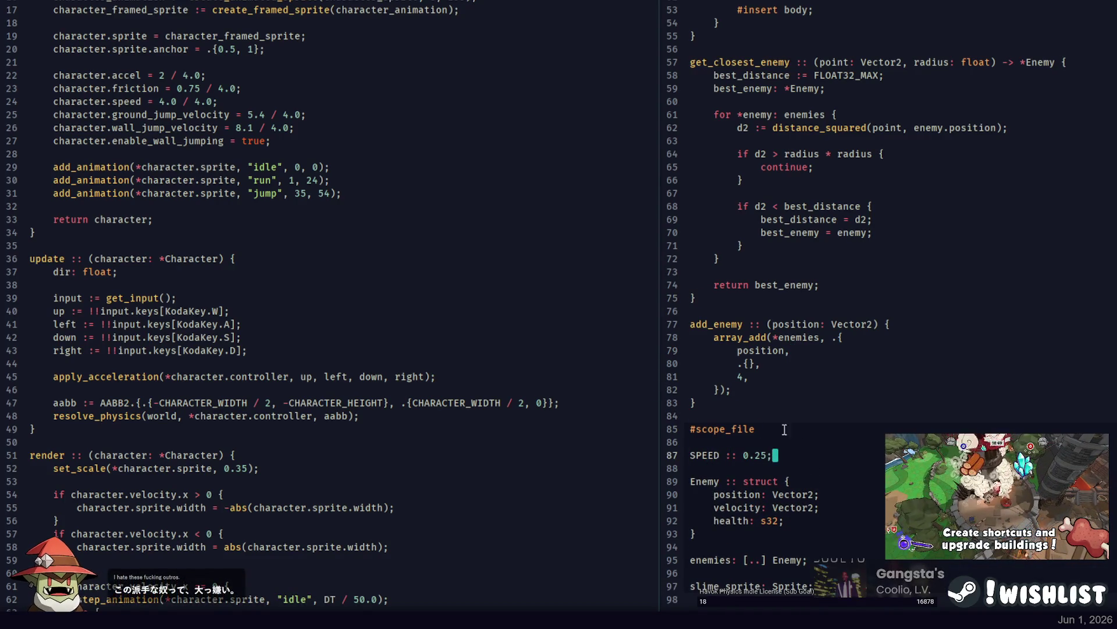
{"action": "scroll", "coordinate": [802, 430], "scroll_direction": "down", "scroll_amount": 6}
{"action": "key", "text": "Home"}
{"action": "type", "text": "EE"}
{"action": "key", "text": "BackSpace"}
{"action": "type", "text": "NE"}
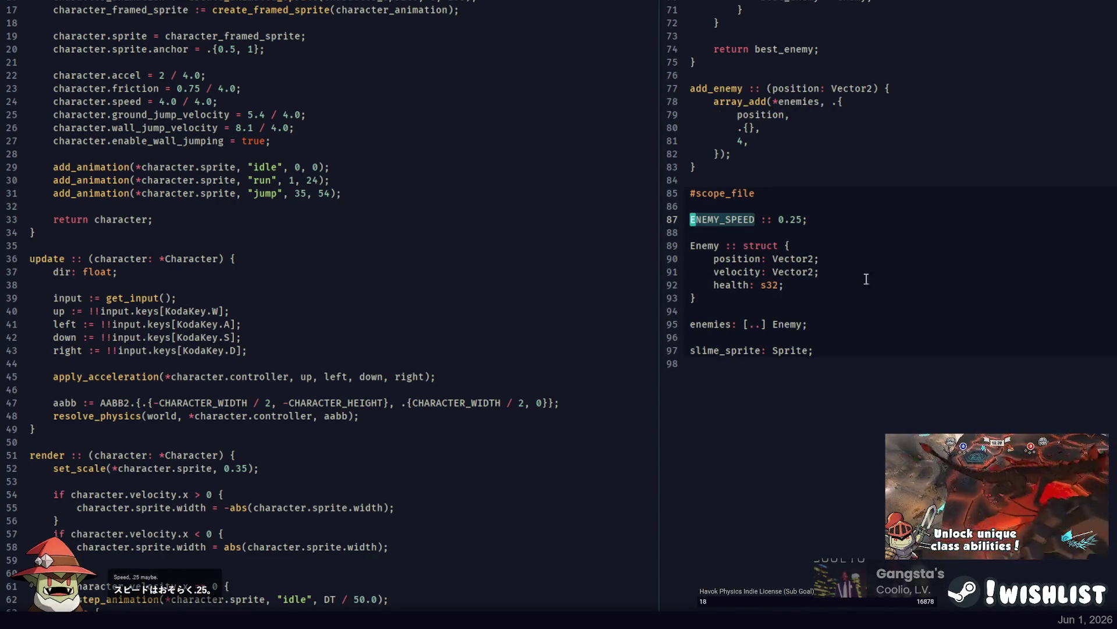
Multiply accel on line 17 by ENEMY_SPEED and rebuild the game.
{"action": "scroll", "coordinate": [901, 165], "scroll_direction": "up", "scroll_amount": 16}
{"action": "left_click", "coordinate": [909, 312]}
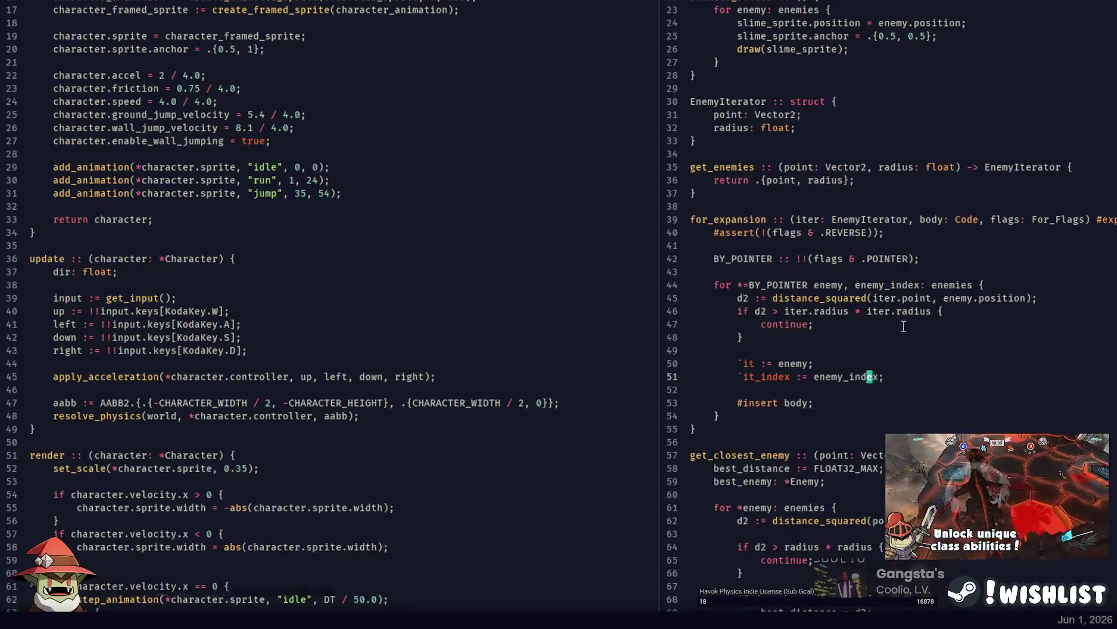
{"action": "scroll", "coordinate": [896, 168], "scroll_direction": "up", "scroll_amount": 2}
{"action": "left_click", "coordinate": [946, 108]}
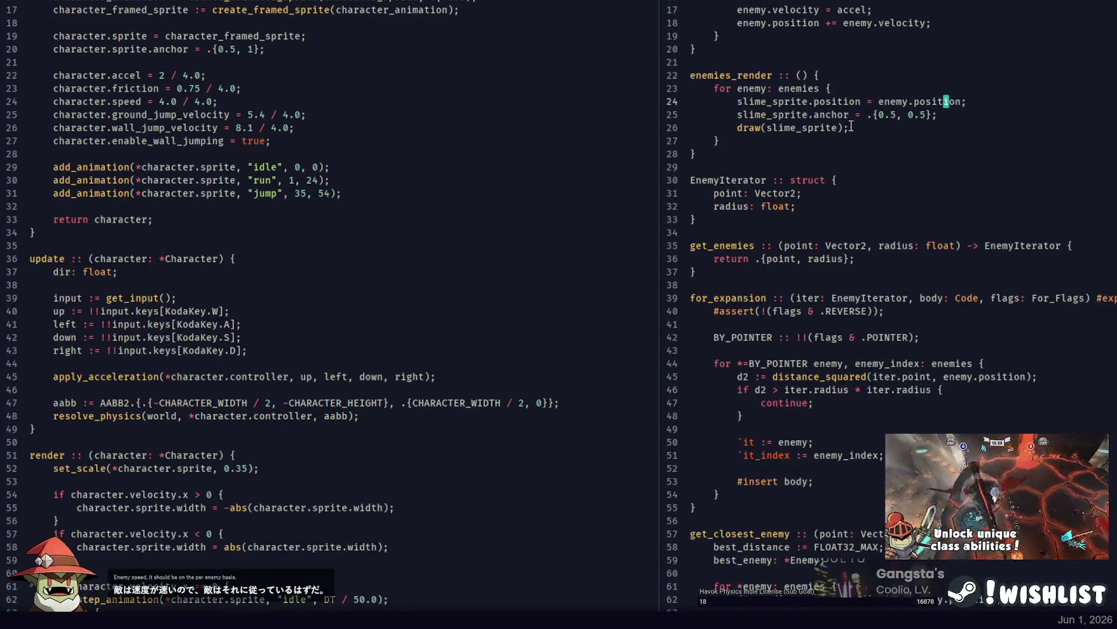
{"action": "scroll", "coordinate": [898, 162], "scroll_direction": "up", "scroll_amount": 4}
{"action": "left_click", "coordinate": [867, 167]}
{"action": "type", "text": "*"}
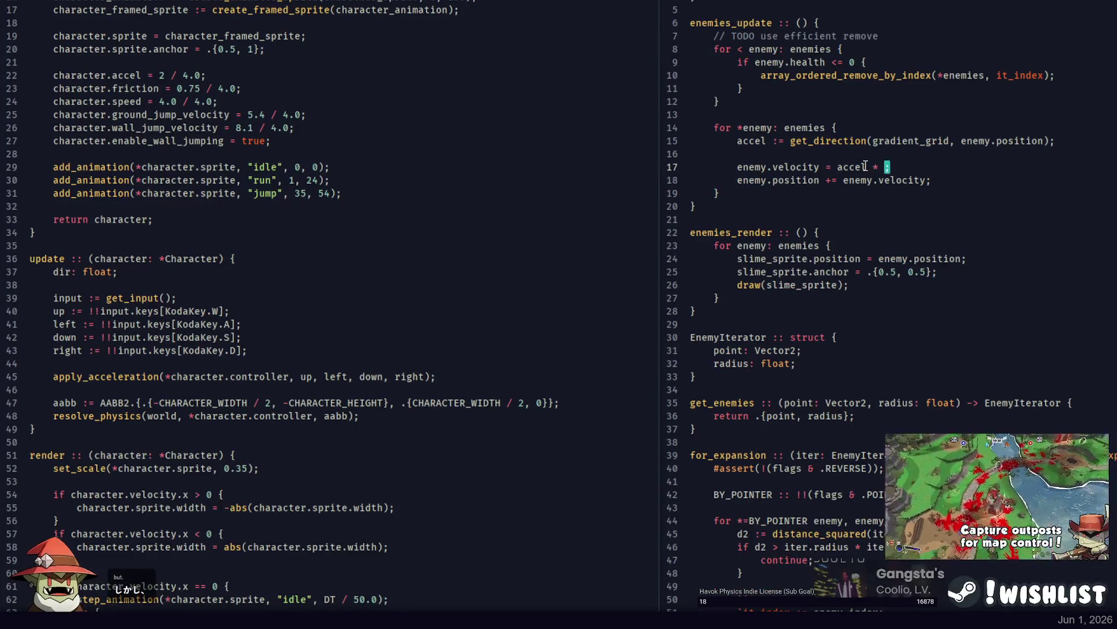
{"action": "key", "text": "F5"}
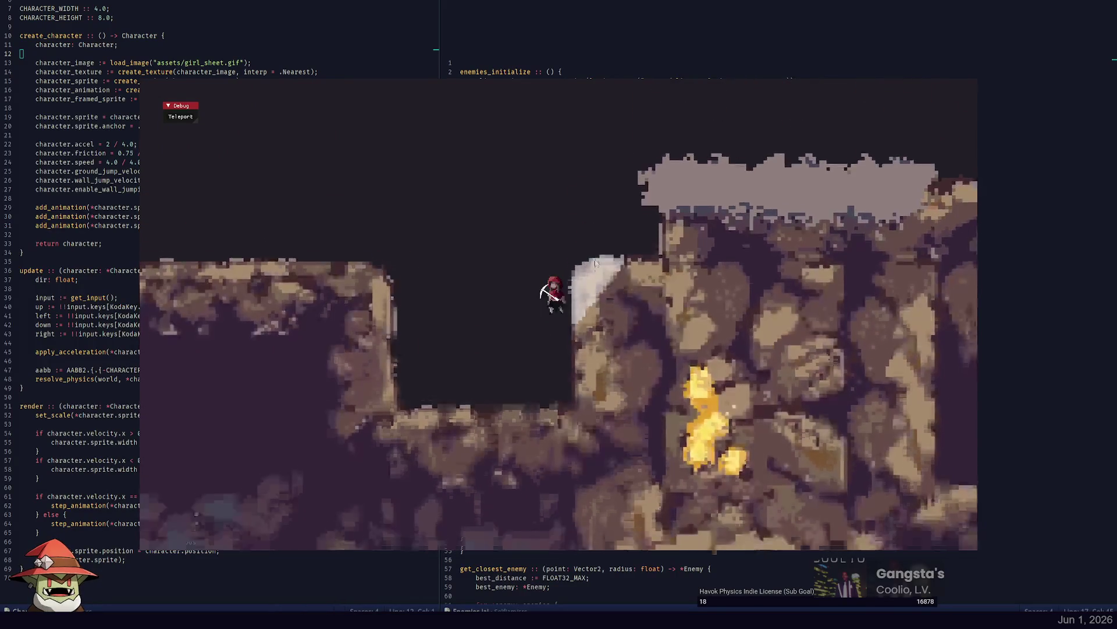
Teleport the miner to several spots around the cave.
{"action": "left_click", "coordinate": [595, 259]}
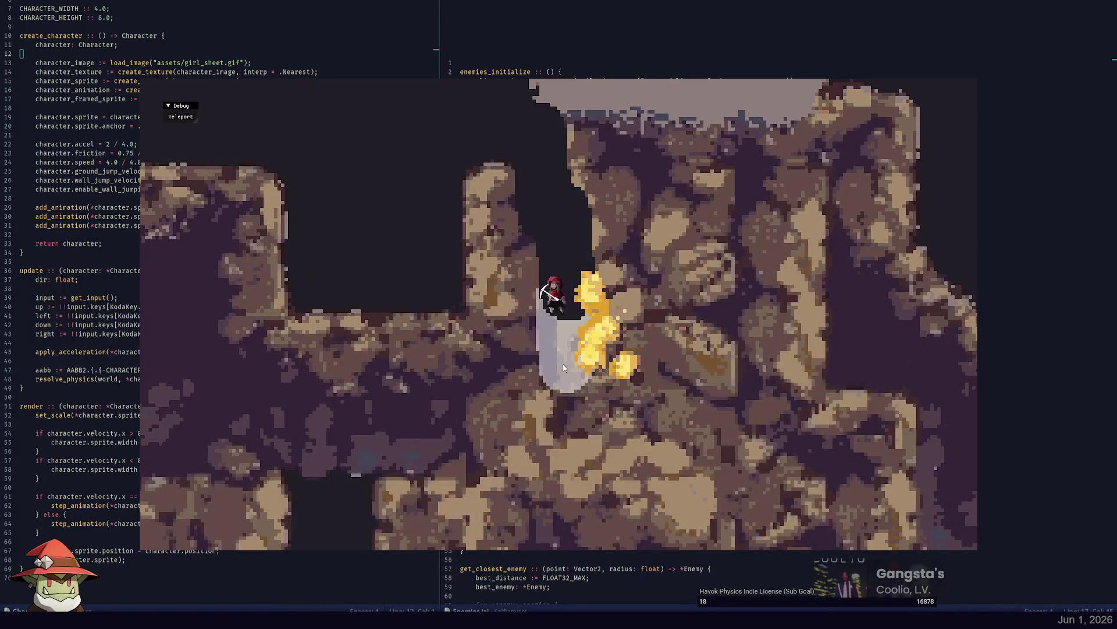
{"action": "left_click", "coordinate": [568, 349]}
{"action": "left_click", "coordinate": [604, 283]}
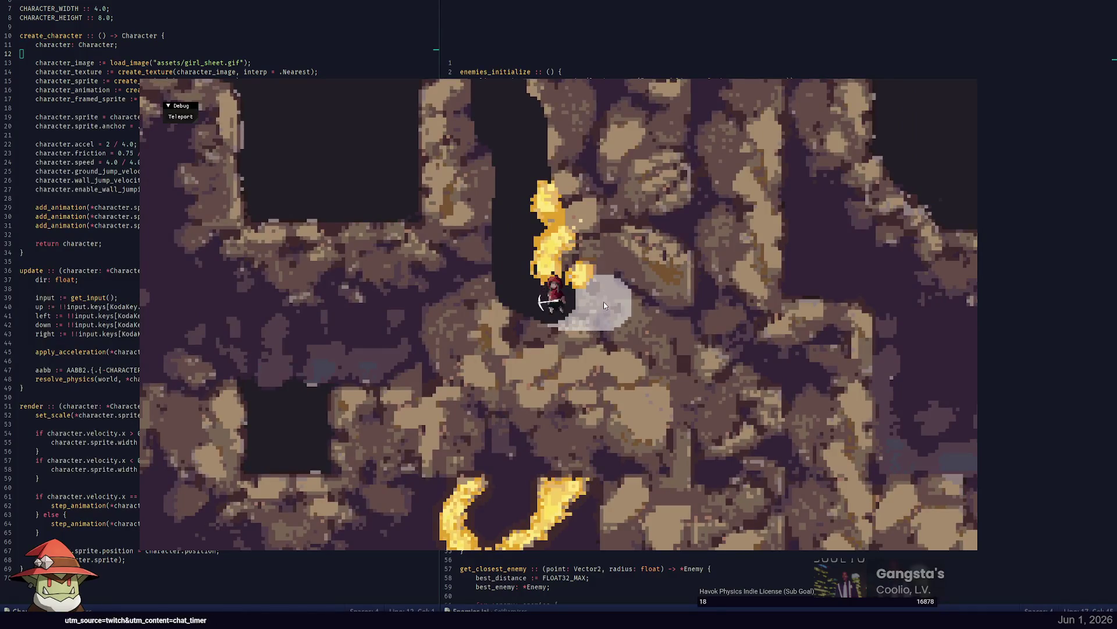
{"action": "left_click", "coordinate": [603, 301]}
{"action": "left_click", "coordinate": [557, 163]}
{"action": "left_click", "coordinate": [536, 170]}
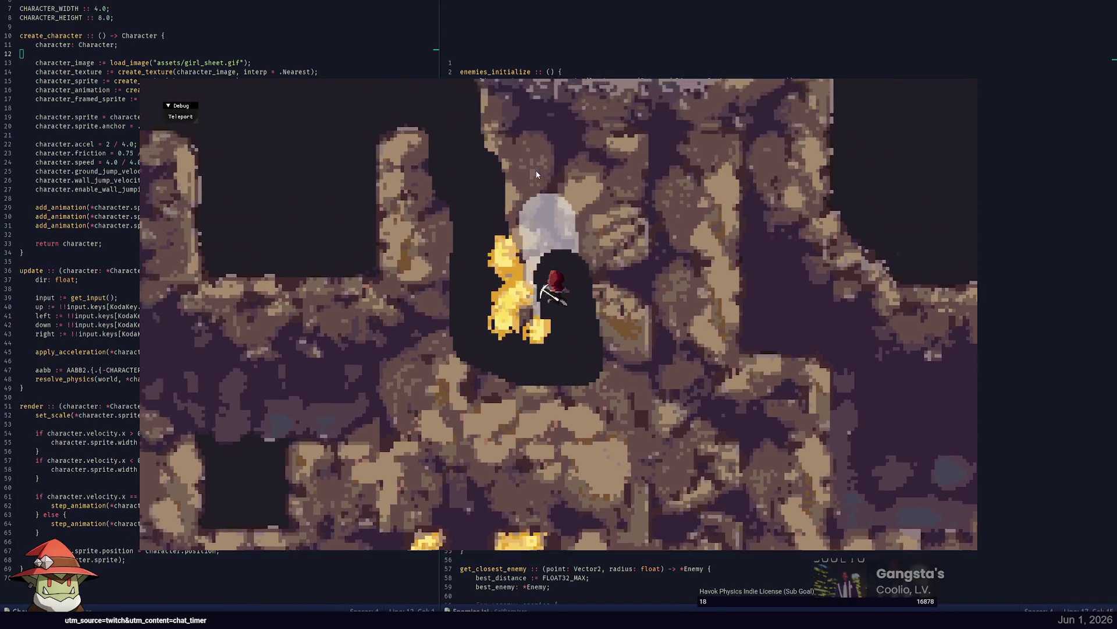
Dig tunnels upward, to the right, and down through the dirt.
{"action": "left_click", "coordinate": [549, 167]}
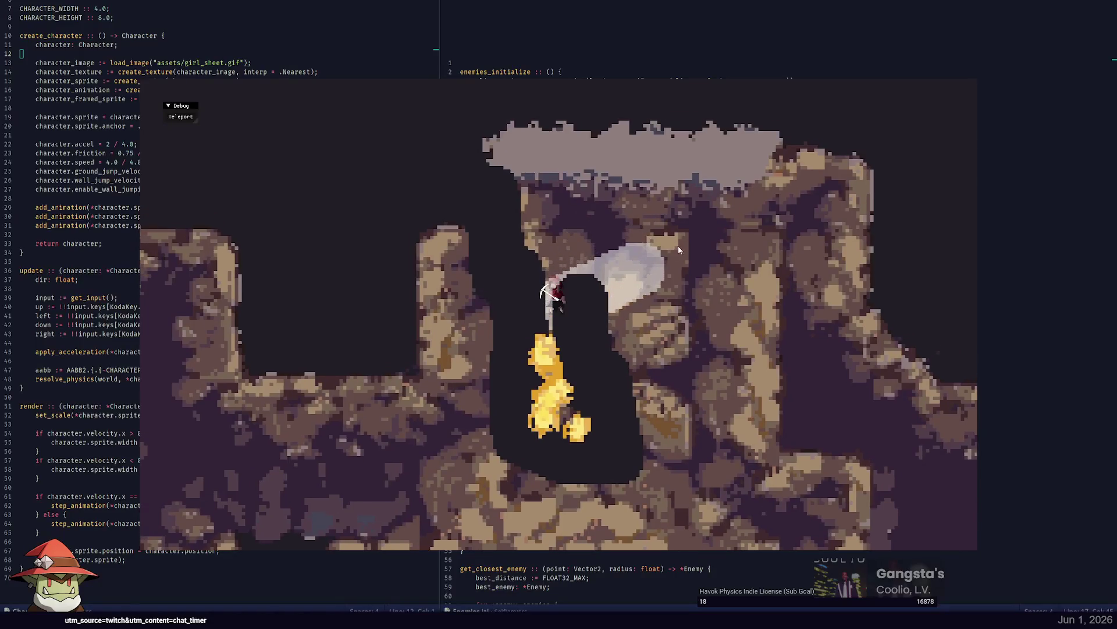
{"action": "left_click", "coordinate": [687, 255]}
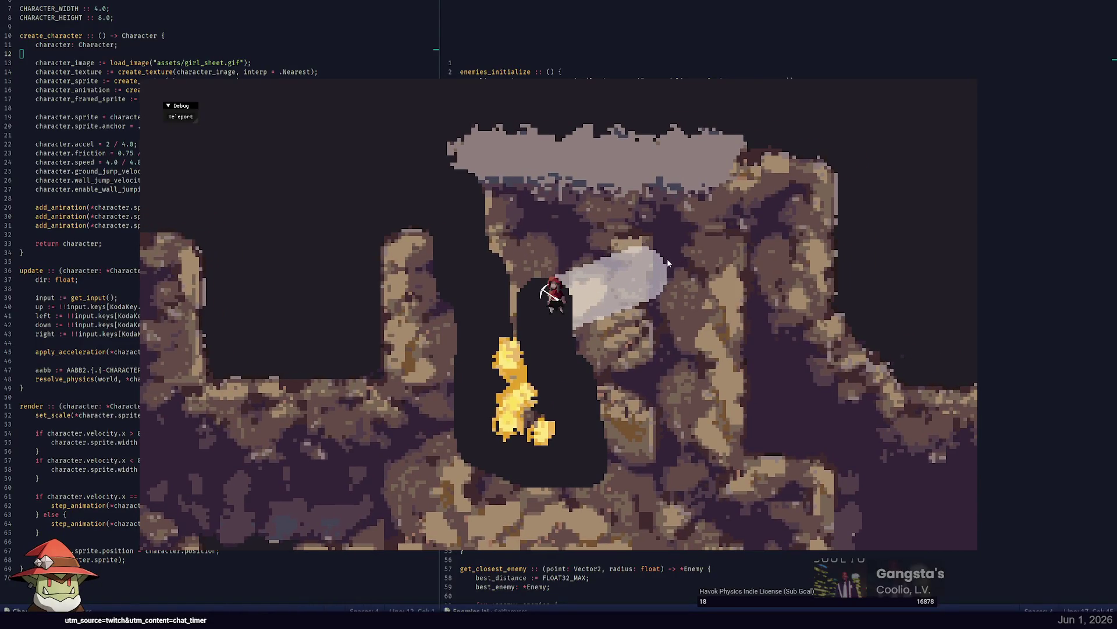
{"action": "left_click", "coordinate": [623, 287]}
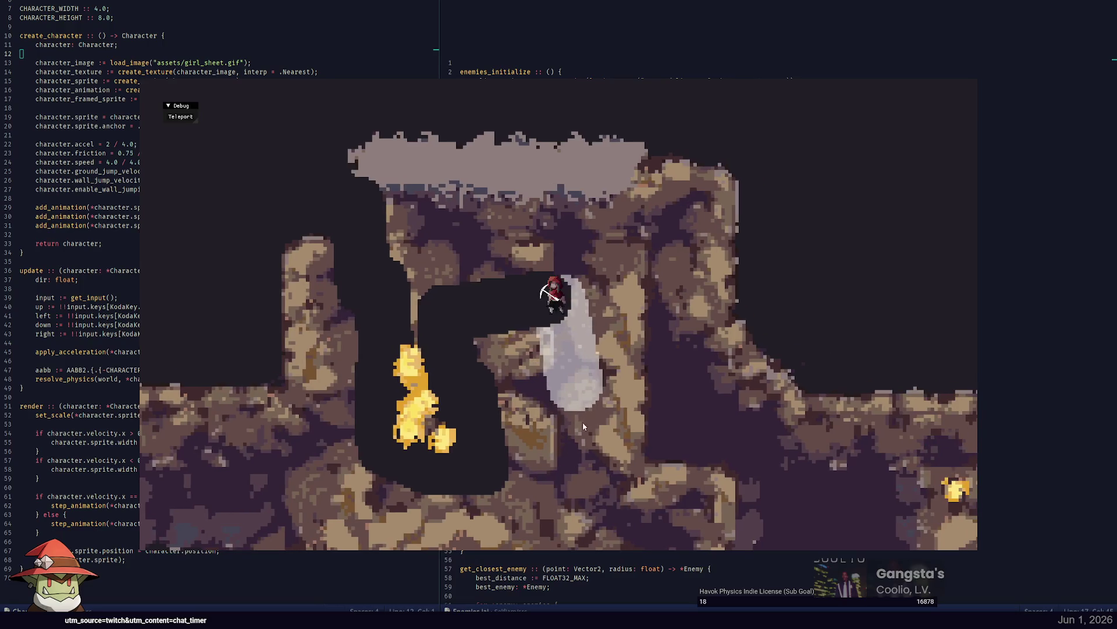
{"action": "left_click", "coordinate": [589, 435]}
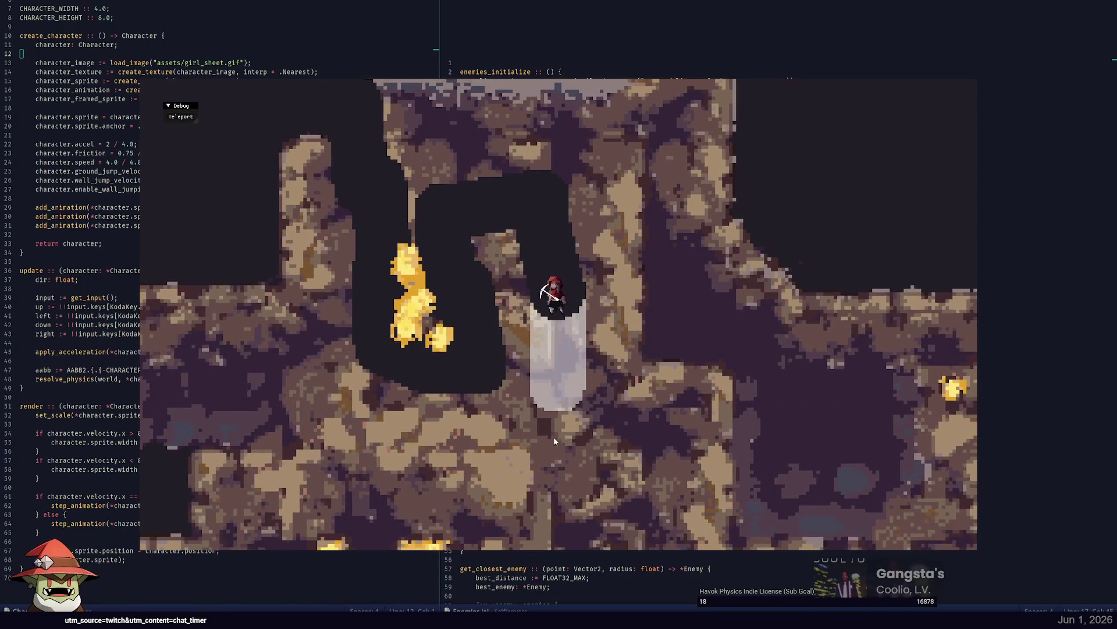
{"action": "left_click", "coordinate": [554, 436]}
{"action": "left_click", "coordinate": [511, 399]}
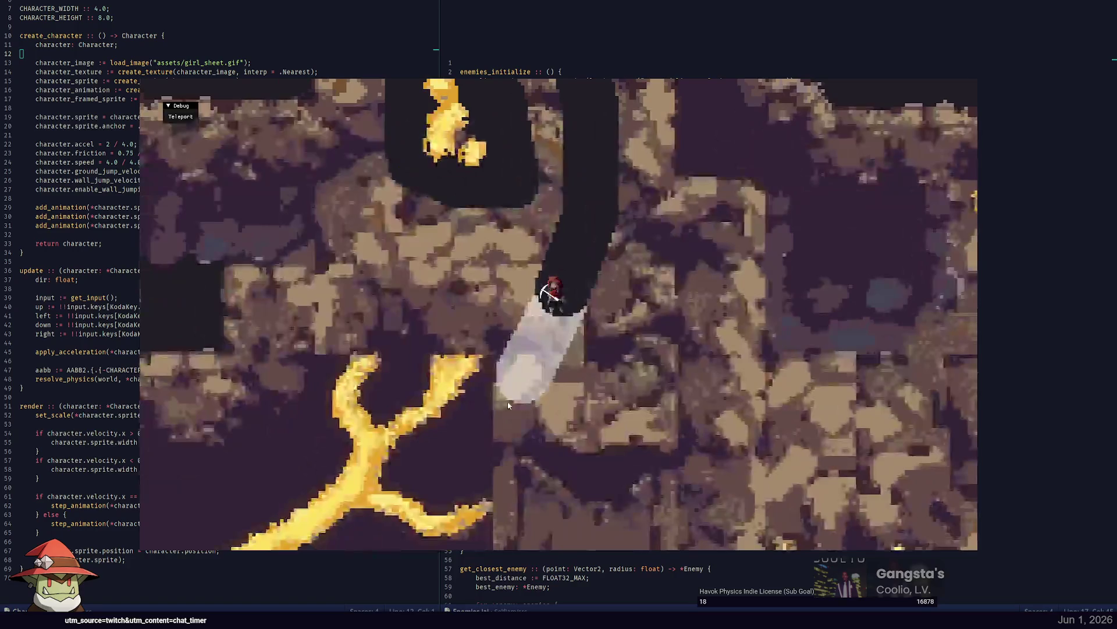
{"action": "left_click", "coordinate": [484, 395]}
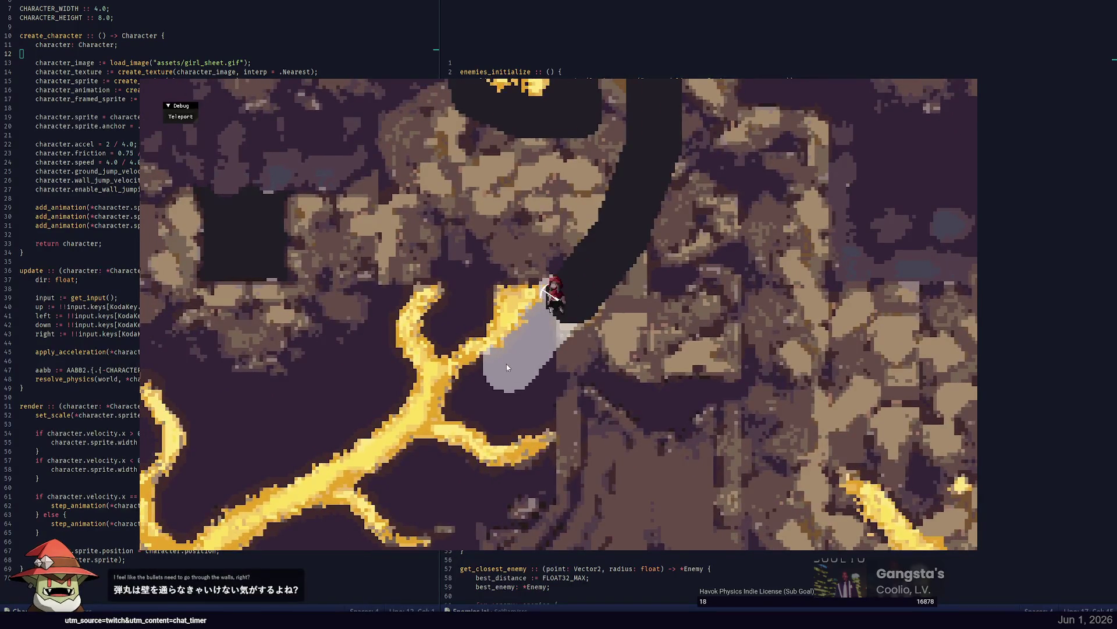
Dig into the gold vein down-left and down-right, then tunnel up-right.
{"action": "left_click", "coordinate": [507, 362]}
{"action": "left_click", "coordinate": [500, 336]}
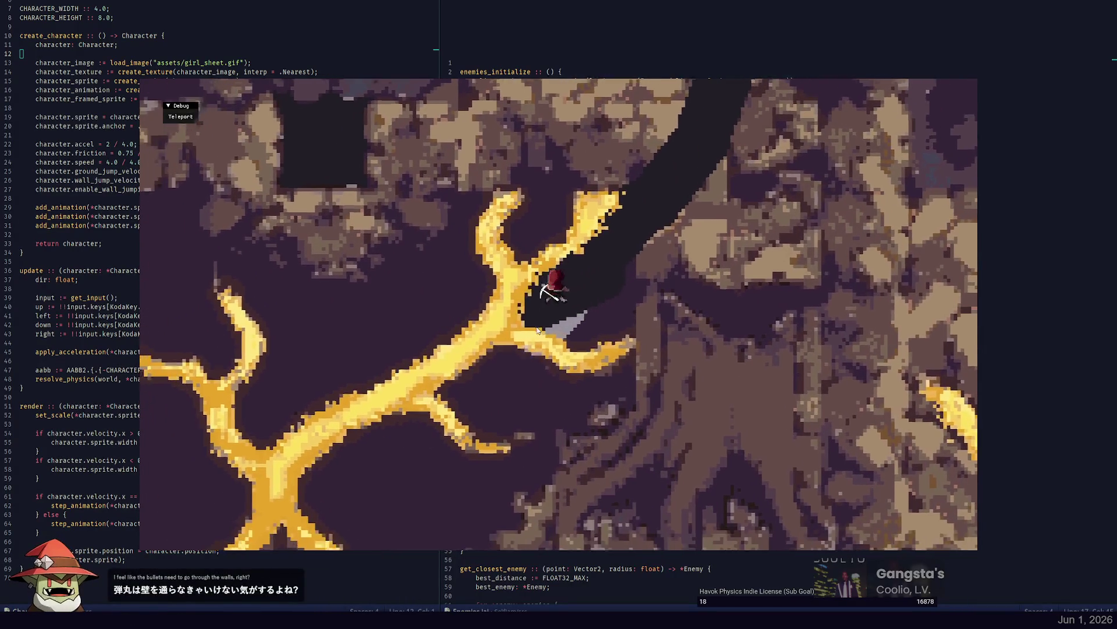
{"action": "left_click", "coordinate": [573, 326]}
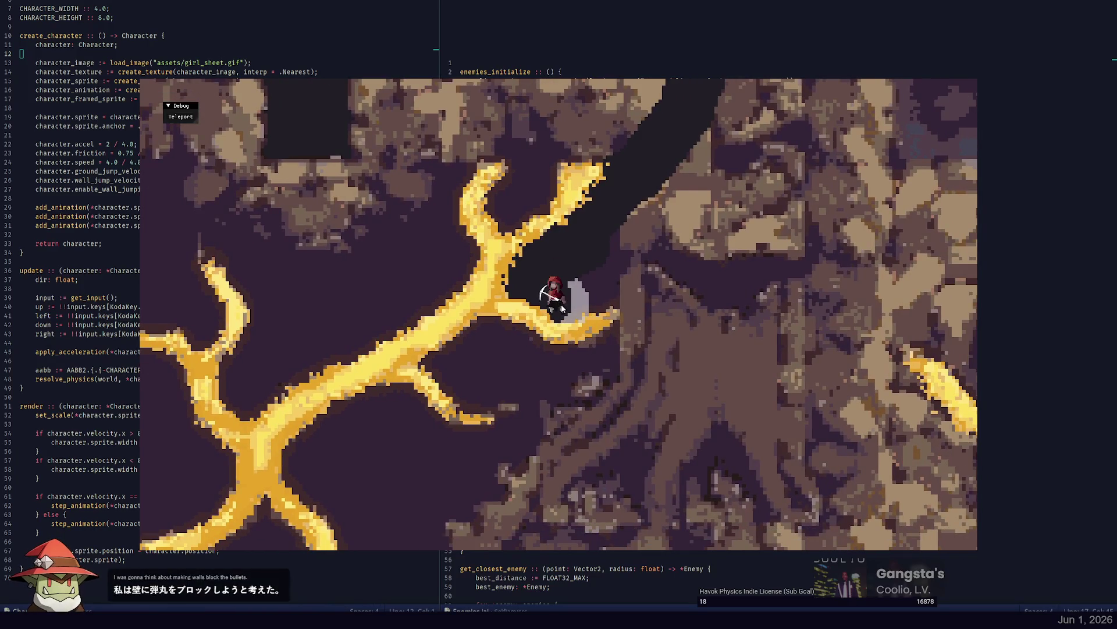
{"action": "left_click", "coordinate": [605, 313]}
{"action": "left_click", "coordinate": [589, 303]}
{"action": "left_click_drag", "start_coordinate": [631, 311], "coordinate": [637, 244]}
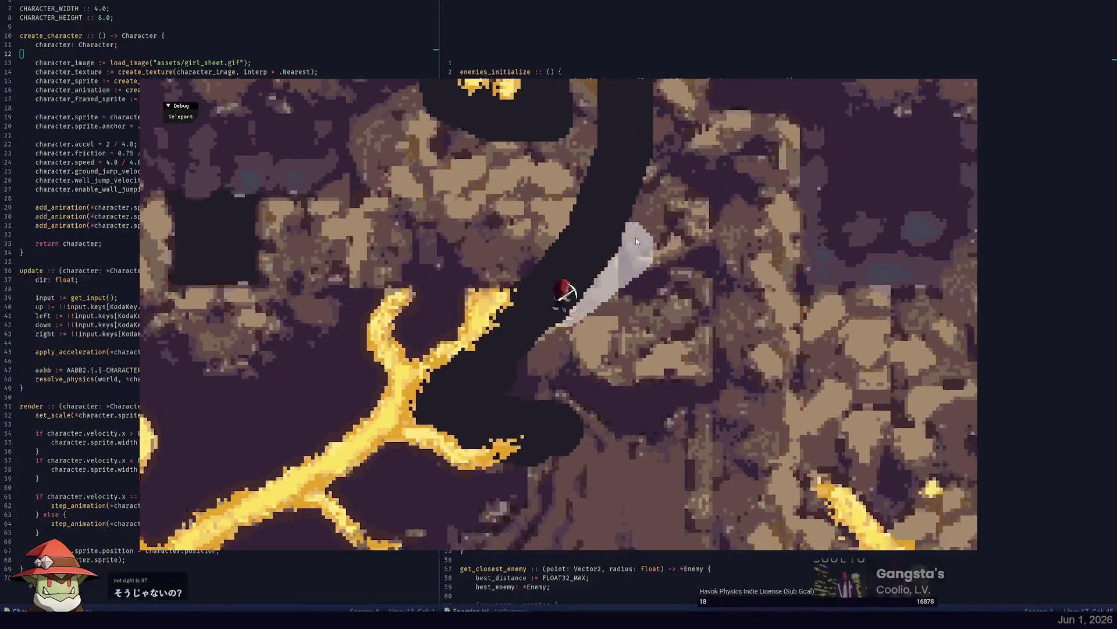
Teleport the character and place two towers on the gold deposit's left edge.
{"action": "key", "text": "t"}
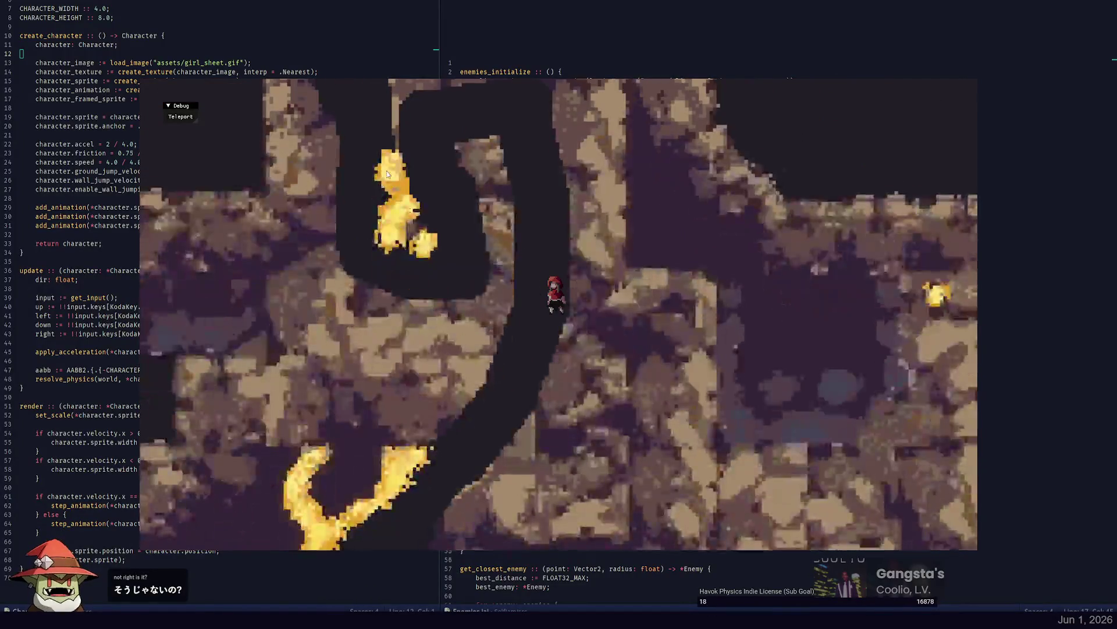
{"action": "left_click", "coordinate": [379, 160]}
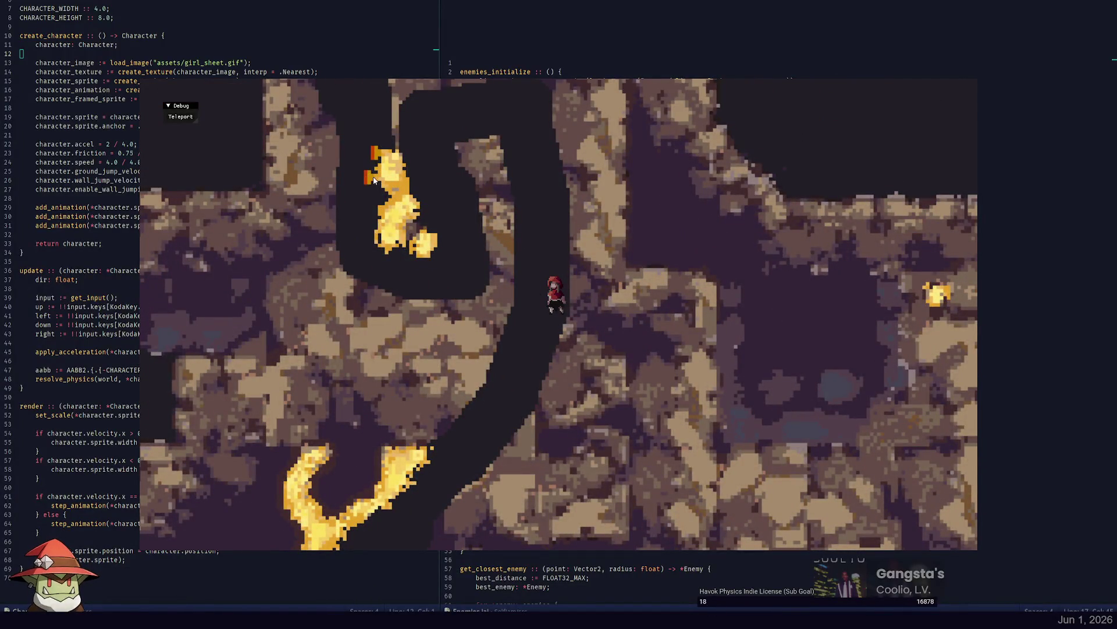
{"action": "left_click", "coordinate": [374, 234]}
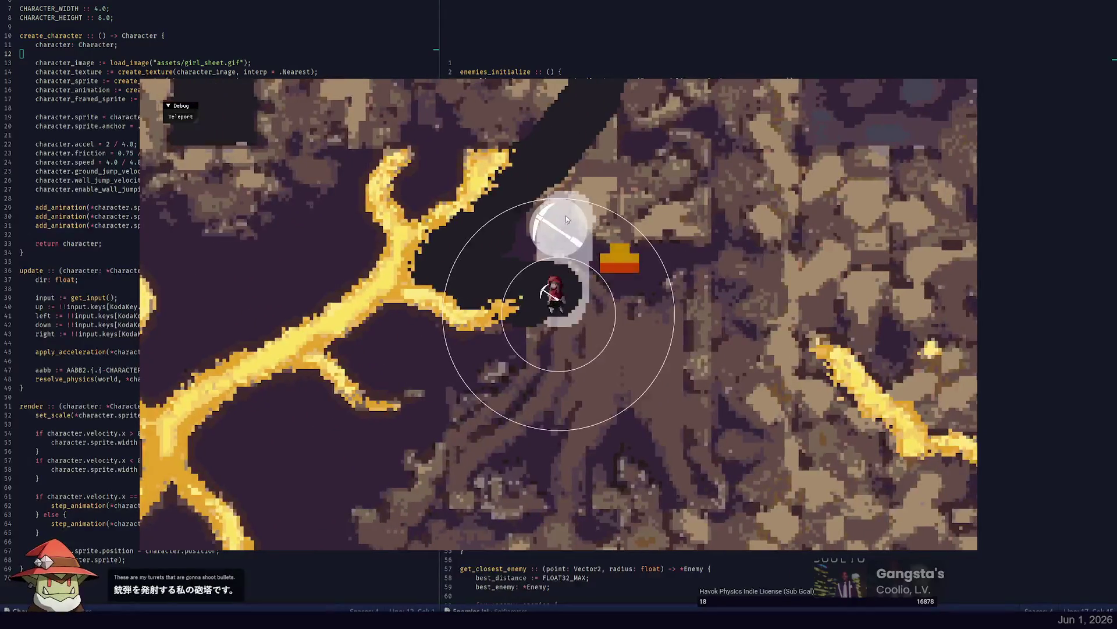
Dig out rock around the character while moving it back and forth through the tunnel.
{"action": "left_click", "coordinate": [476, 354]}
{"action": "key", "text": "a"}
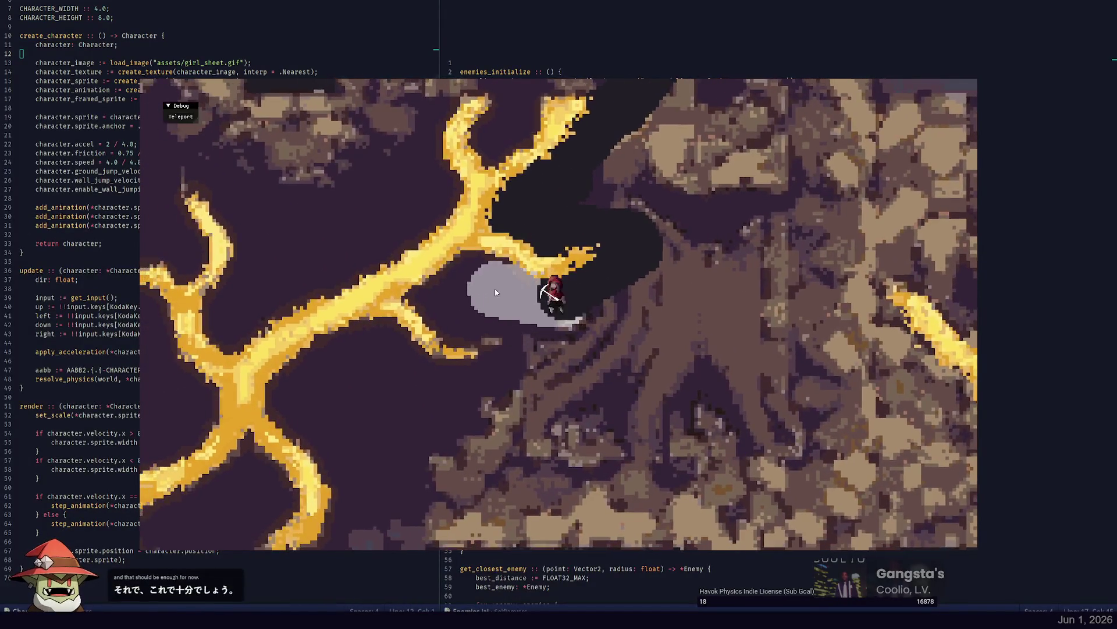
{"action": "left_click", "coordinate": [497, 349]}
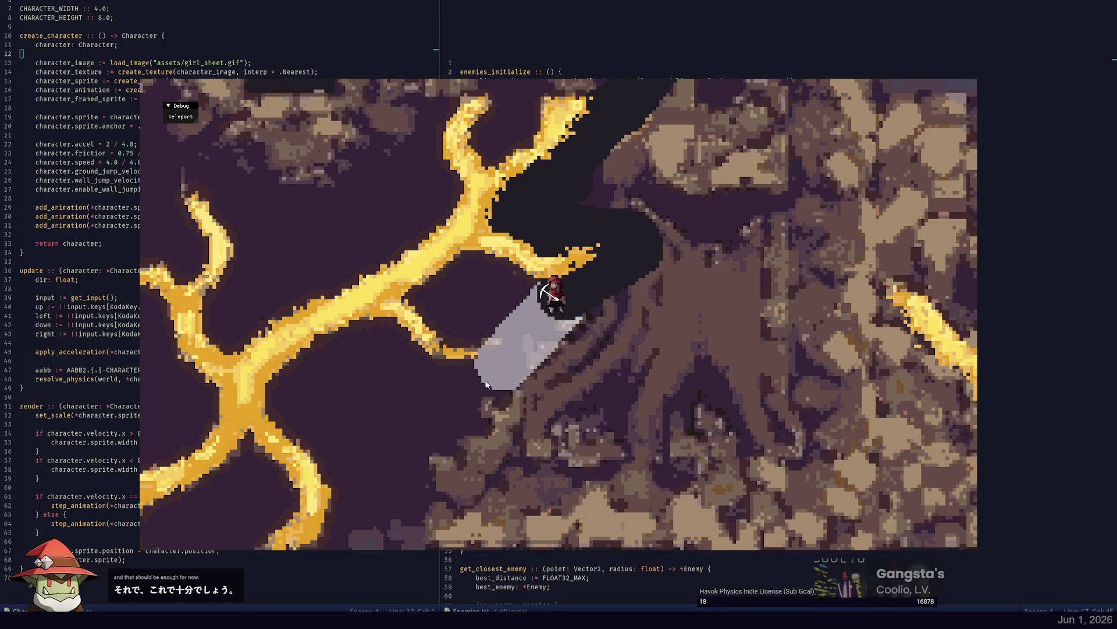
{"action": "key", "text": "a"}
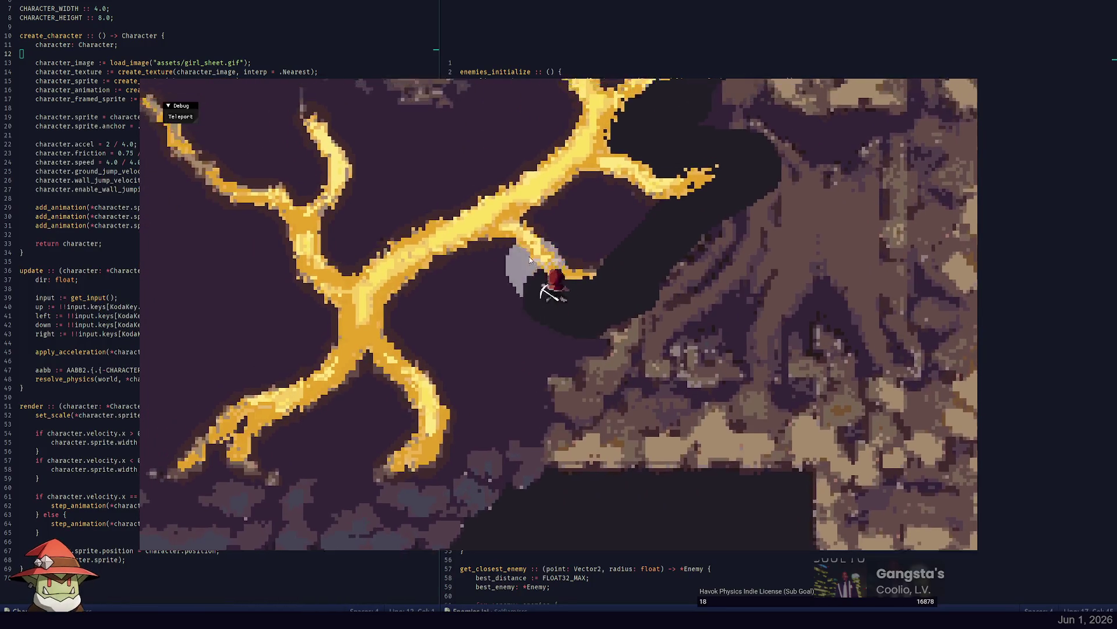
{"action": "key", "text": "d"}
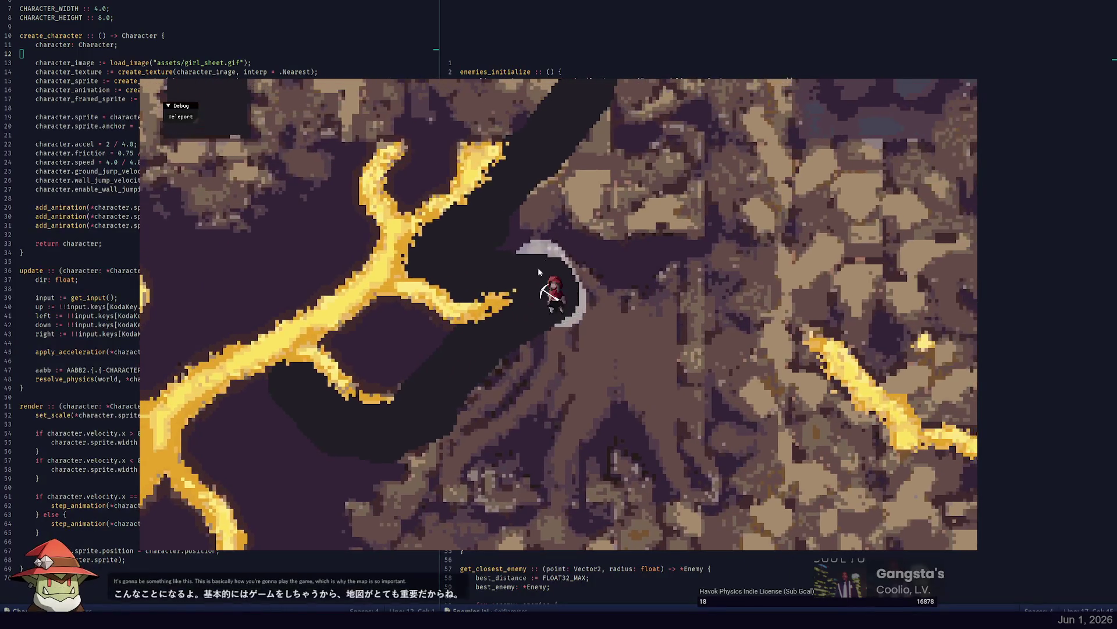
{"action": "left_click", "coordinate": [572, 233]}
Walk the character up the winding tunnel and onto the ledge near the flames.
{"action": "key", "text": "w"}
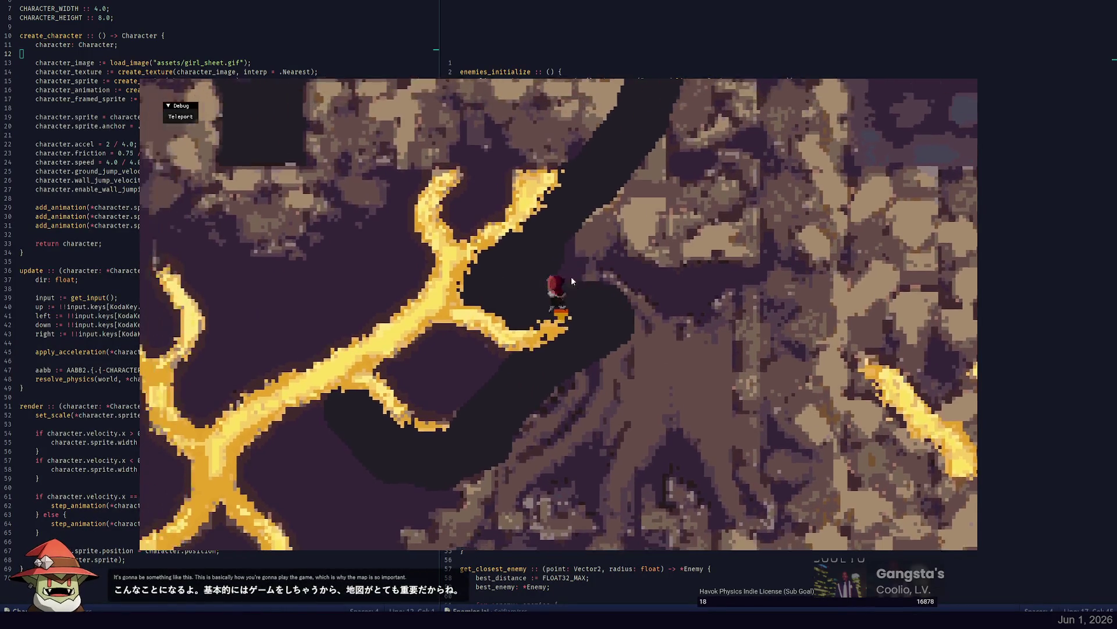
{"action": "key", "text": "w"}
{"action": "key", "text": "a"}
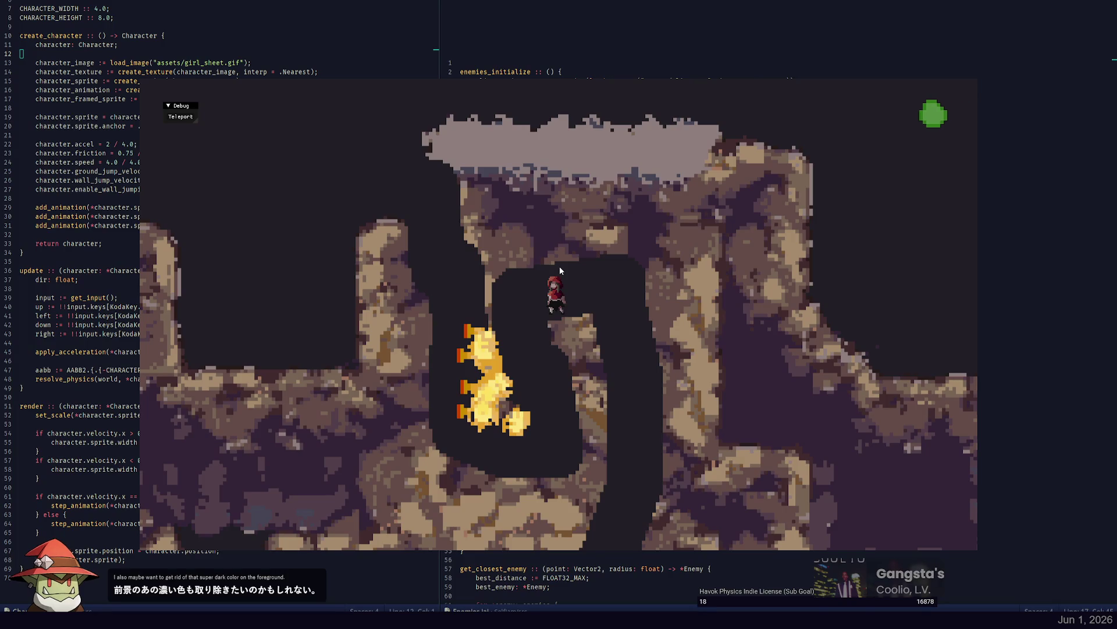
{"action": "key", "text": "d"}
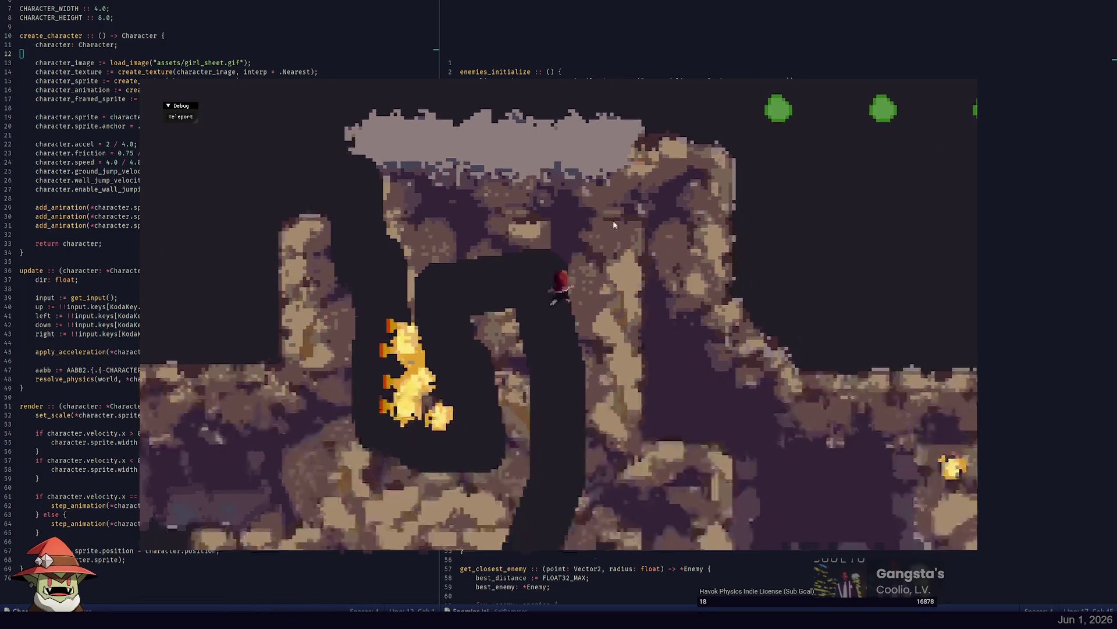
{"action": "key", "text": "a"}
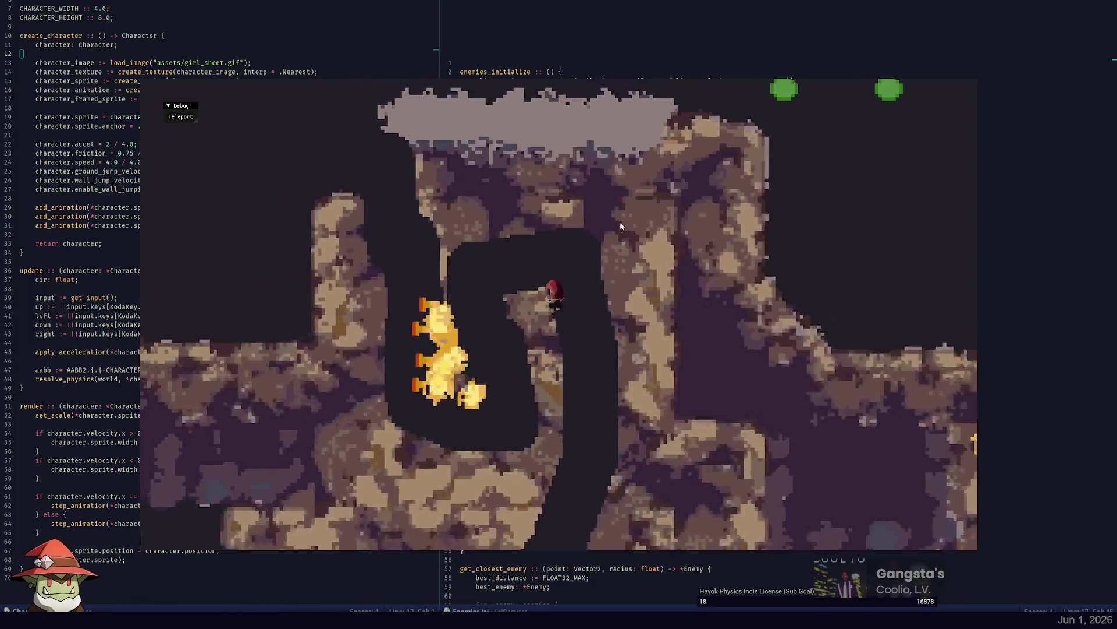
{"action": "key", "text": "d"}
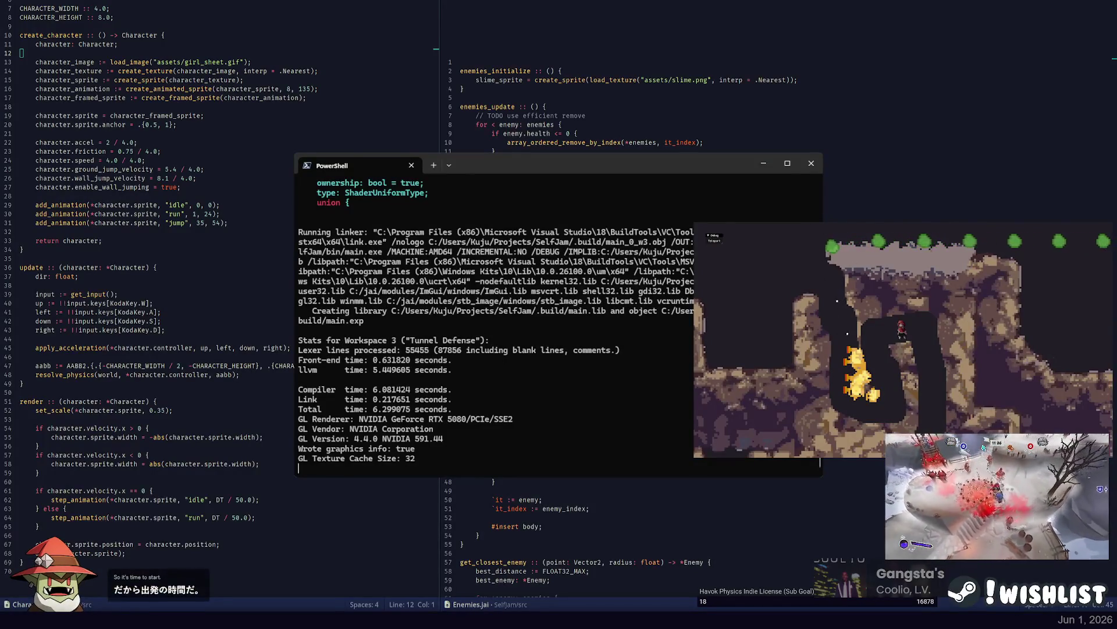
Close the running game from the console and return focus to the Character code in Focus.
{"action": "left_click", "coordinate": [878, 333]}
{"action": "key", "text": "Escape"}
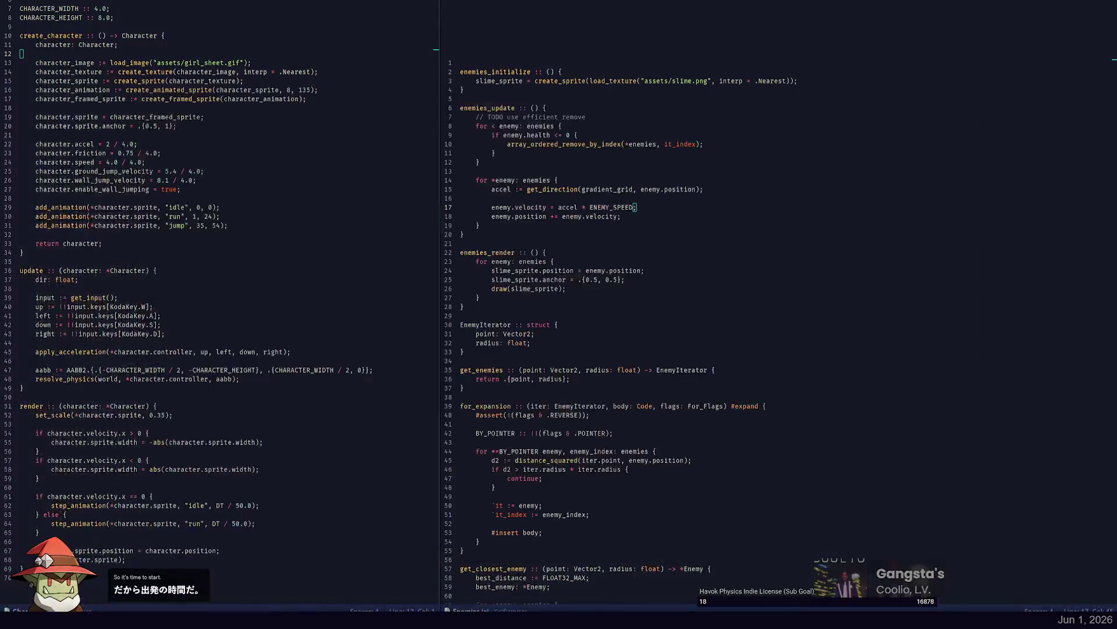
{"action": "left_click", "coordinate": [190, 36]}
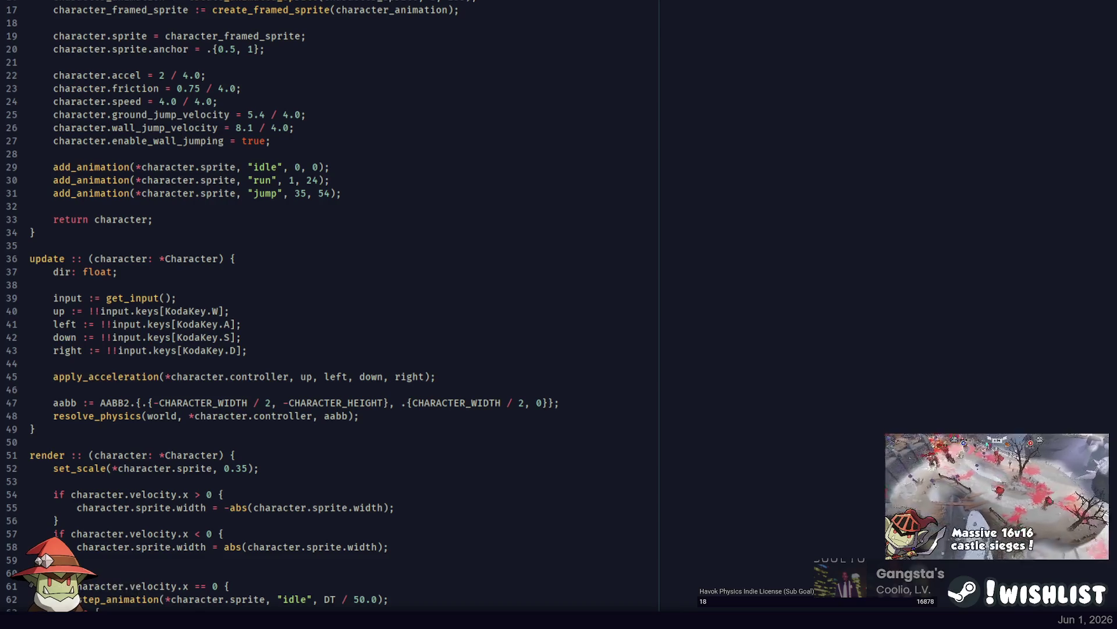
{"action": "left_click", "coordinate": [464, 68]}
{"action": "scroll", "coordinate": [464, 69], "scroll_direction": "up", "scroll_amount": 6}
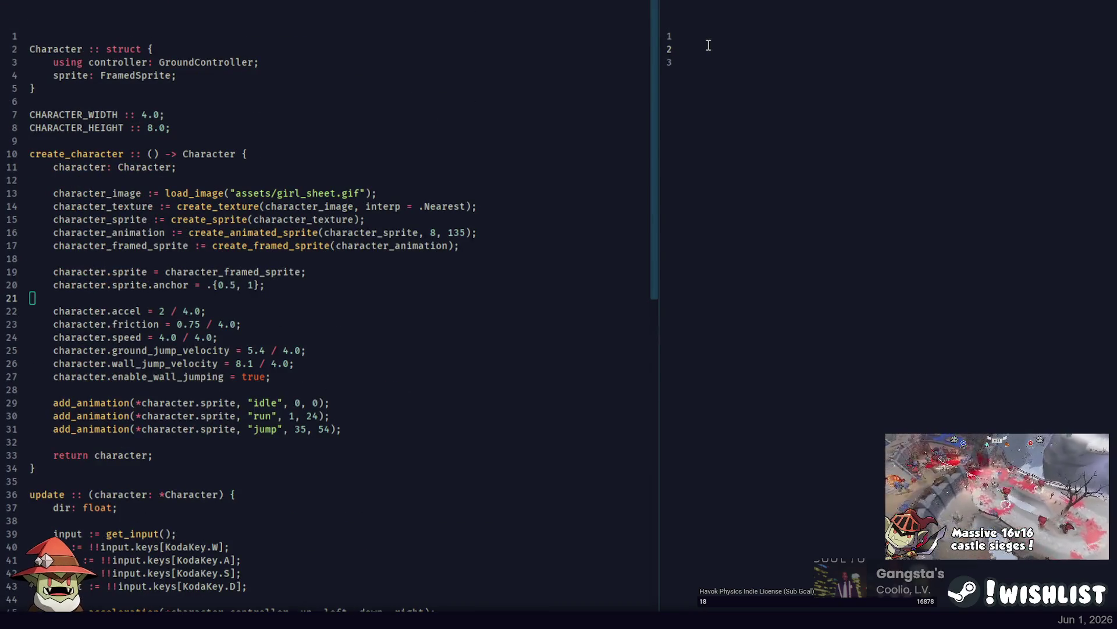
Create an empty new buffer in Focus.
{"action": "left_click", "coordinate": [344, 116]}
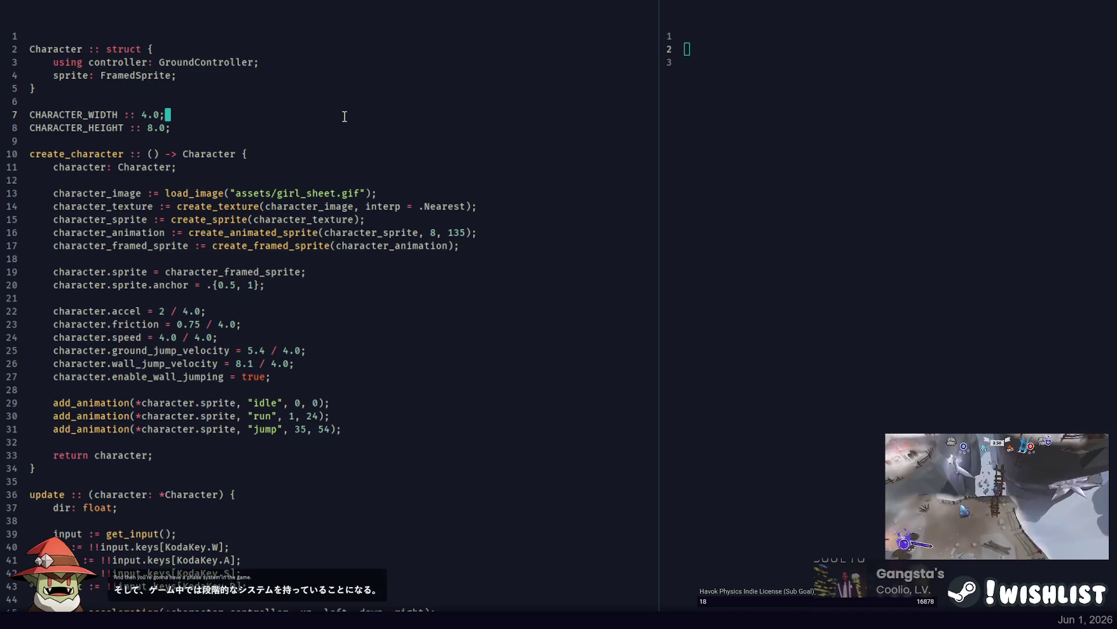
{"action": "key", "text": "ctrl+w"}
{"action": "key", "text": "ctrl+p"}
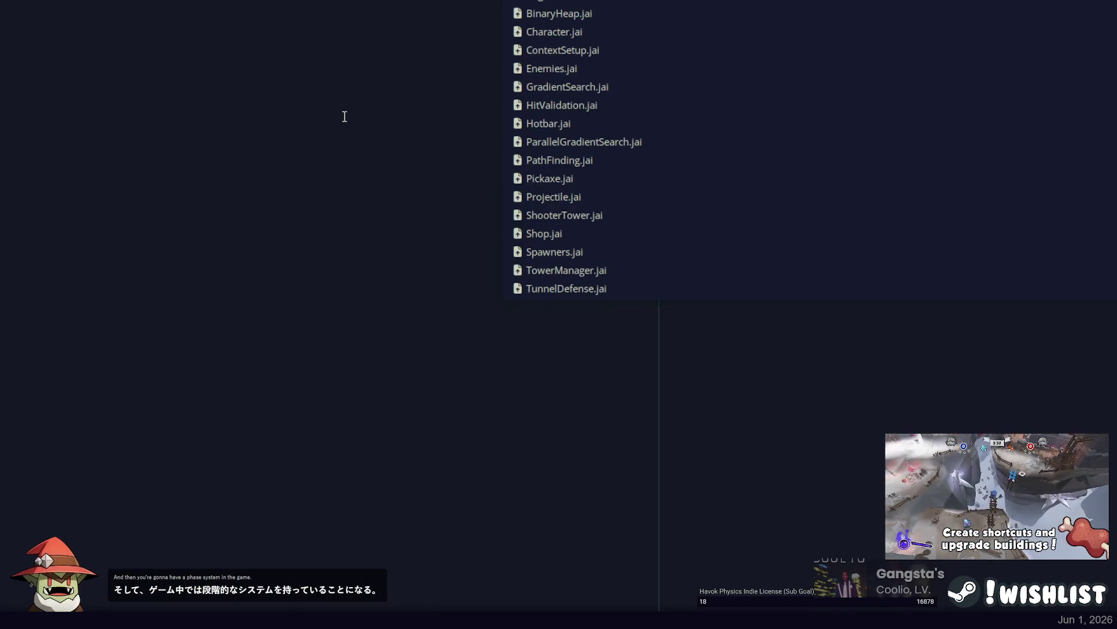
{"action": "key", "text": "Escape"}
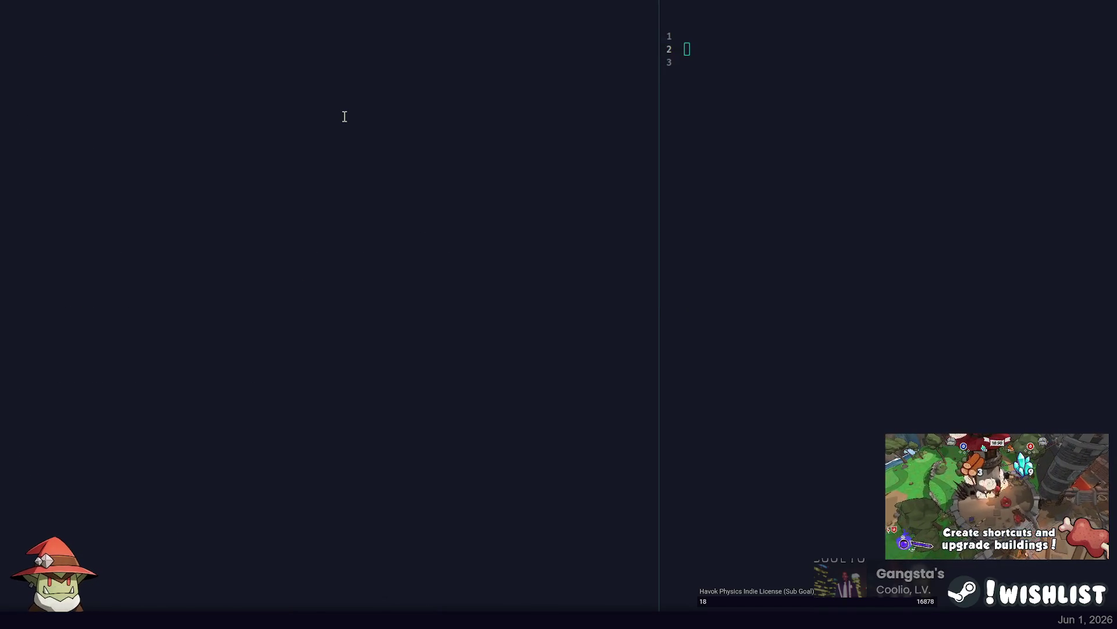
{"action": "key", "text": "ctrl+n"}
Type #scope_file and a WAVES :: declaration below it.
{"action": "key", "text": "Return"}
{"action": "key", "text": "Return"}
{"action": "key", "text": "Return"}
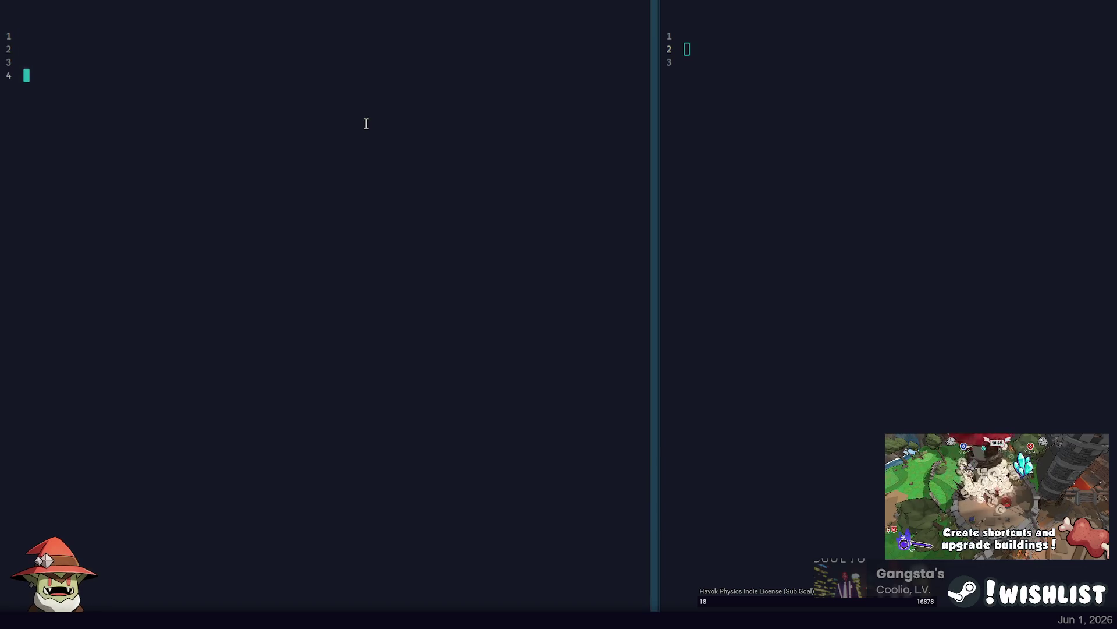
{"action": "type", "text": "#scope"}
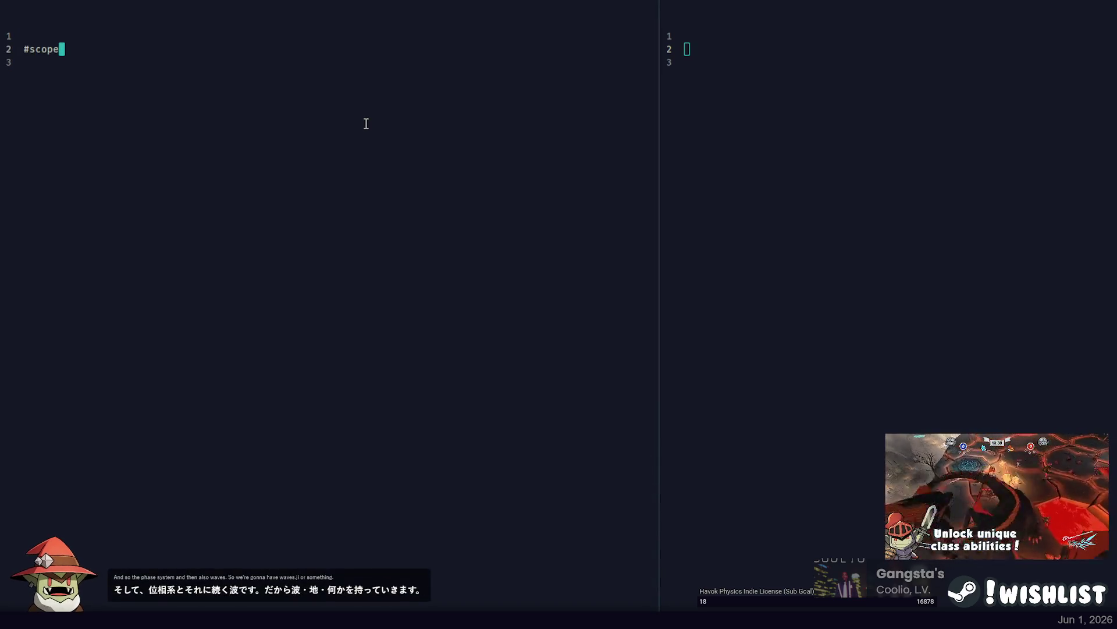
{"action": "key", "text": "Return"}
{"action": "key", "text": "Return"}
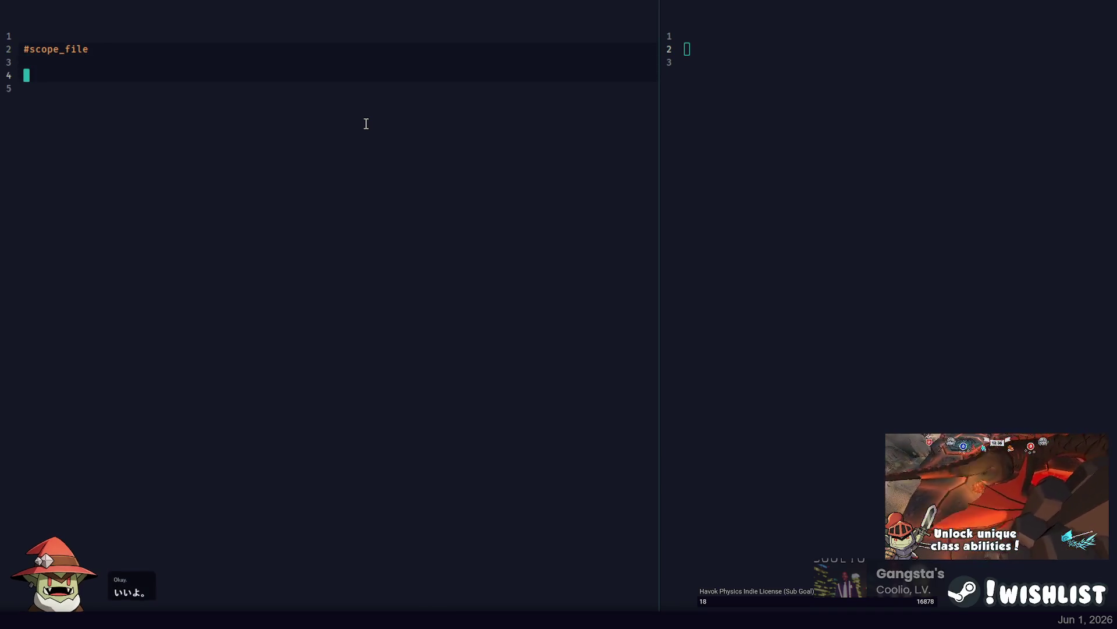
{"action": "type", "text": "WA"}
{"action": "type", "text": ":"}
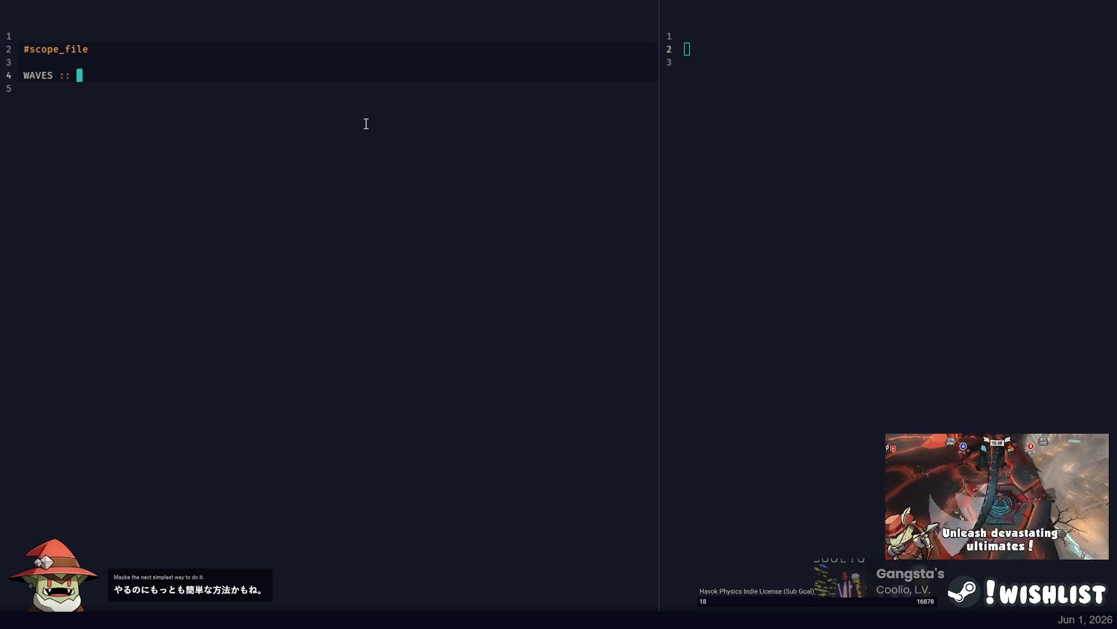
Insert a 'WaveSpawn :: struct {' line above the WAVES declaration.
{"action": "key", "text": "Up"}
{"action": "key", "text": "Up"}
{"action": "key", "text": "End"}
{"action": "key", "text": "Return"}
{"action": "key", "text": "Return"}
{"action": "type", "text": "Wave"}
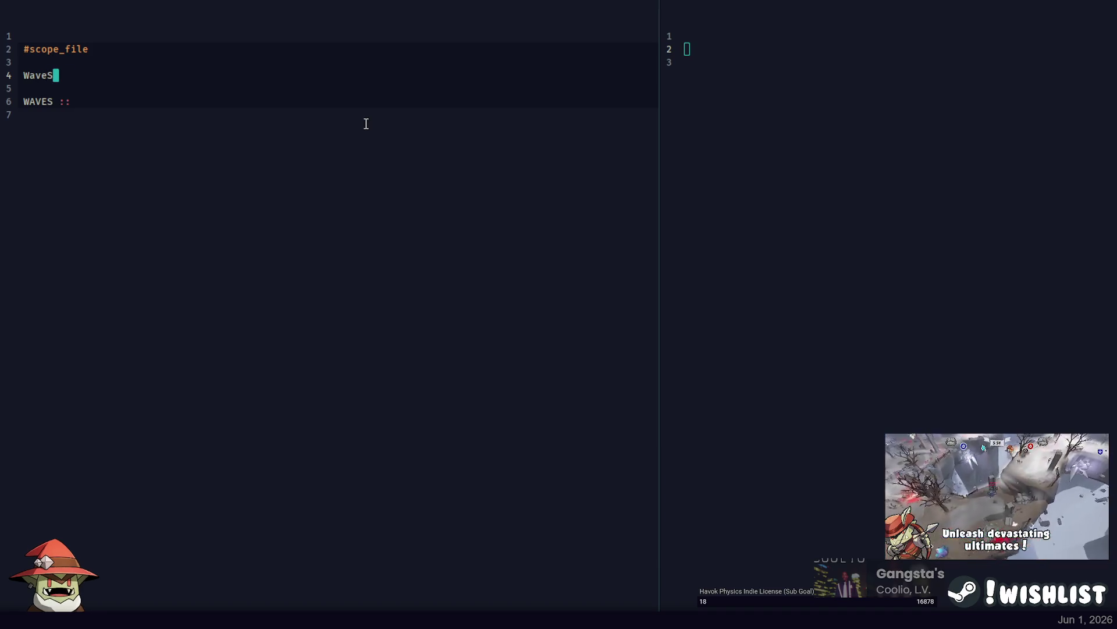
{"action": "type", "text": "Spawn :: struct {"}
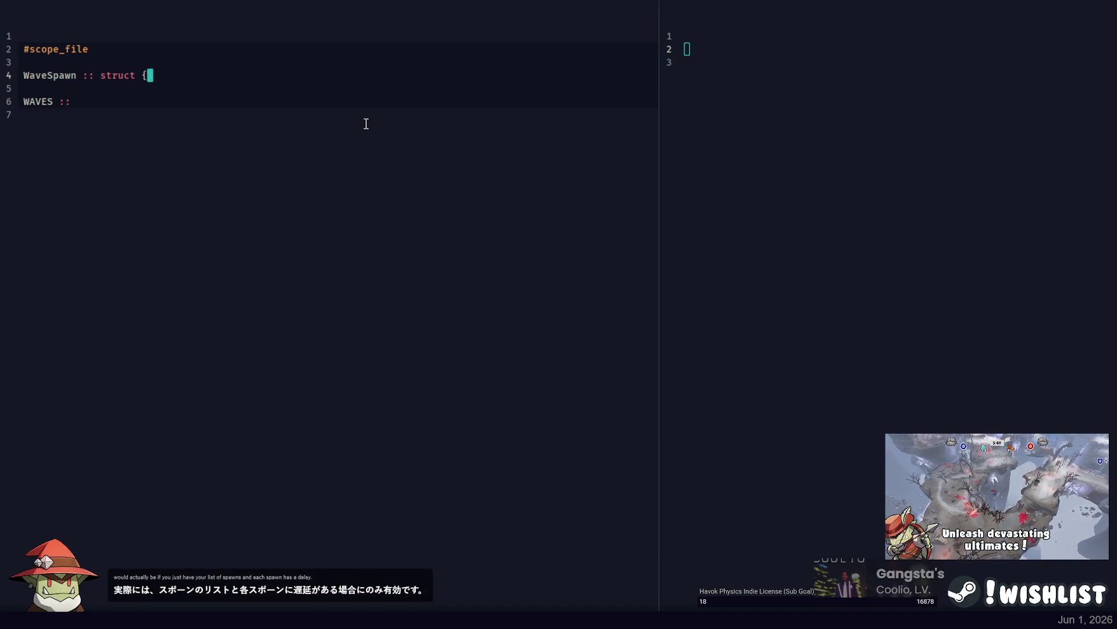